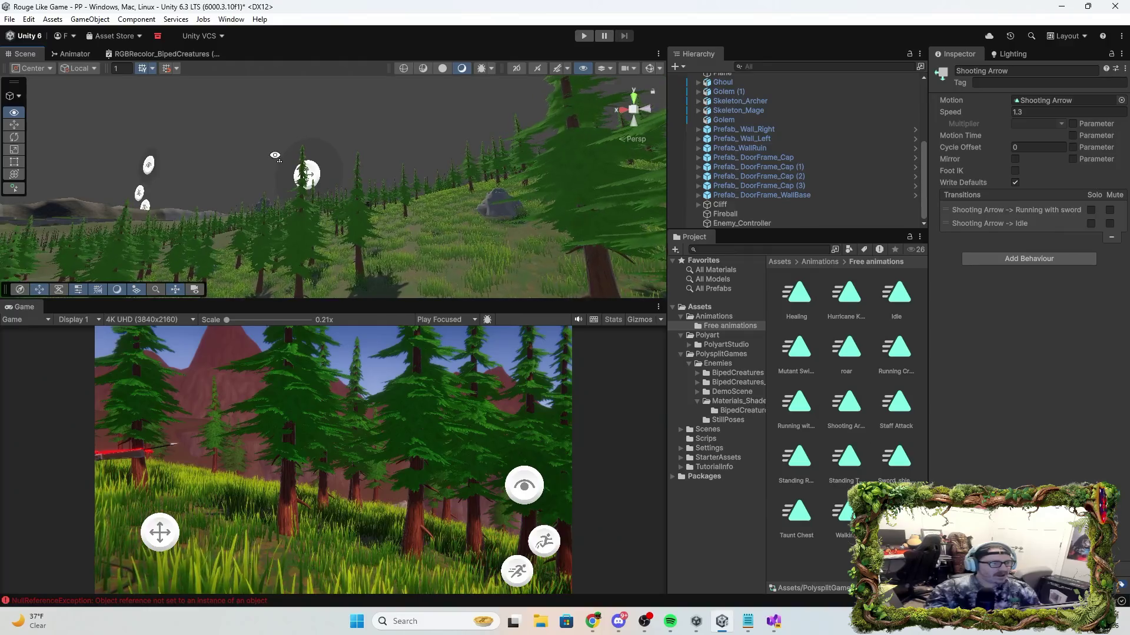
Orbit the Scene view down to ground level beside the capsule and Skeleton Archer, then enter Play mode.
mouse_move(275, 156)
left_mouse_down()
mouse_move(237, 194)
mouse_move(527, 214)
mouse_move(658, 347)
mouse_move(732, 326)
left_mouse_up()
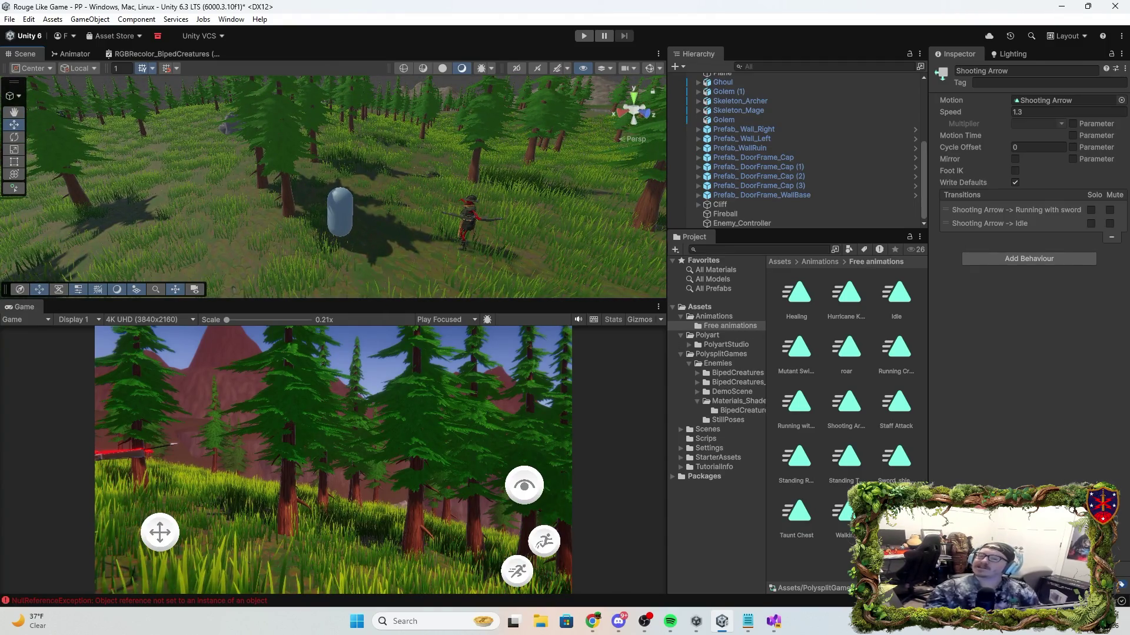
left_click(593, 622)
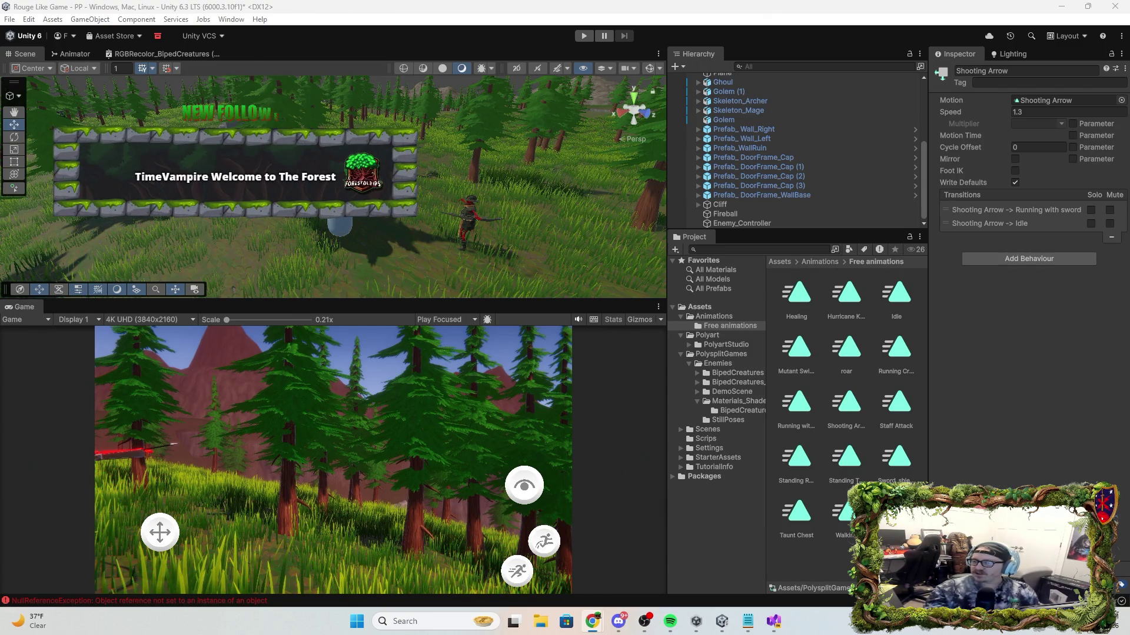
left_click_drag(434, 169, 167, 83)
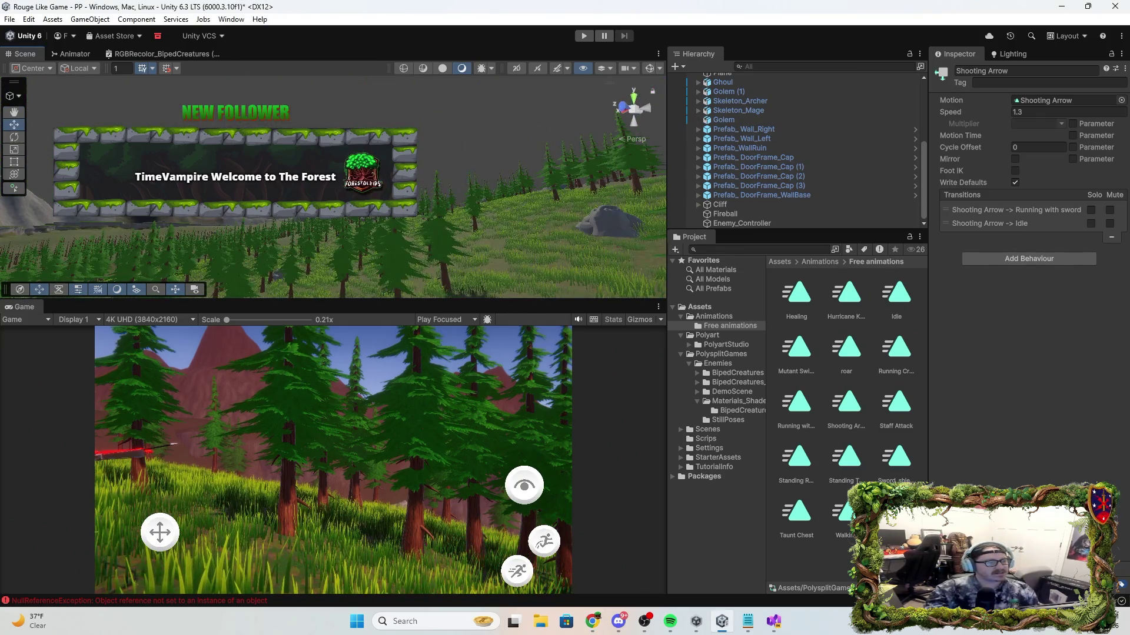
left_click_drag(471, 253, 560, 249)
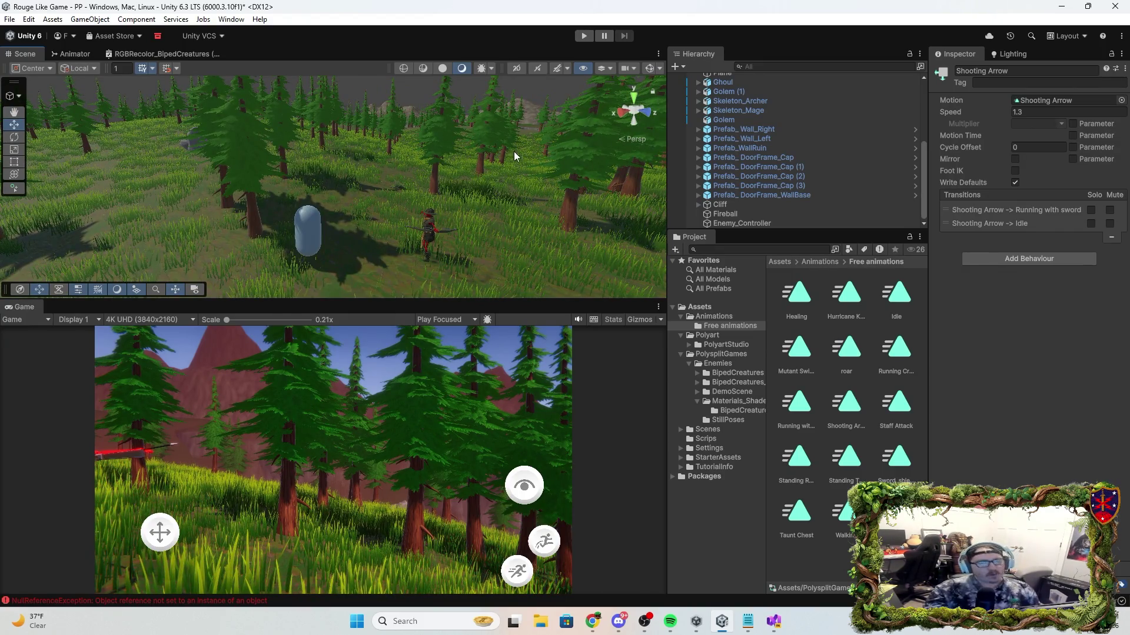
left_click(585, 35)
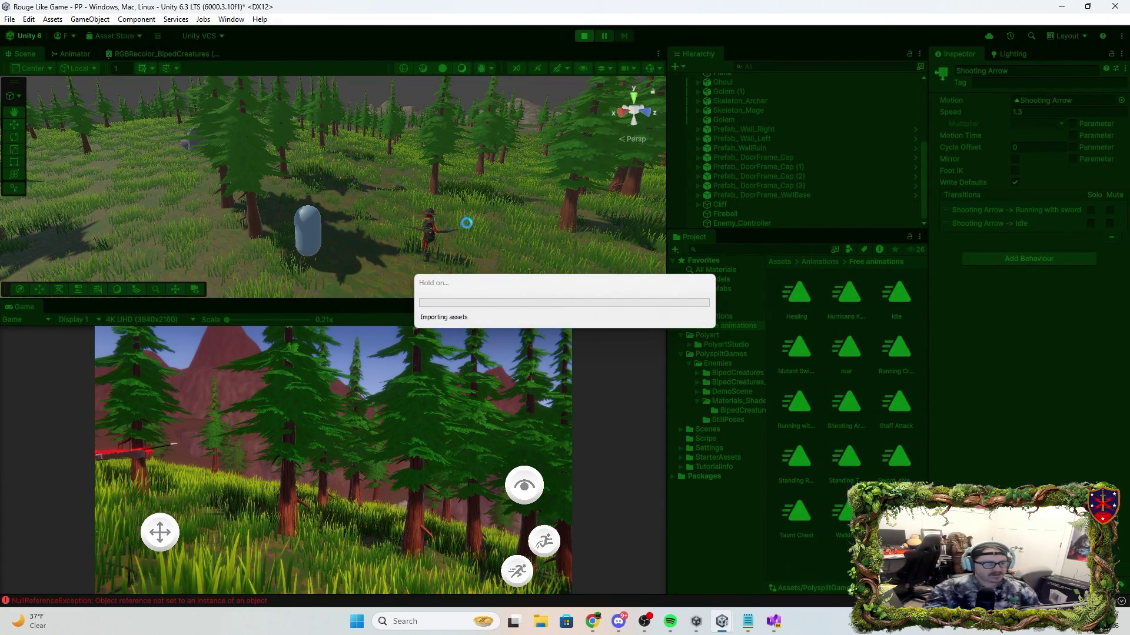
mouse_move(493, 221)
left_mouse_down()
mouse_move(479, 259)
mouse_move(511, 258)
mouse_move(504, 288)
mouse_move(436, 295)
mouse_move(486, 283)
left_mouse_up()
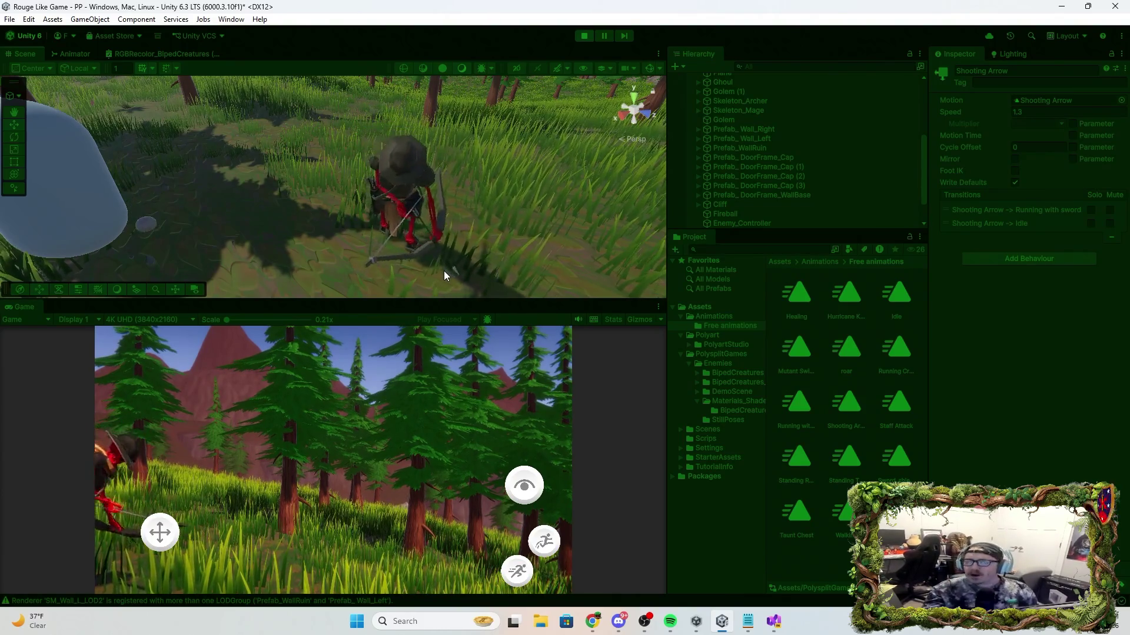
mouse_move(456, 184)
left_mouse_down()
mouse_move(390, 186)
mouse_move(449, 194)
left_mouse_up()
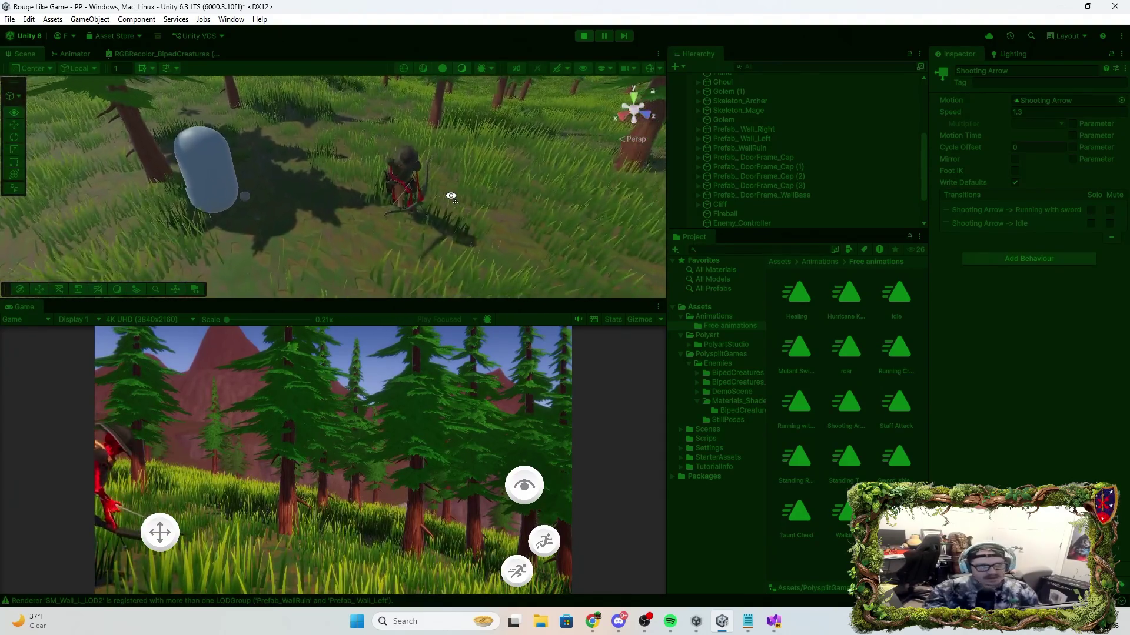
left_click(584, 36)
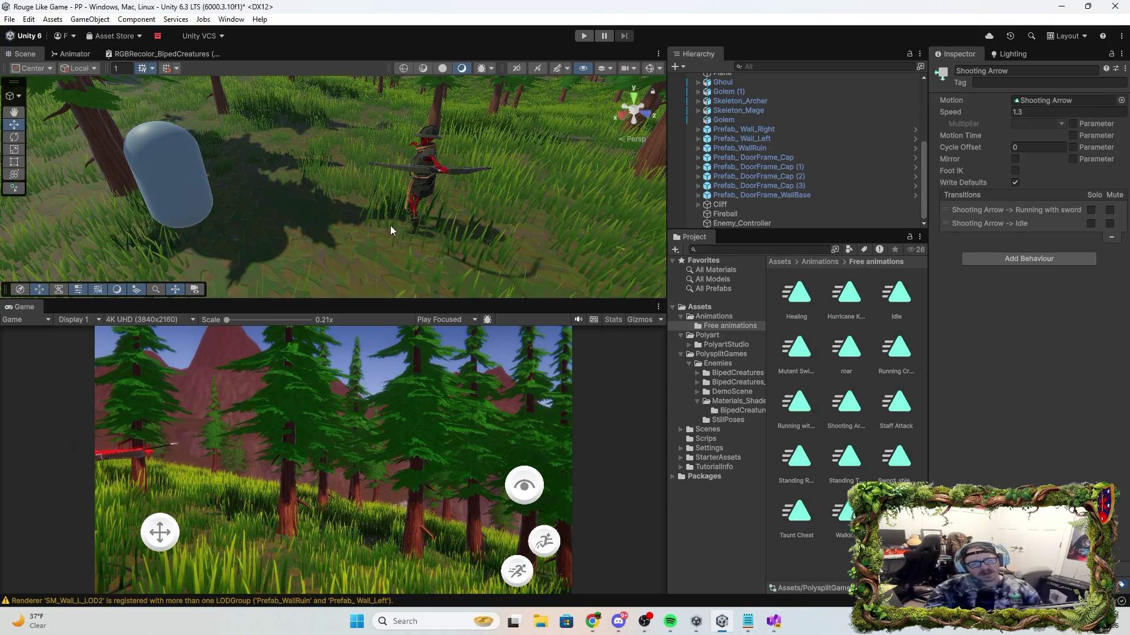
left_click(774, 621)
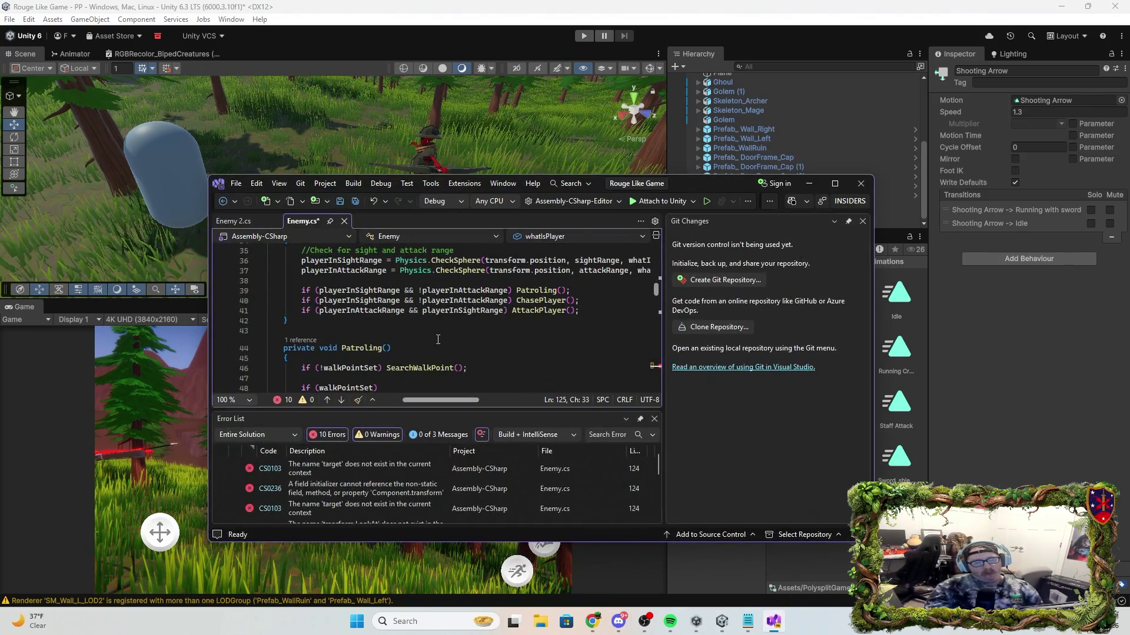
left_click(809, 183)
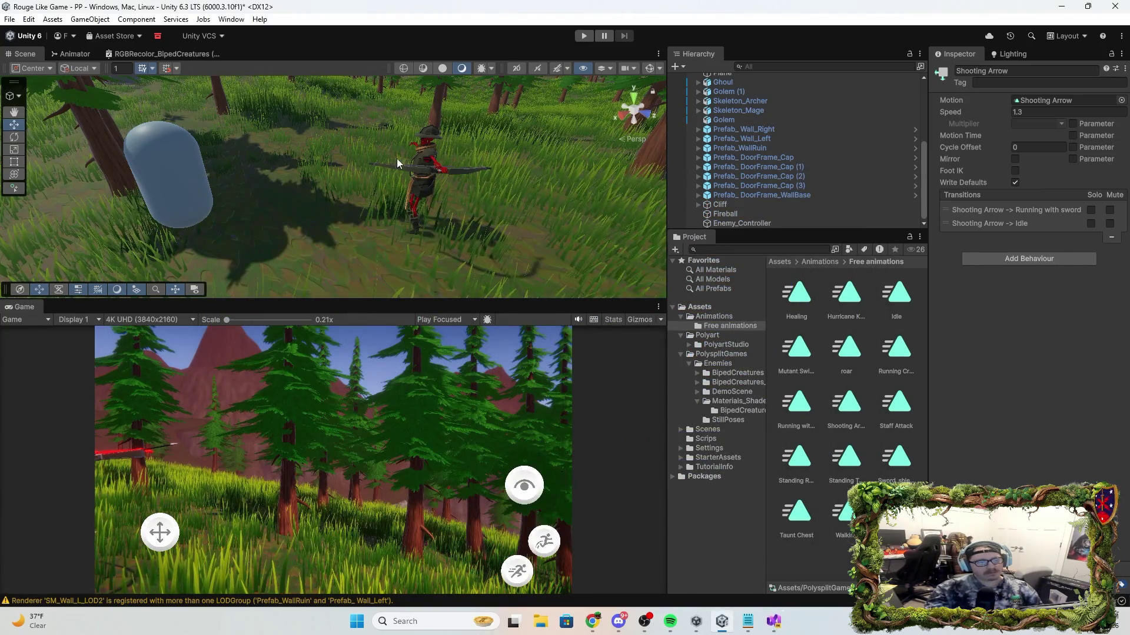
mouse_move(422, 137)
left_mouse_down()
mouse_move(406, 56)
mouse_move(509, 79)
mouse_move(354, 67)
mouse_move(352, 140)
mouse_move(365, 147)
mouse_move(589, 150)
left_mouse_up()
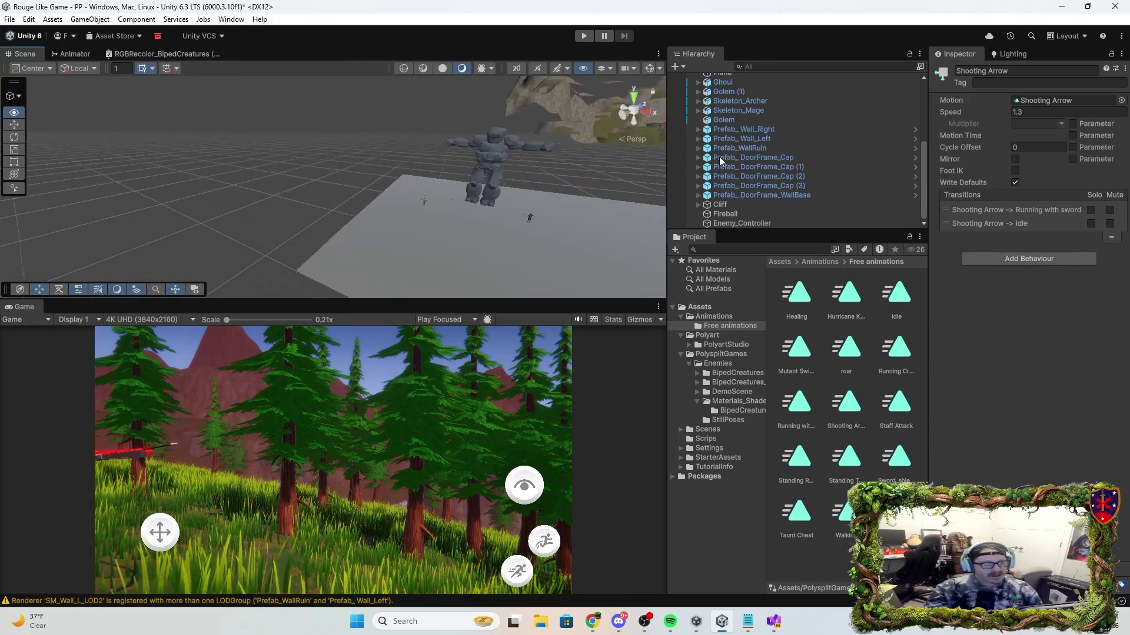
left_click(583, 36)
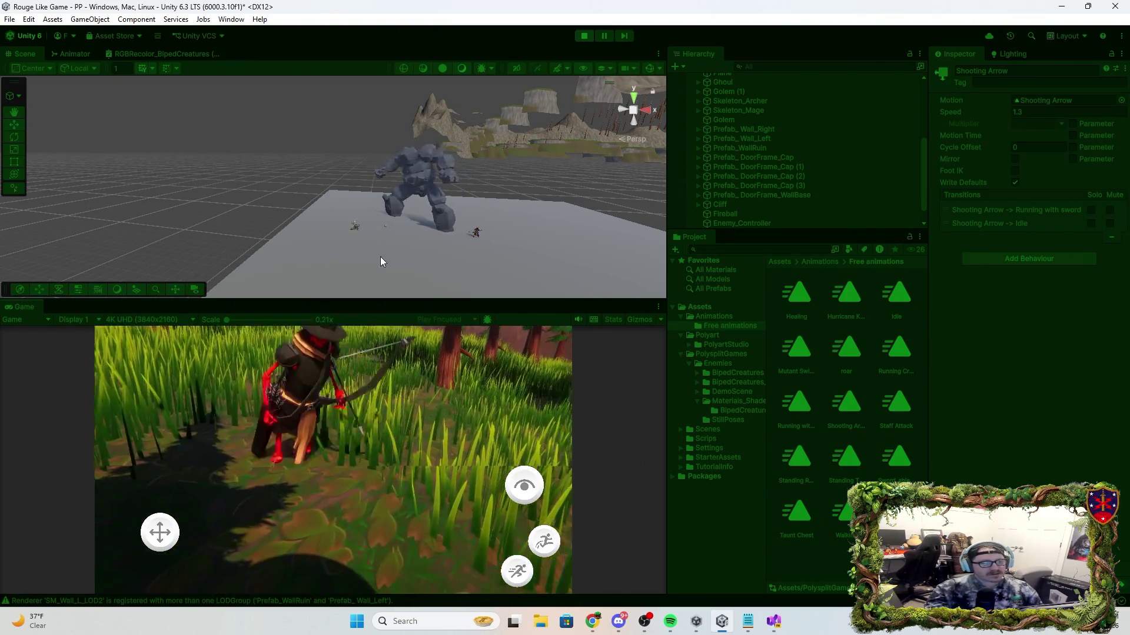
mouse_move(496, 247)
left_mouse_down()
mouse_move(506, 273)
mouse_move(382, 258)
mouse_move(416, 189)
mouse_move(510, 138)
left_mouse_up()
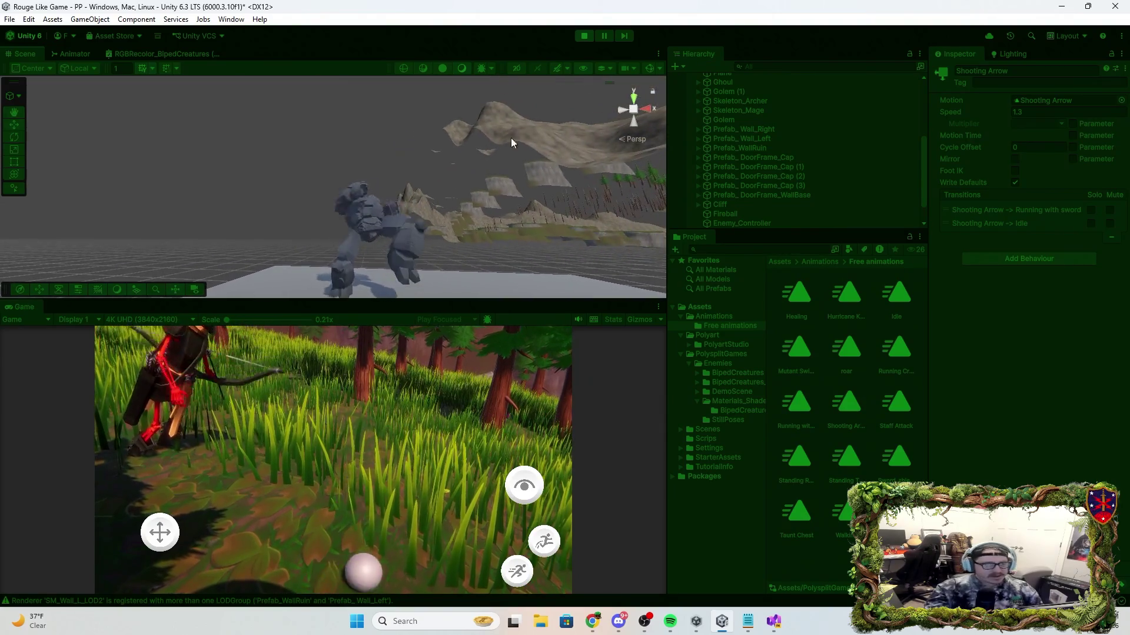
left_click(582, 35)
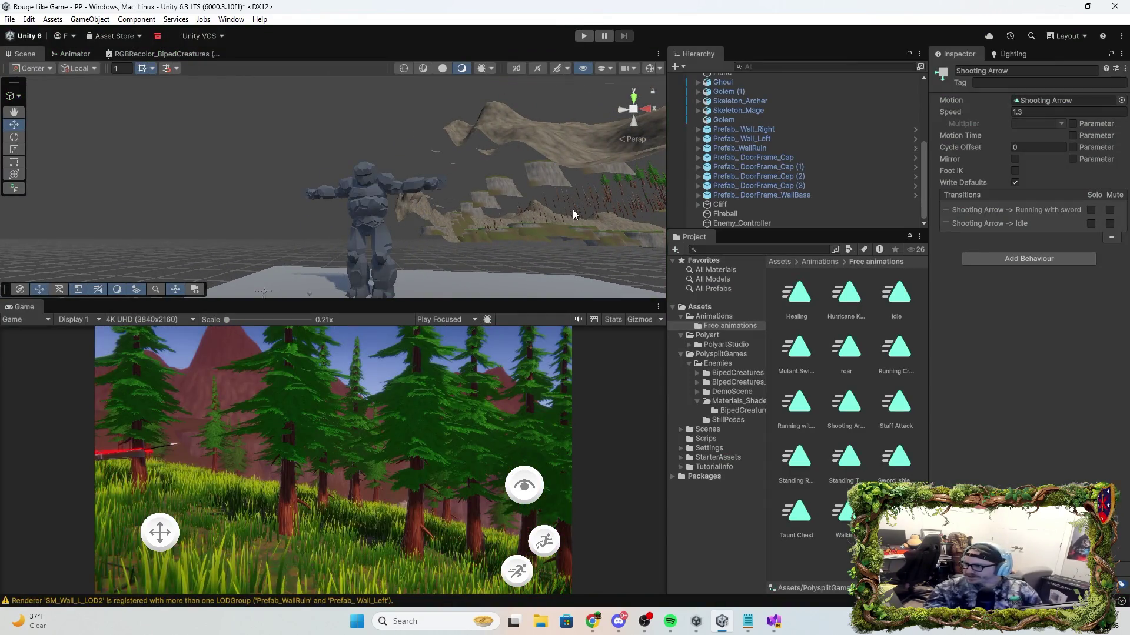
mouse_move(530, 213)
left_mouse_down()
mouse_move(752, 132)
mouse_move(718, 161)
mouse_move(828, 233)
left_mouse_up()
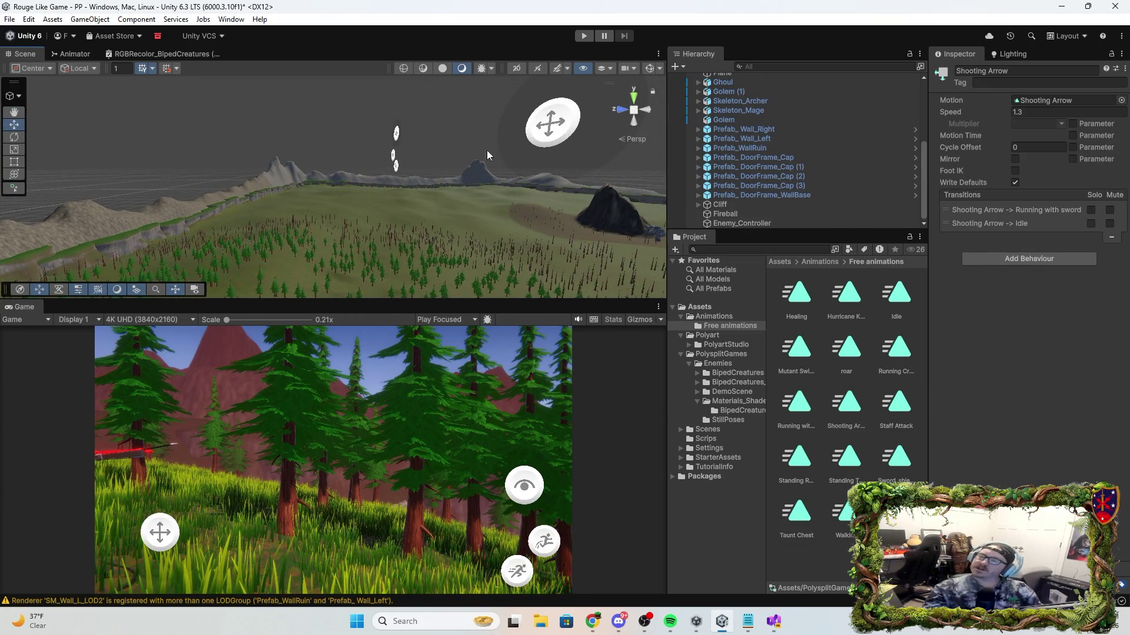
mouse_move(585, 155)
left_mouse_down()
mouse_move(489, 215)
mouse_move(404, 235)
mouse_move(390, 171)
mouse_move(350, 228)
left_mouse_up()
mouse_move(415, 149)
left_mouse_down()
mouse_move(197, 194)
mouse_move(51, 196)
mouse_move(52, 234)
left_mouse_up()
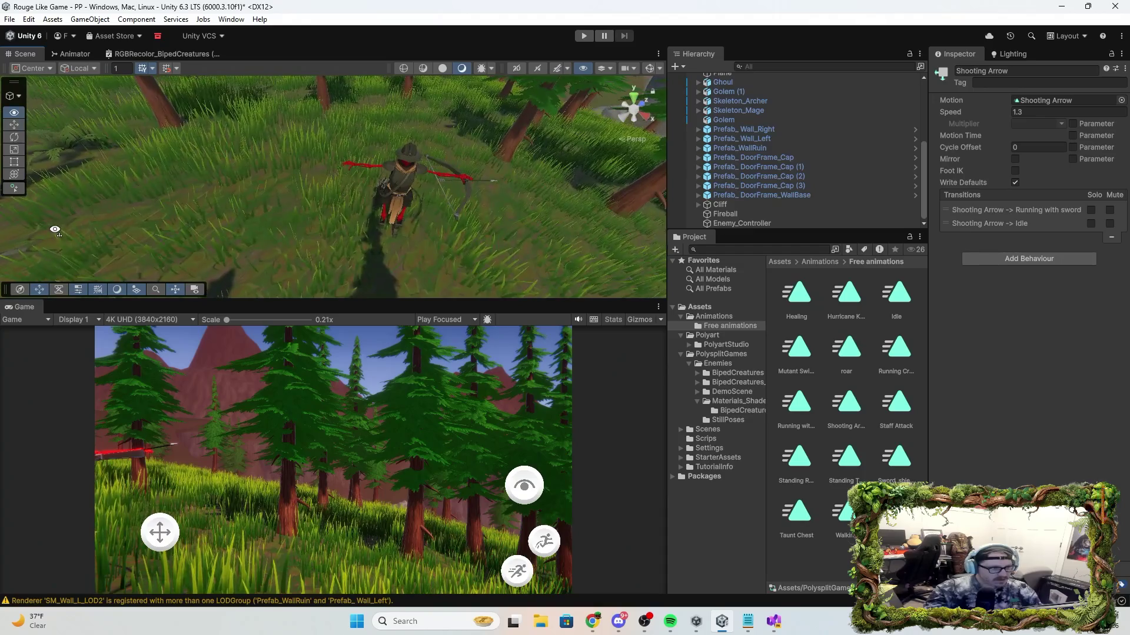
left_click(69, 55)
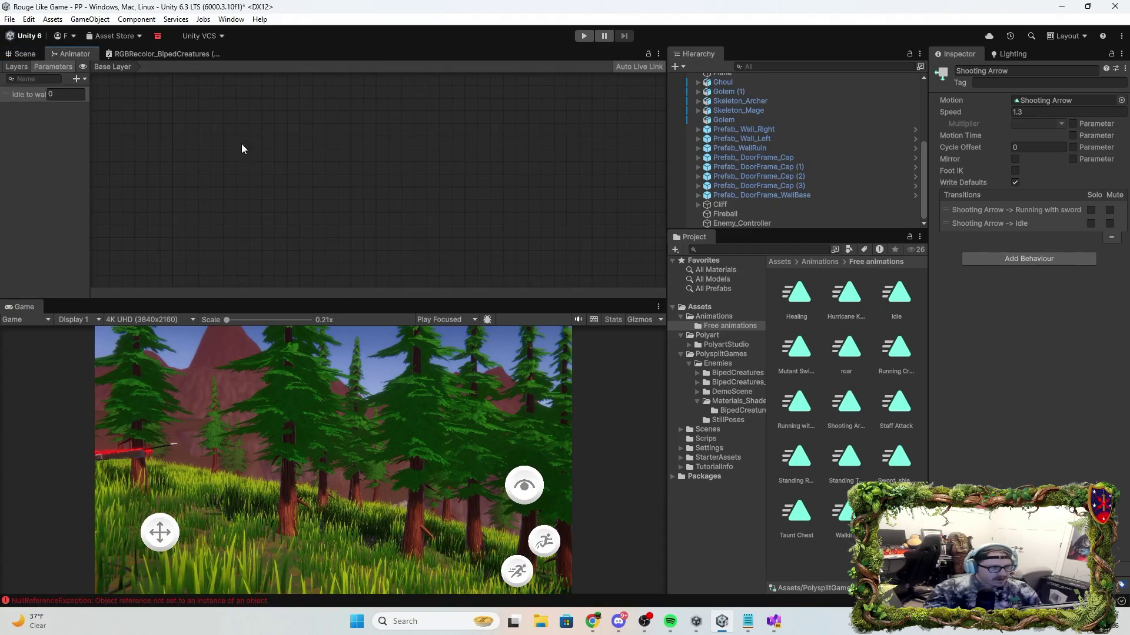
Show the animator's Base Layer settings in the Inspector.
left_click(17, 67)
left_click(39, 100)
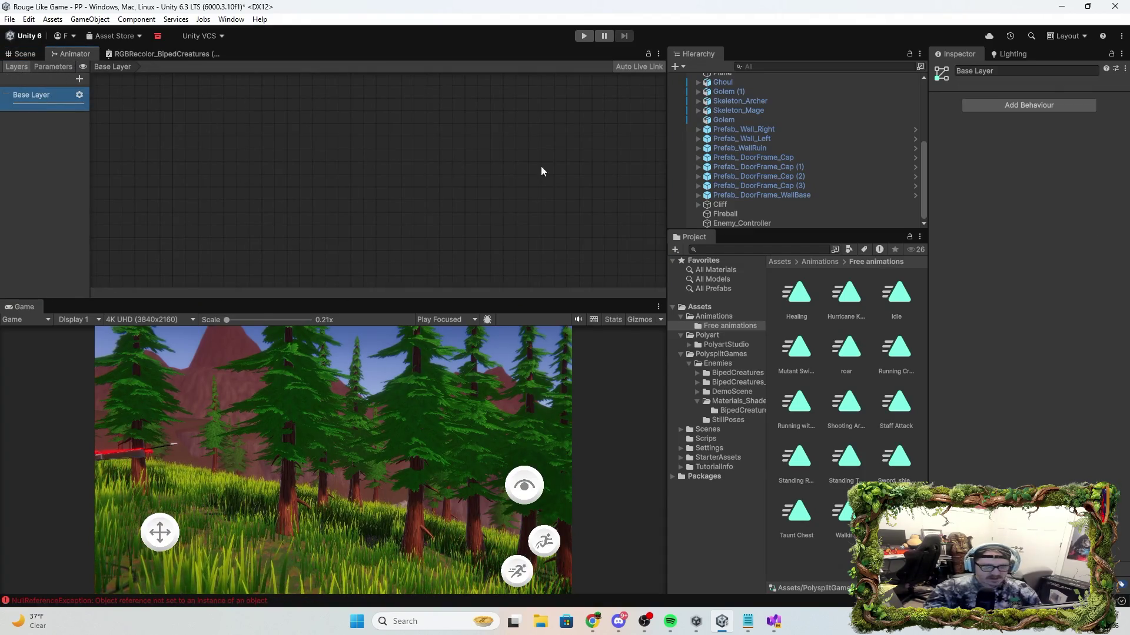
left_click(16, 56)
left_click(59, 54)
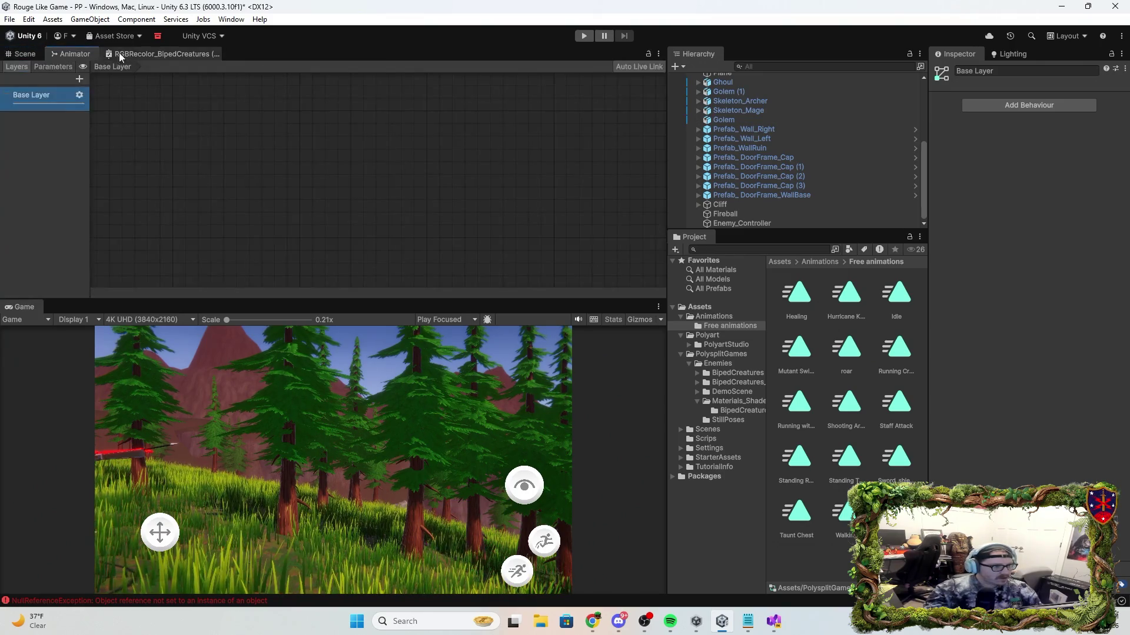
Return to the Scene view and frame the archer from behind.
left_click(9, 57)
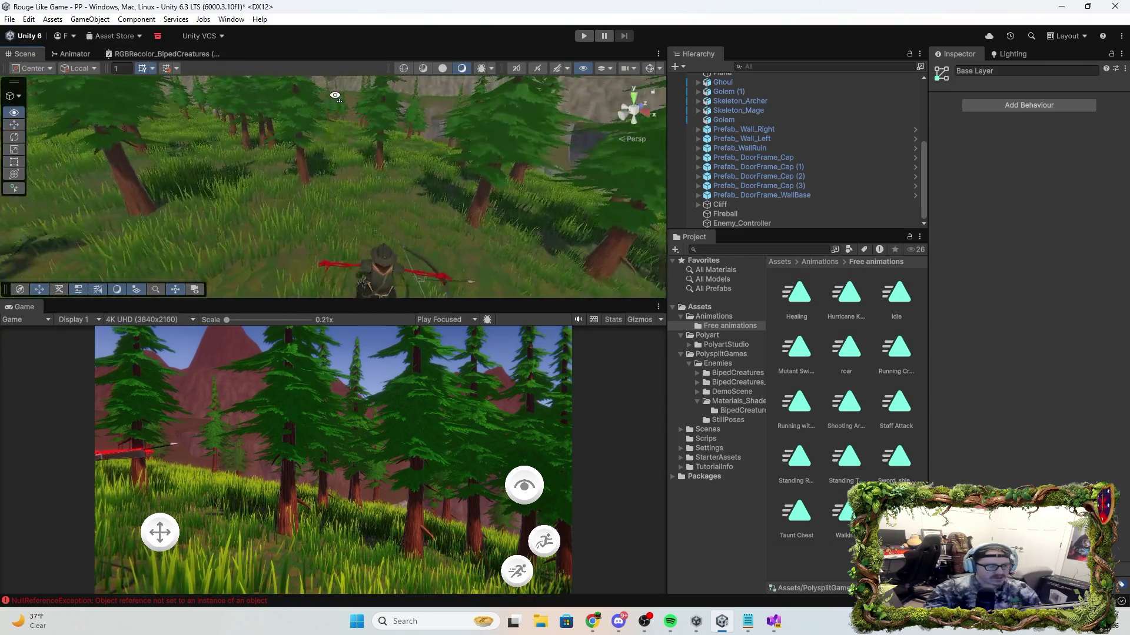
left_click_drag(388, 214, 448, 182)
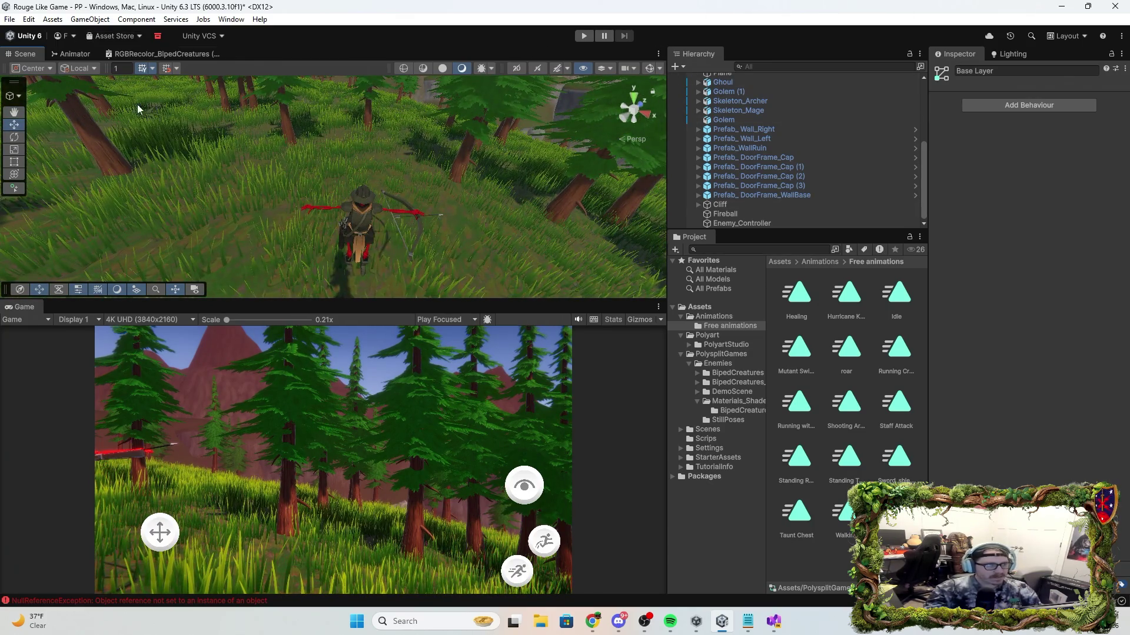
left_click(27, 20)
Save the scene with File > Save, then close the Unity editor.
mouse_move(9, 19)
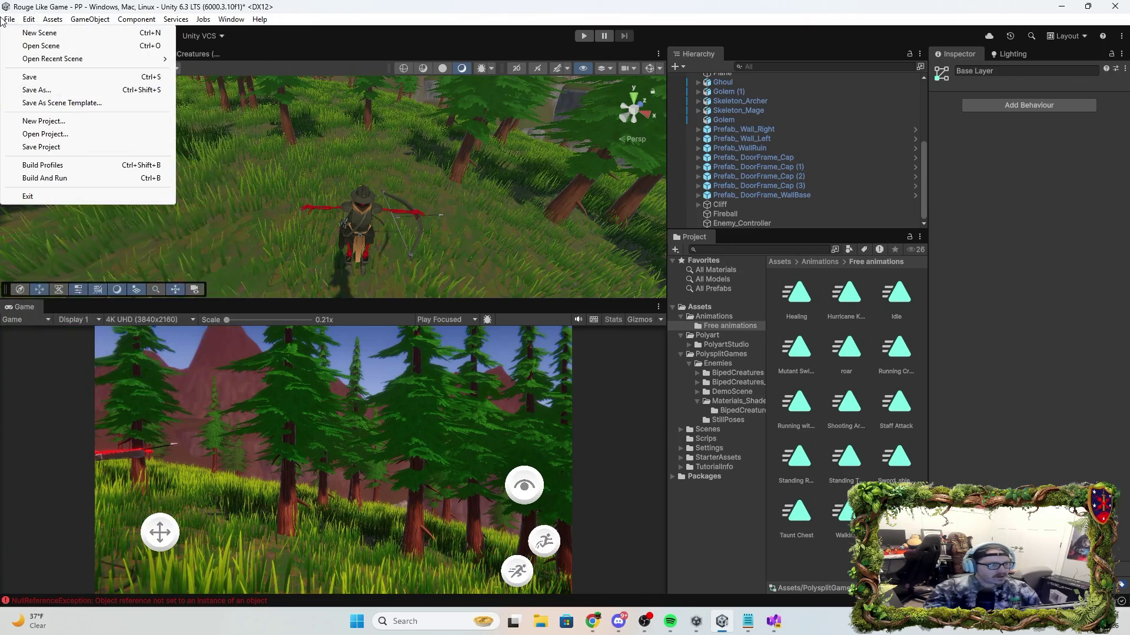
left_click(44, 80)
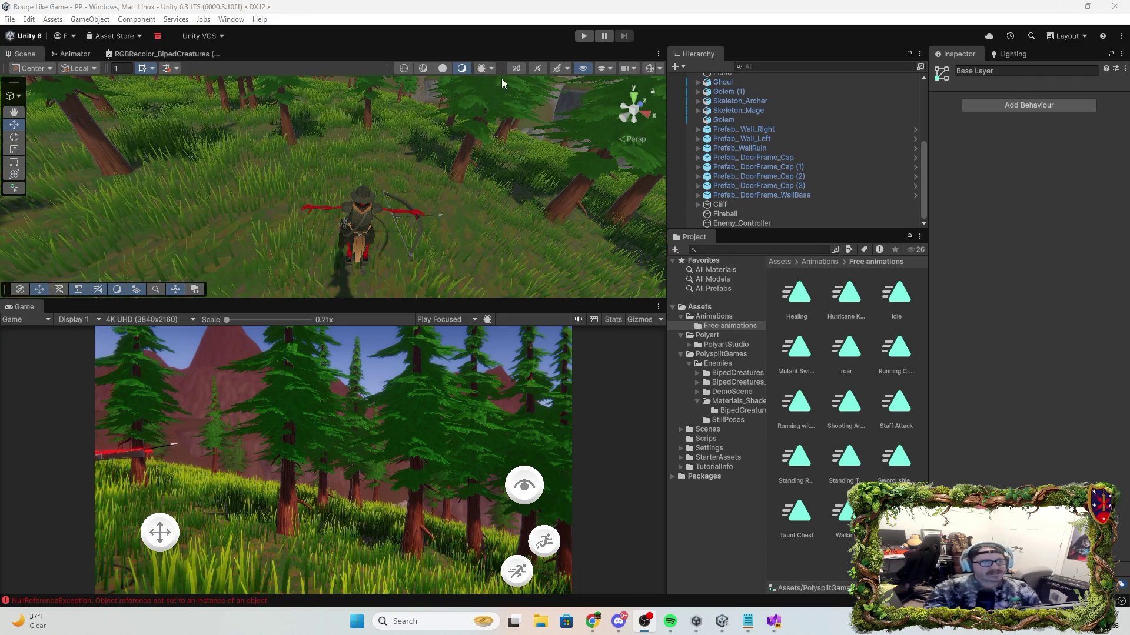
left_click(1114, 6)
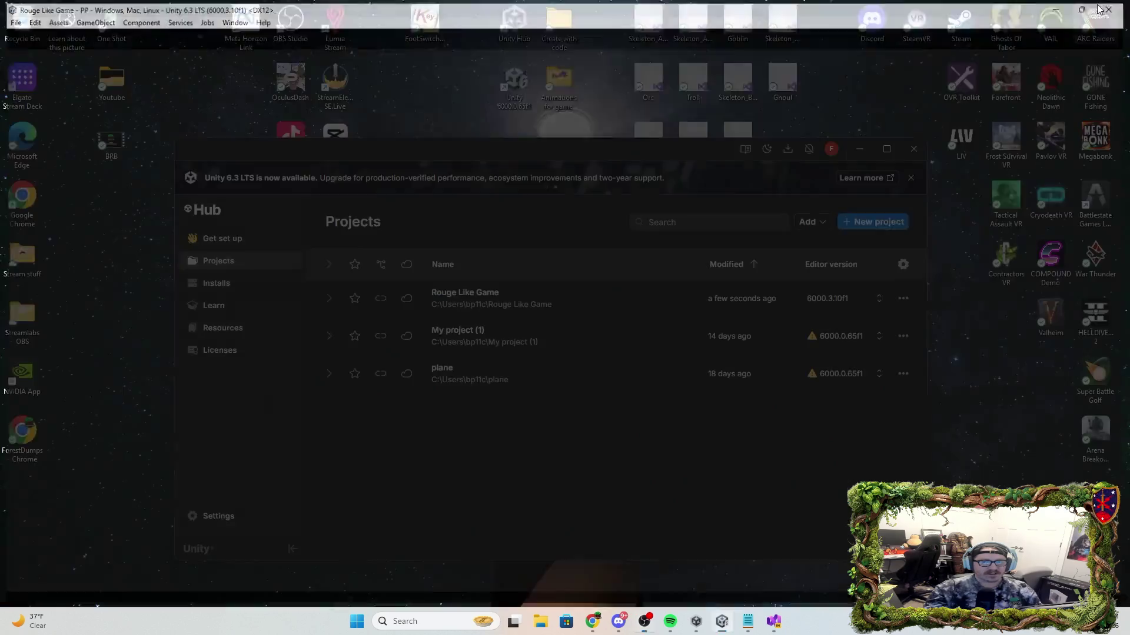
Close Unity Hub and relaunch Unity from the desktop shortcut.
left_click(516, 300)
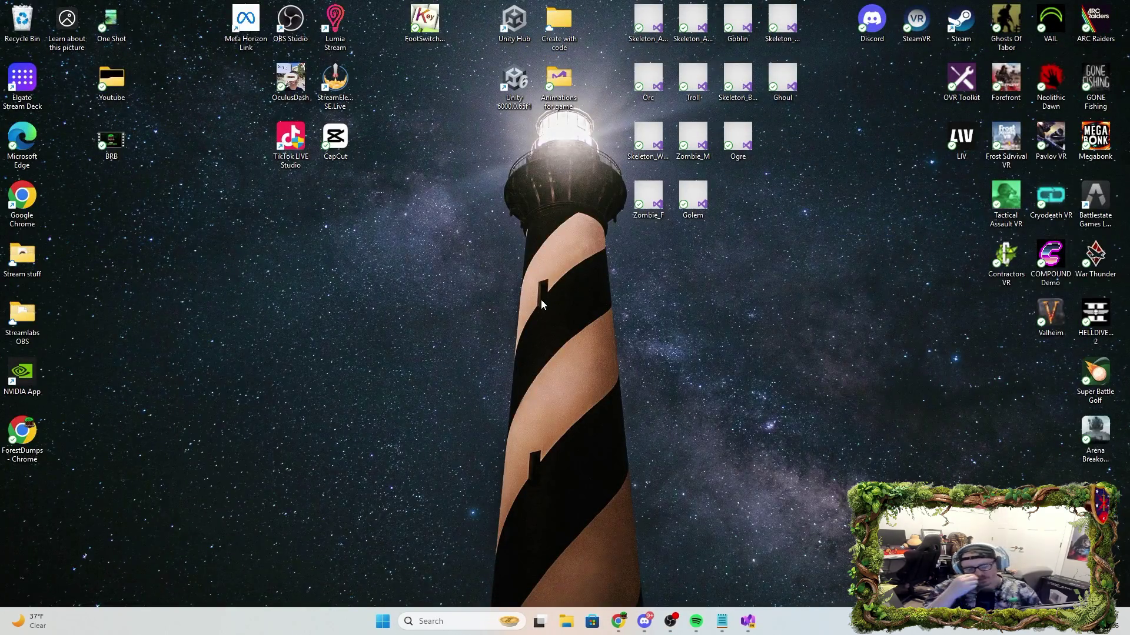
double_click(516, 83)
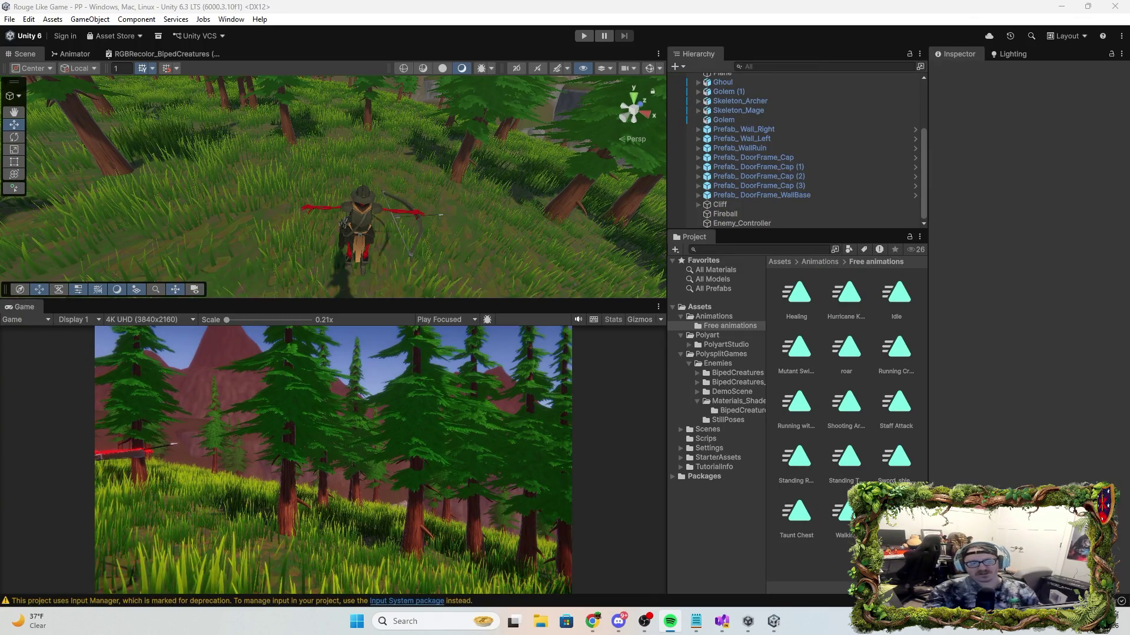
Orbit in close to the archer on the grassy slope, then bring up the SkeletonArcher Animator graph.
mouse_move(447, 176)
left_mouse_down()
mouse_move(403, 185)
mouse_move(665, 191)
mouse_move(510, 184)
left_mouse_up()
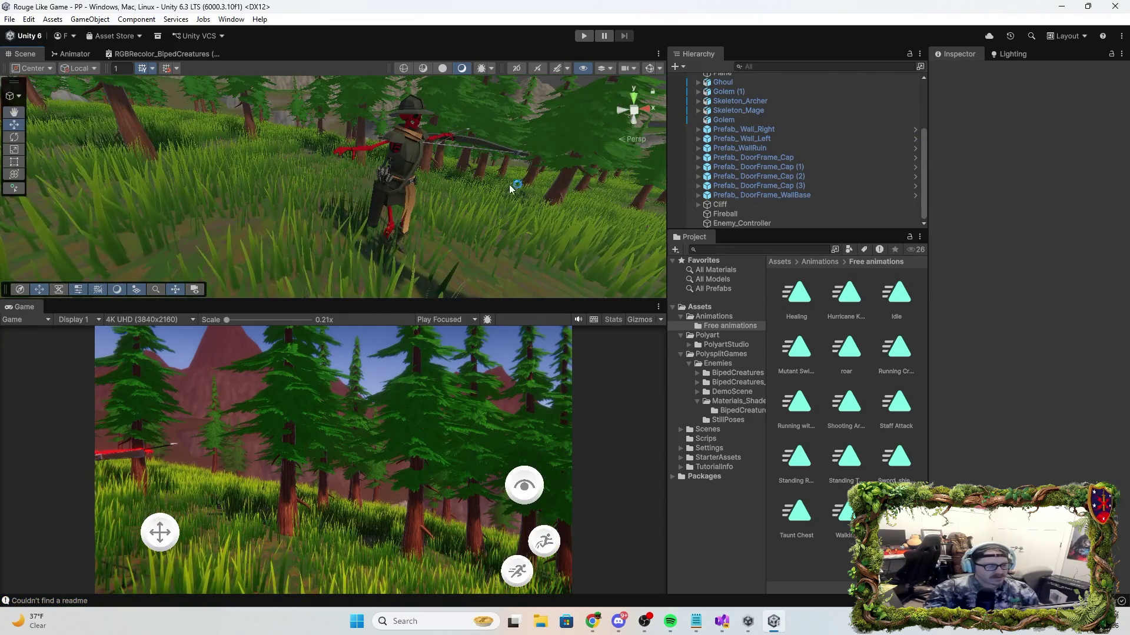
mouse_move(412, 162)
left_mouse_down()
mouse_move(425, 155)
mouse_move(417, 166)
mouse_move(415, 127)
mouse_move(406, 135)
mouse_move(416, 131)
left_mouse_up()
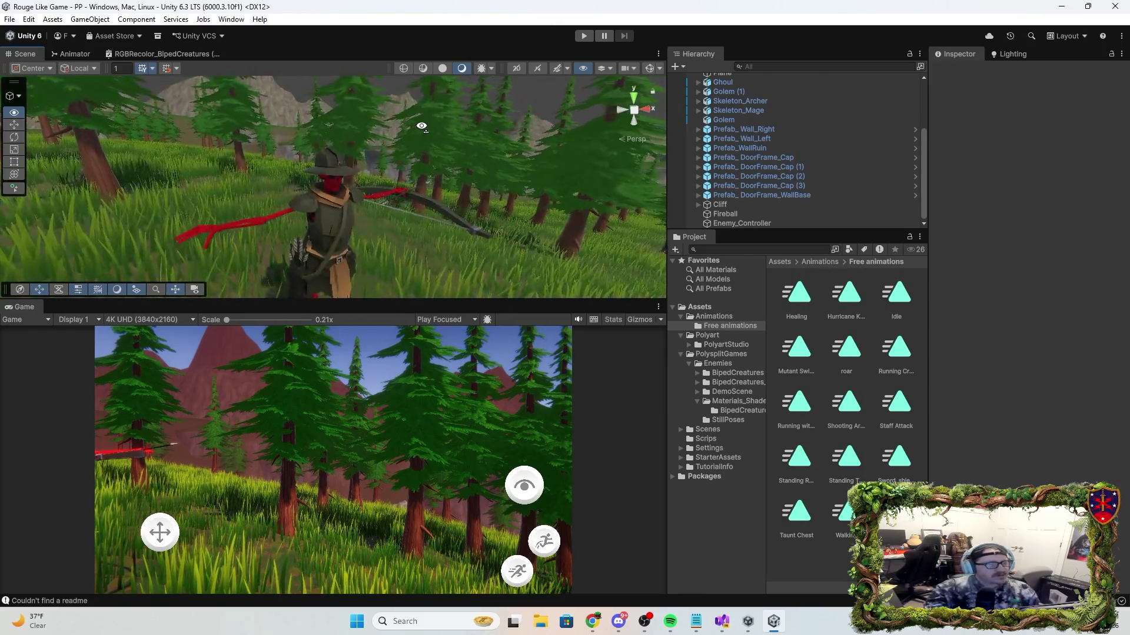
left_click(86, 59)
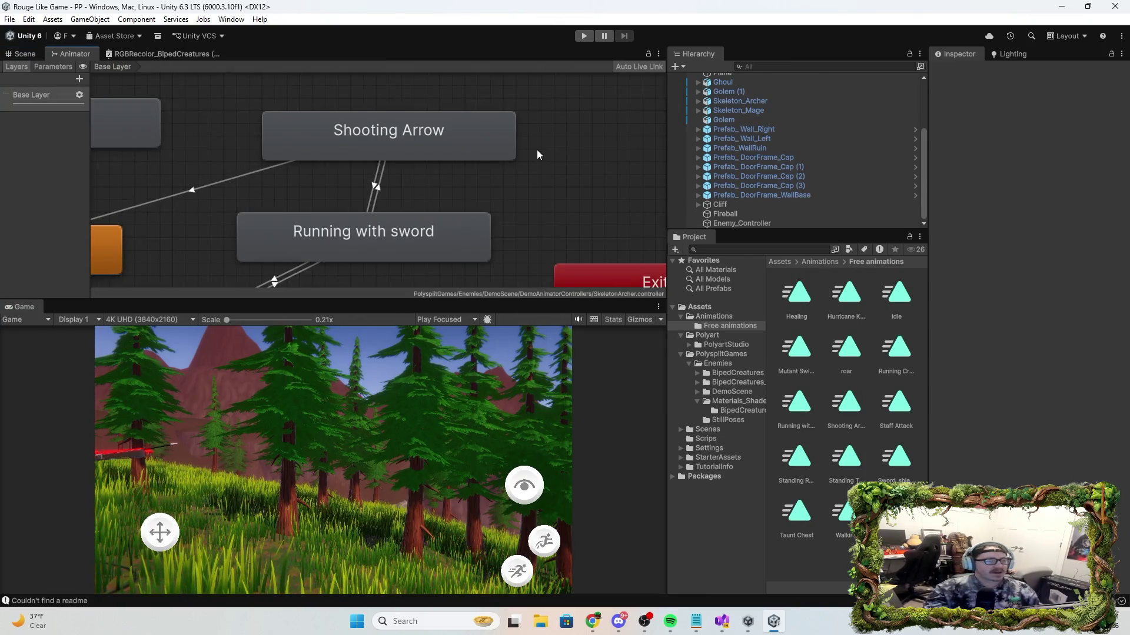
Zoom the Animator graph, then select Skeleton_Archer in the Hierarchy to list its components.
scroll(547, 165, "down", 10)
scroll(546, 177, "up", 3)
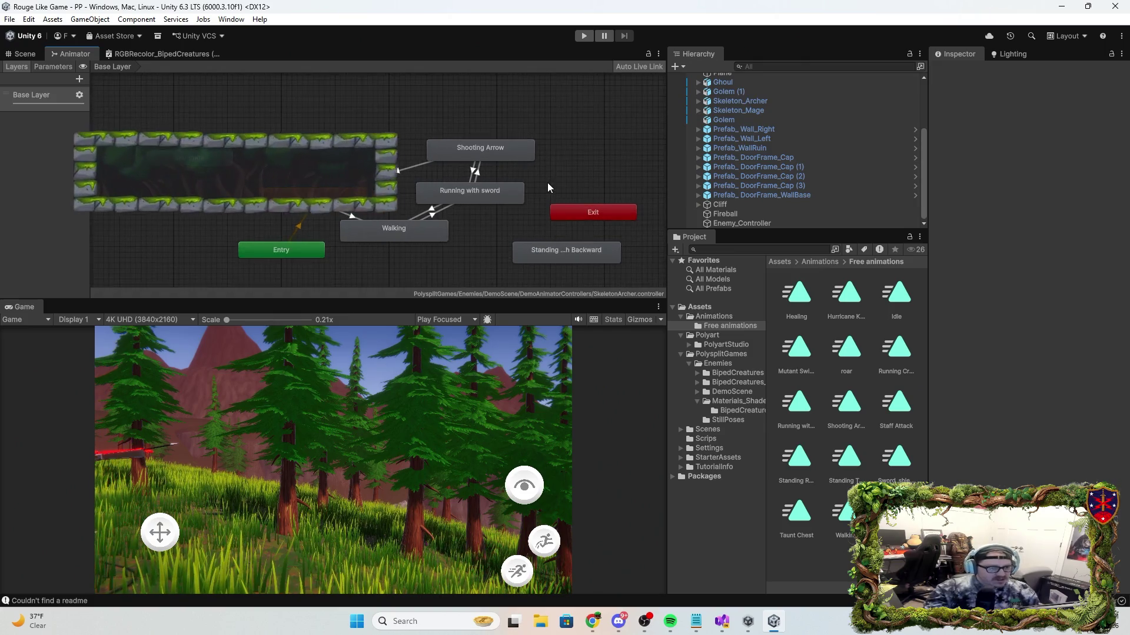
scroll(547, 187, "up", 1)
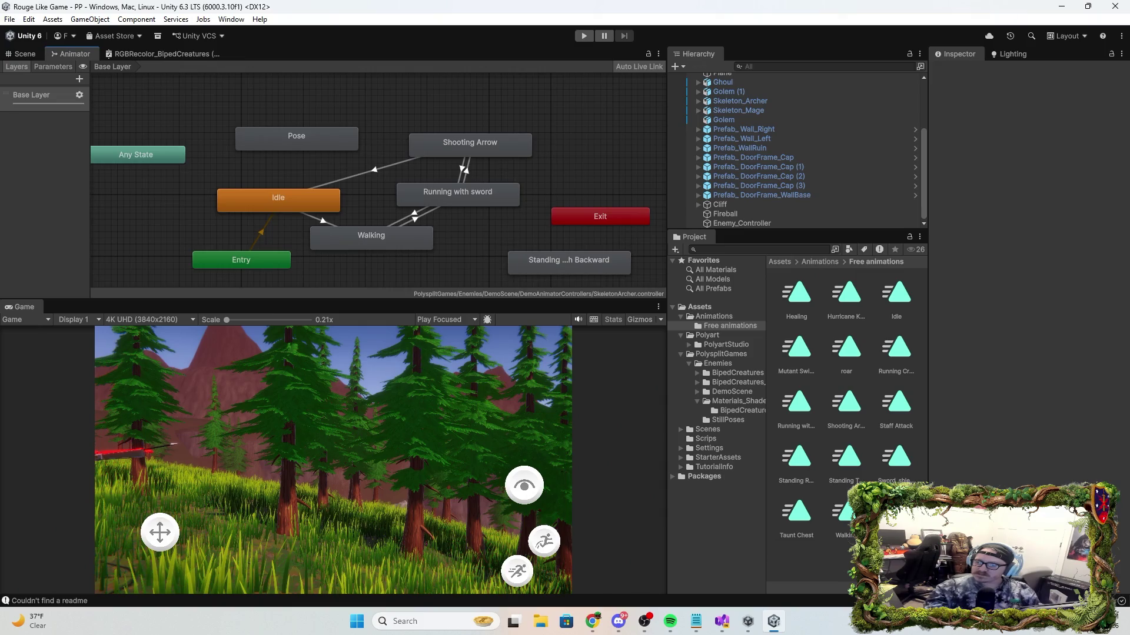
left_click(670, 621)
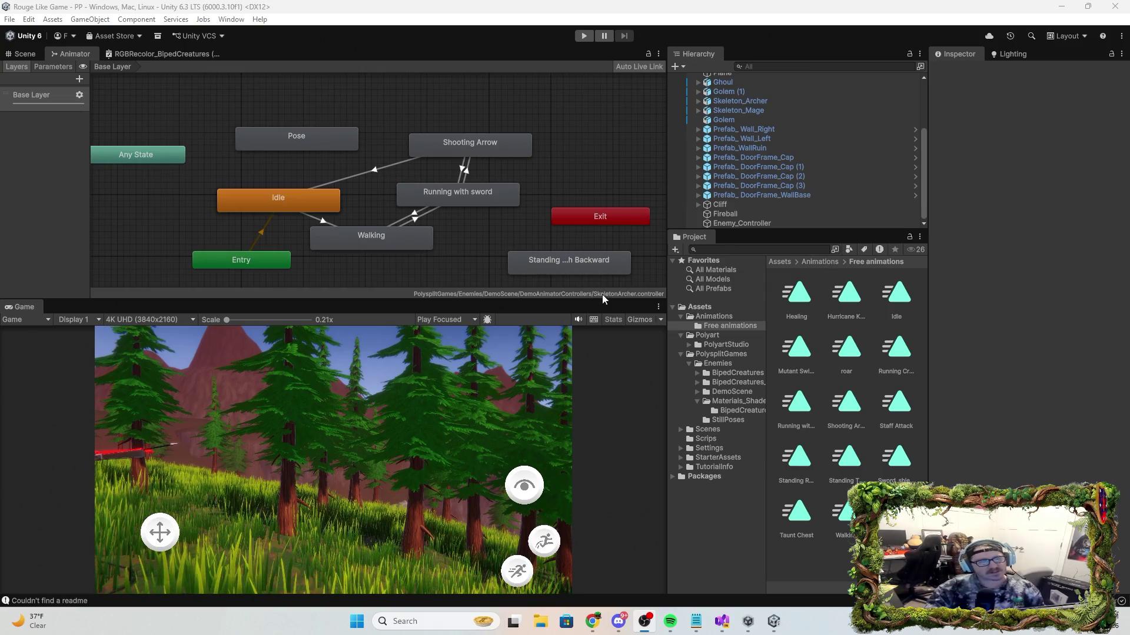
left_click(775, 99)
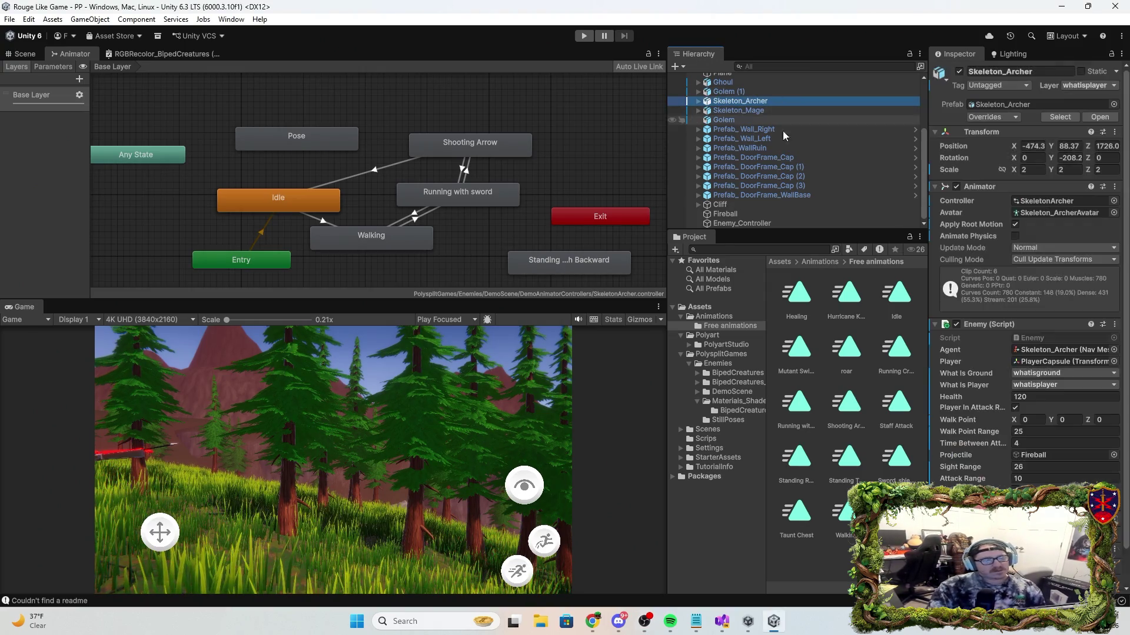
Scroll the Inspector to the Nav Mesh Agent, then orbit the Scene view and frame the Skeleton Archer.
scroll(1005, 355, "down", 10)
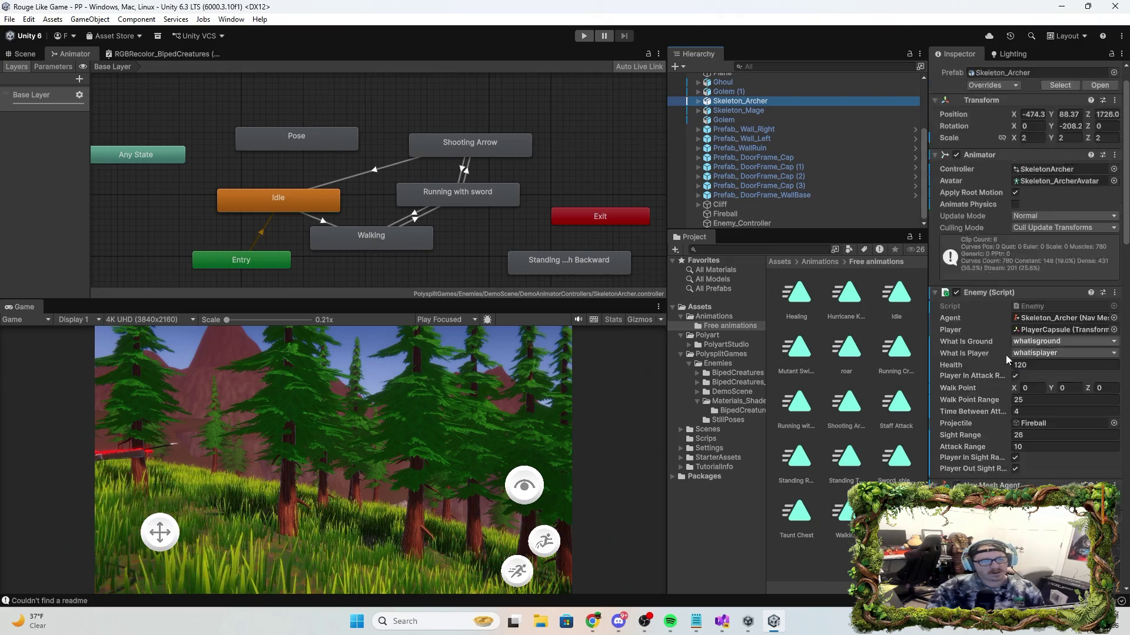
scroll(991, 432, "down", 4)
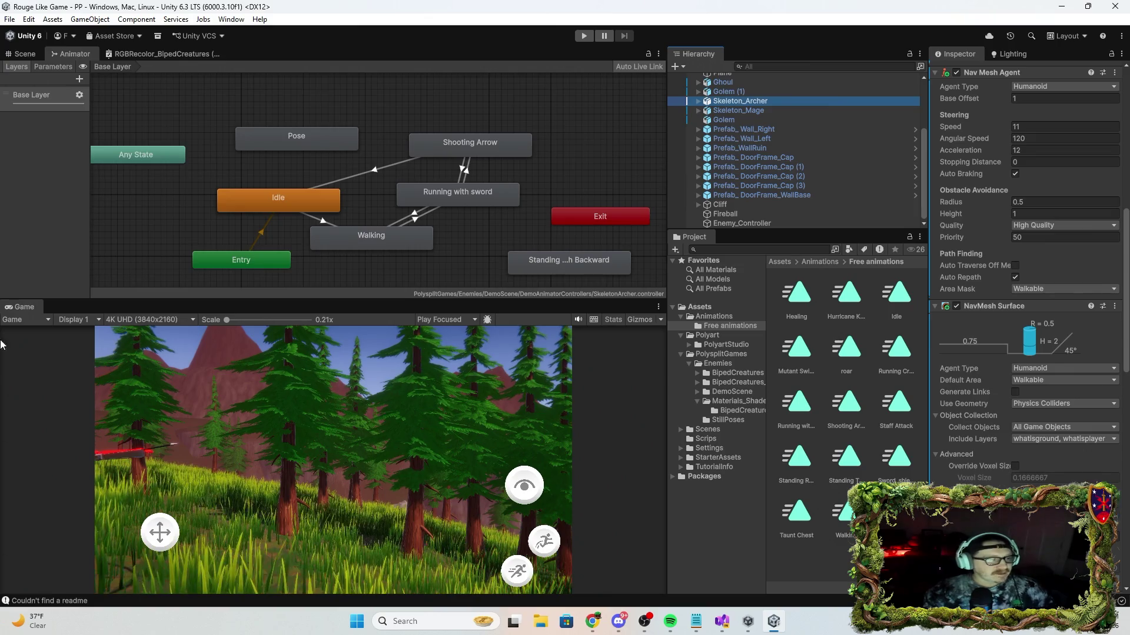
left_click(27, 53)
mouse_move(315, 209)
left_mouse_down()
mouse_move(200, 170)
mouse_move(454, 216)
mouse_move(429, 192)
mouse_move(248, 177)
mouse_move(71, 122)
mouse_move(46, 156)
mouse_move(326, 185)
mouse_move(324, 199)
left_mouse_up()
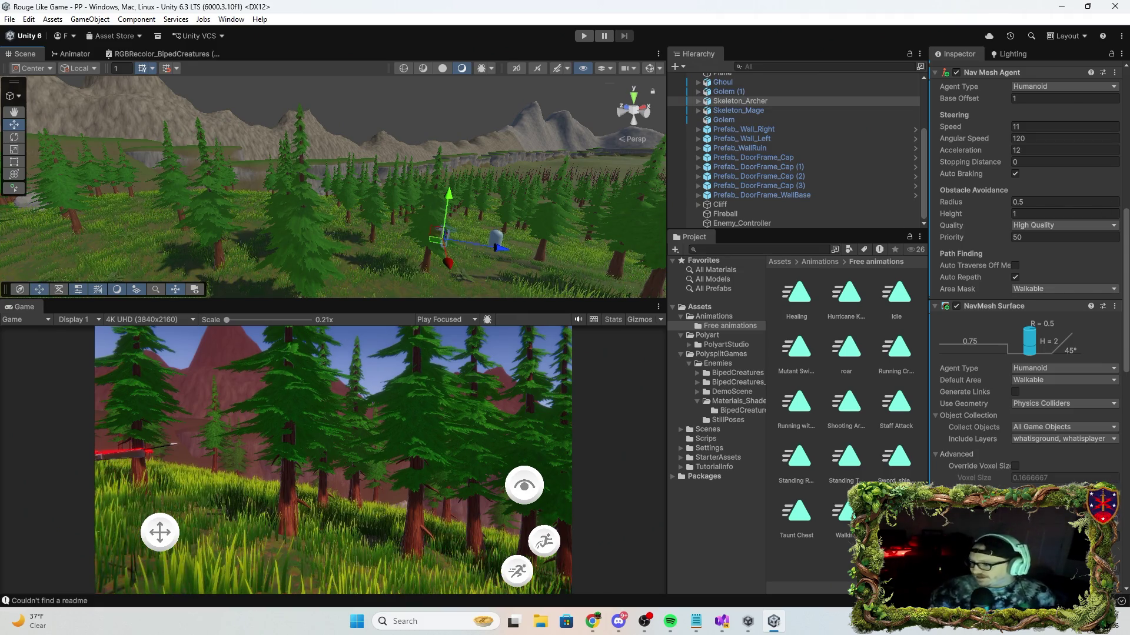
key("alt+Tab")
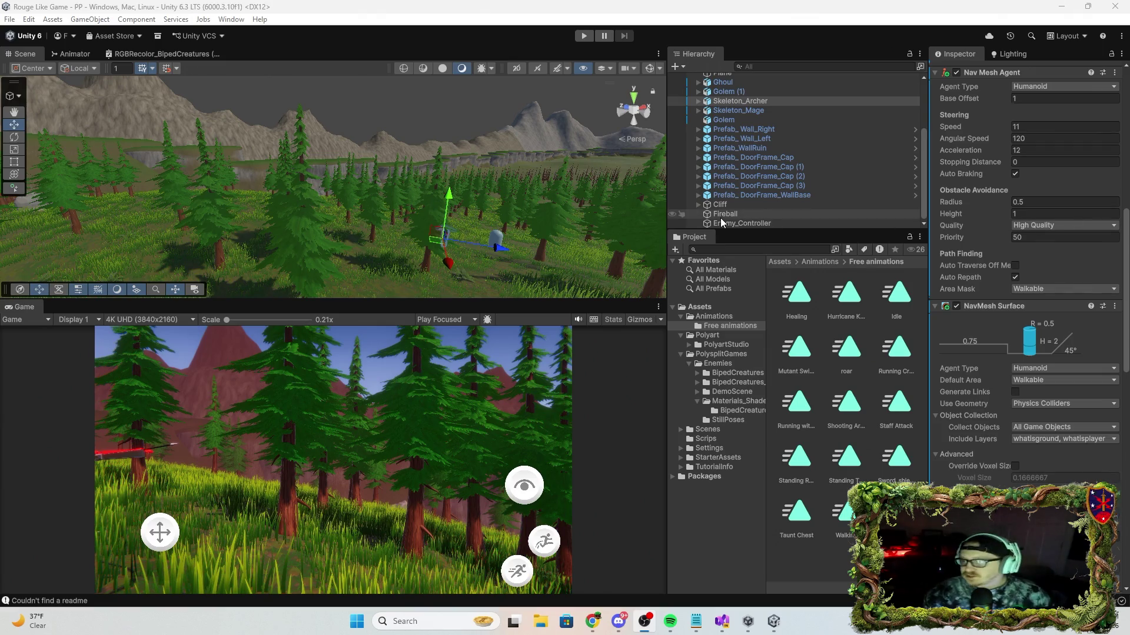
mouse_move(587, 161)
left_mouse_down()
mouse_move(401, 194)
mouse_move(382, 176)
left_mouse_up()
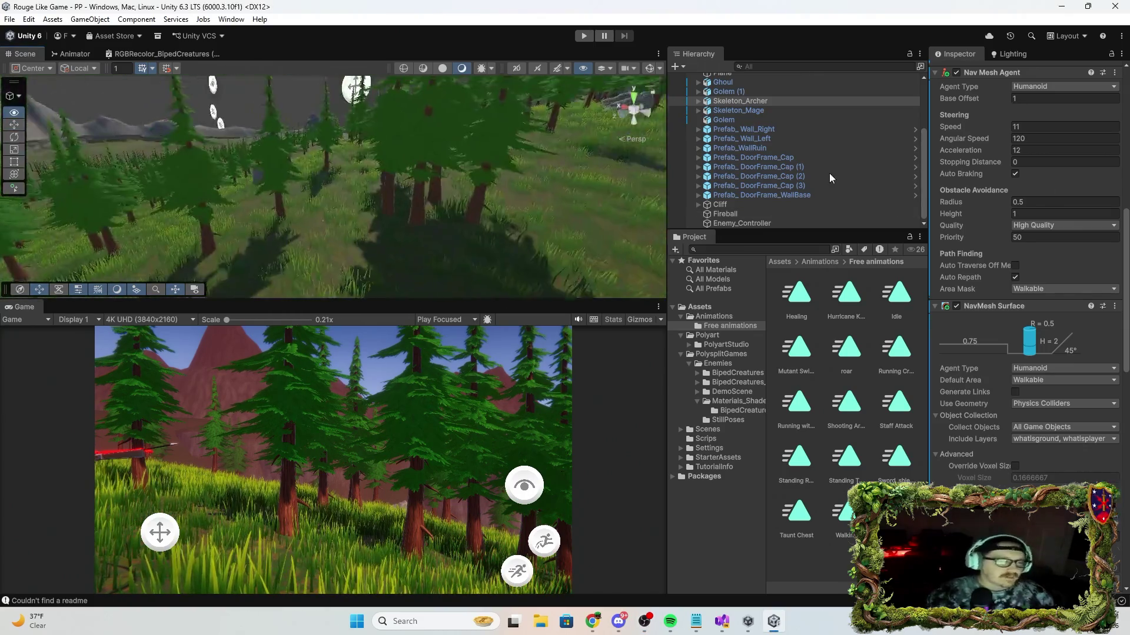
key("f")
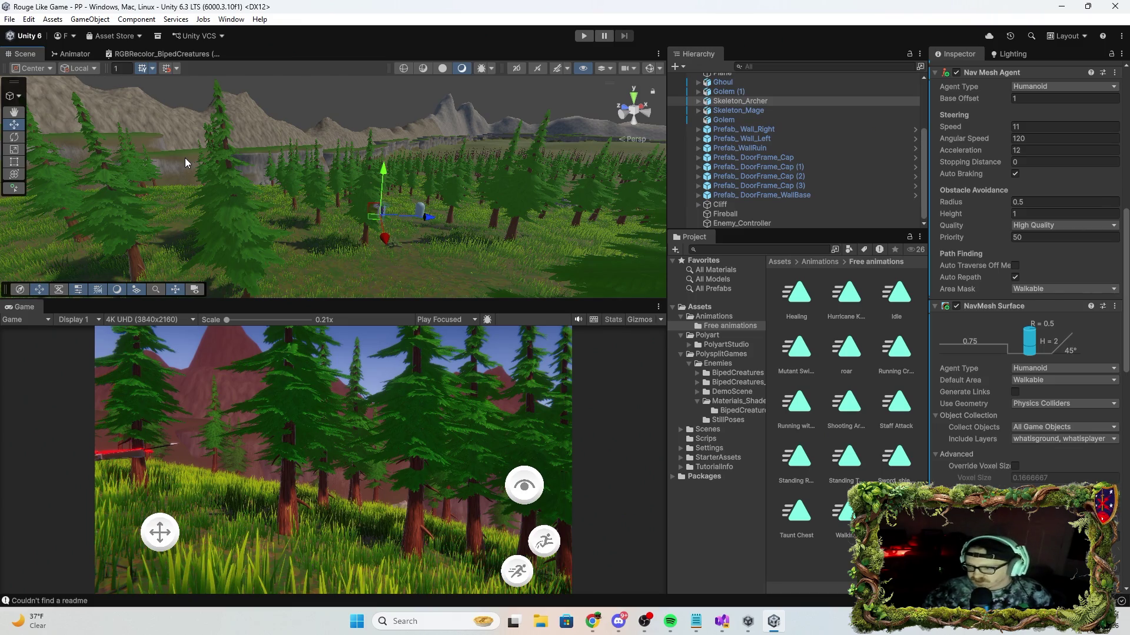
key("alt+Tab")
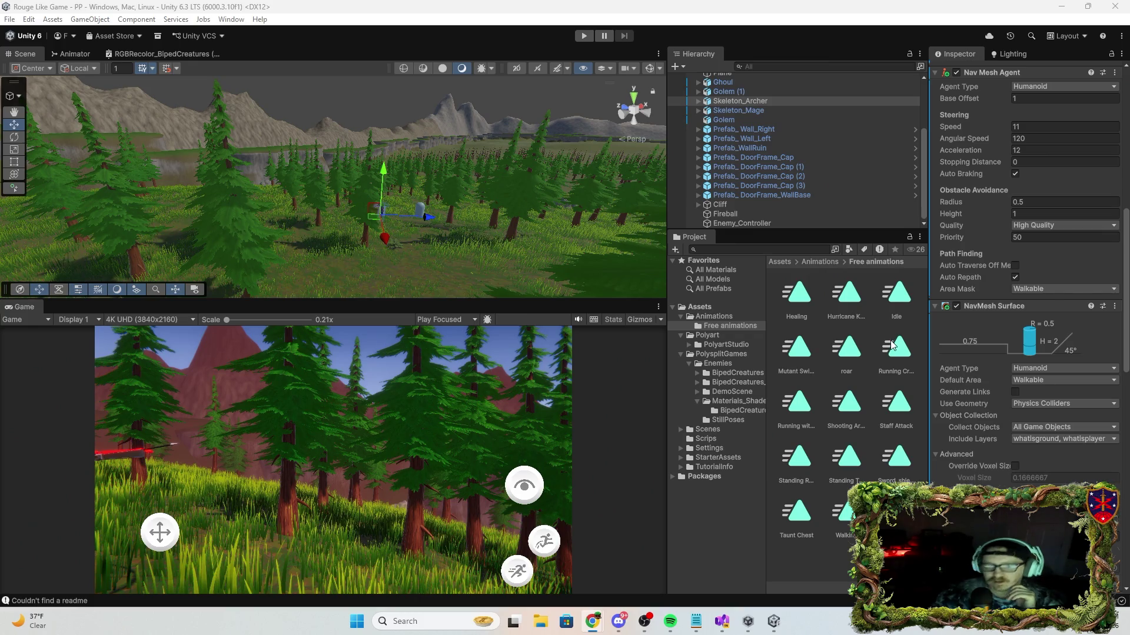
Tick Freeze Position X and Z on Skeleton_Archer's Rigidbody, then start a play-test.
left_click(746, 103)
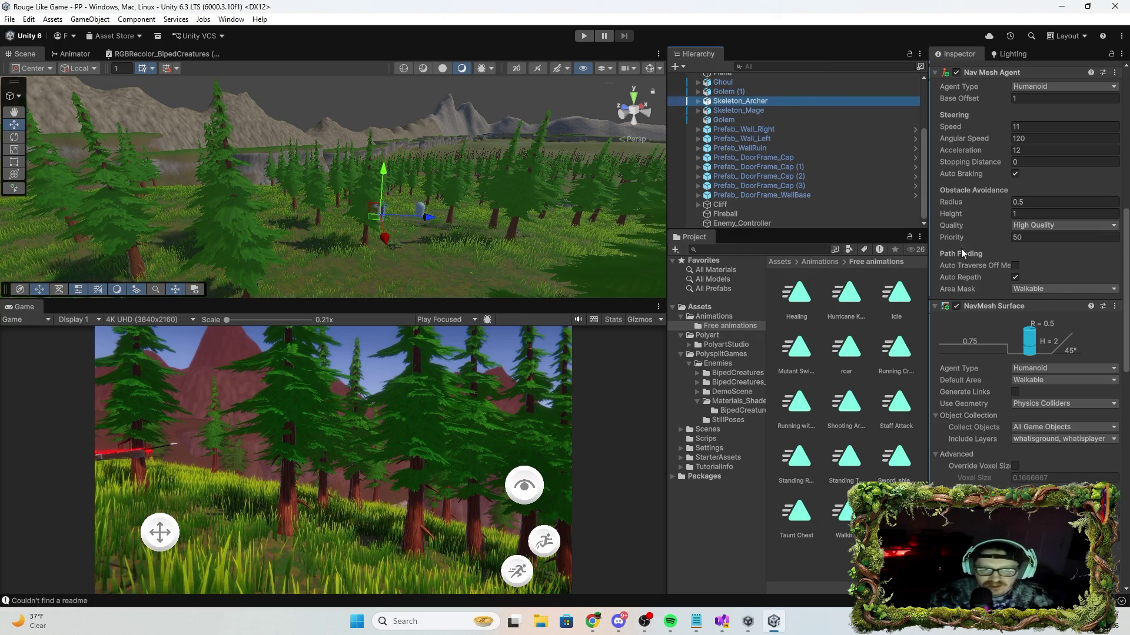
scroll(977, 253, "up", 10)
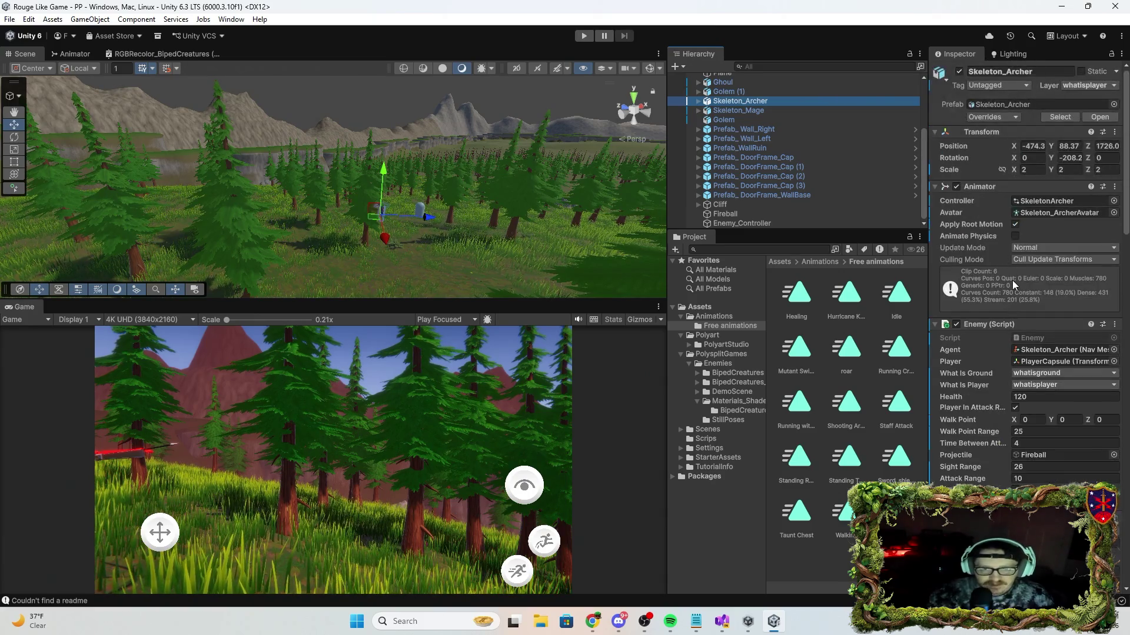
scroll(1015, 276, "down", 10)
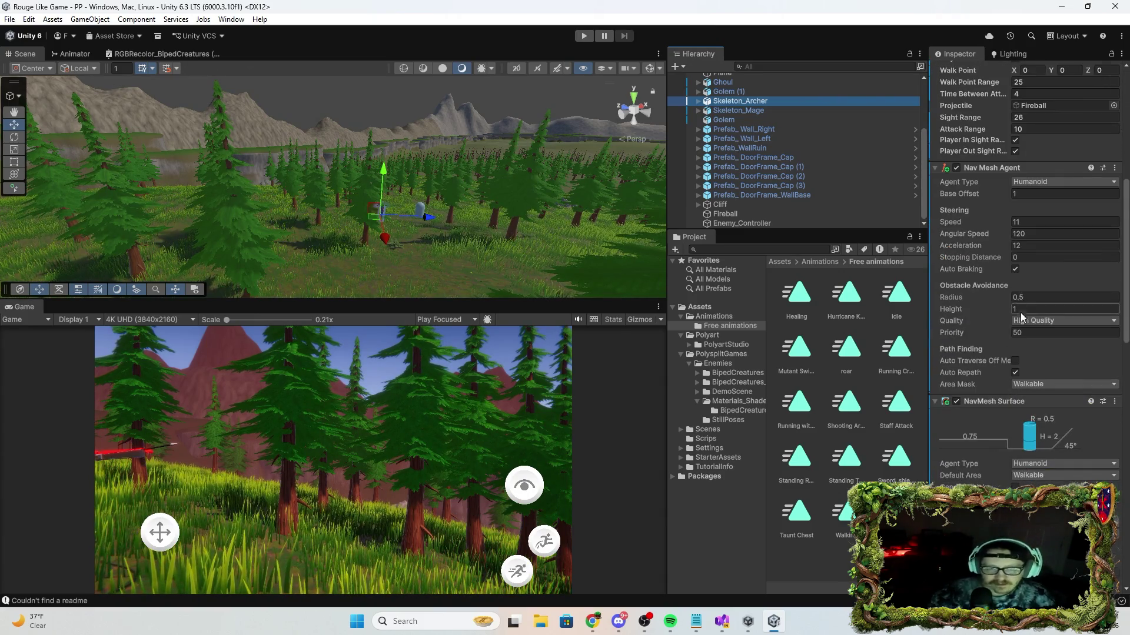
scroll(1022, 317, "down", 15)
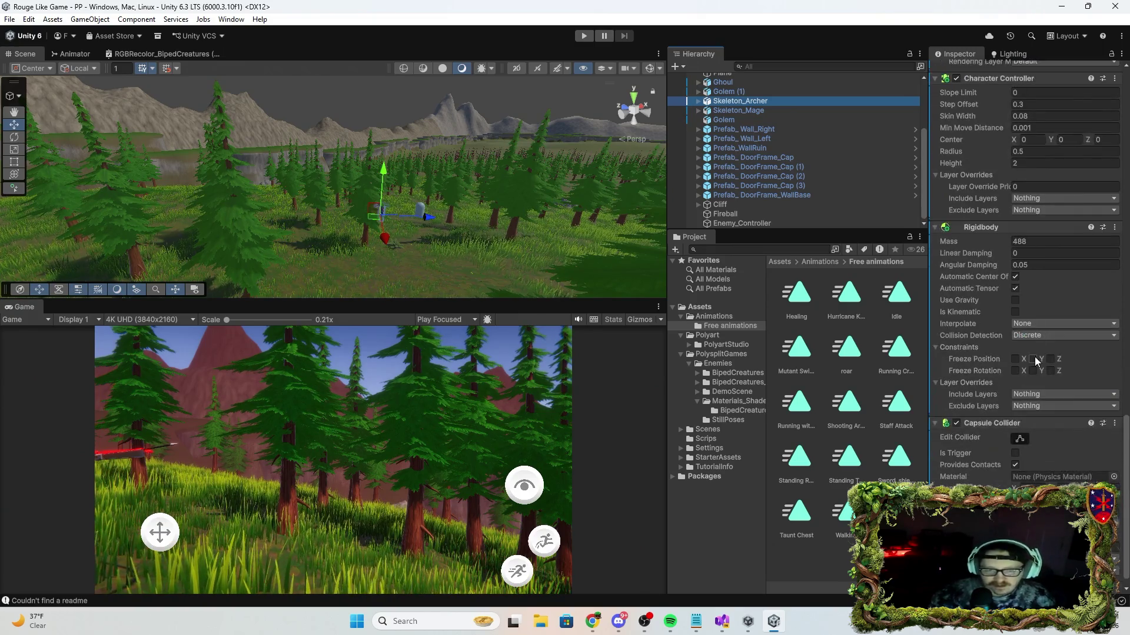
left_click(1019, 361)
left_click(1050, 359)
mouse_move(519, 212)
left_mouse_down()
mouse_move(499, 235)
mouse_move(407, 253)
mouse_move(423, 247)
left_mouse_up()
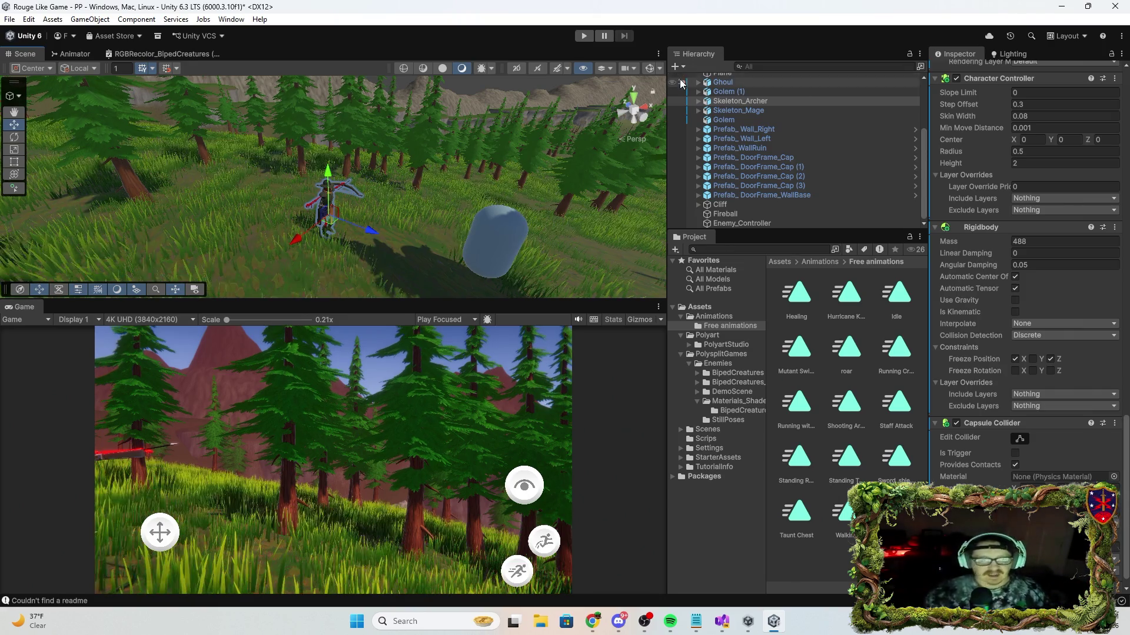
left_click(583, 37)
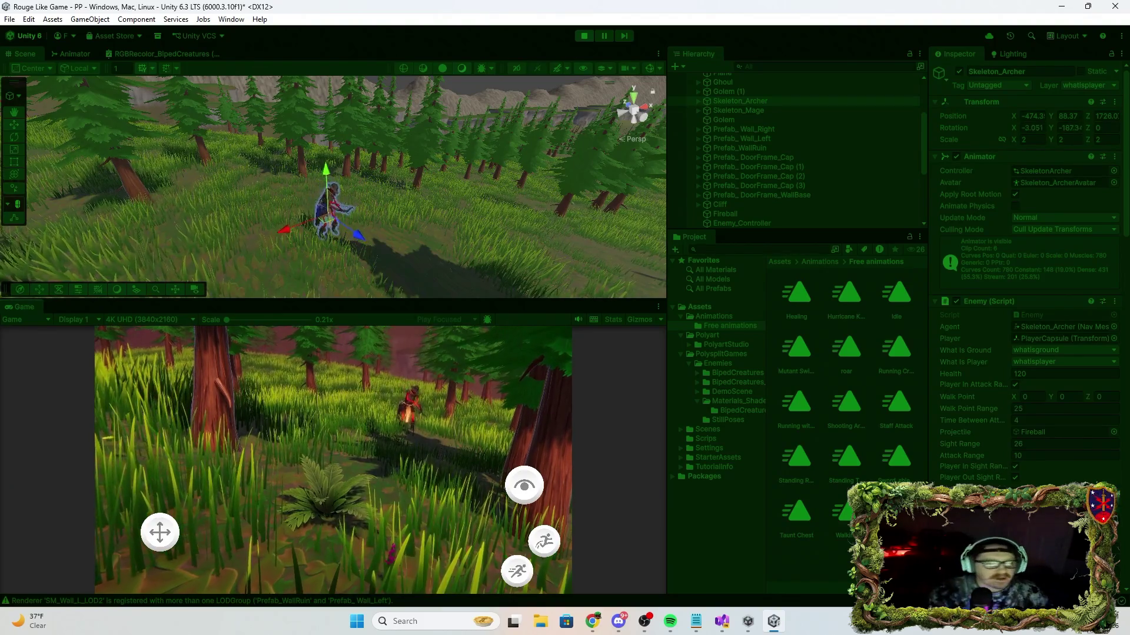
left_click(583, 35)
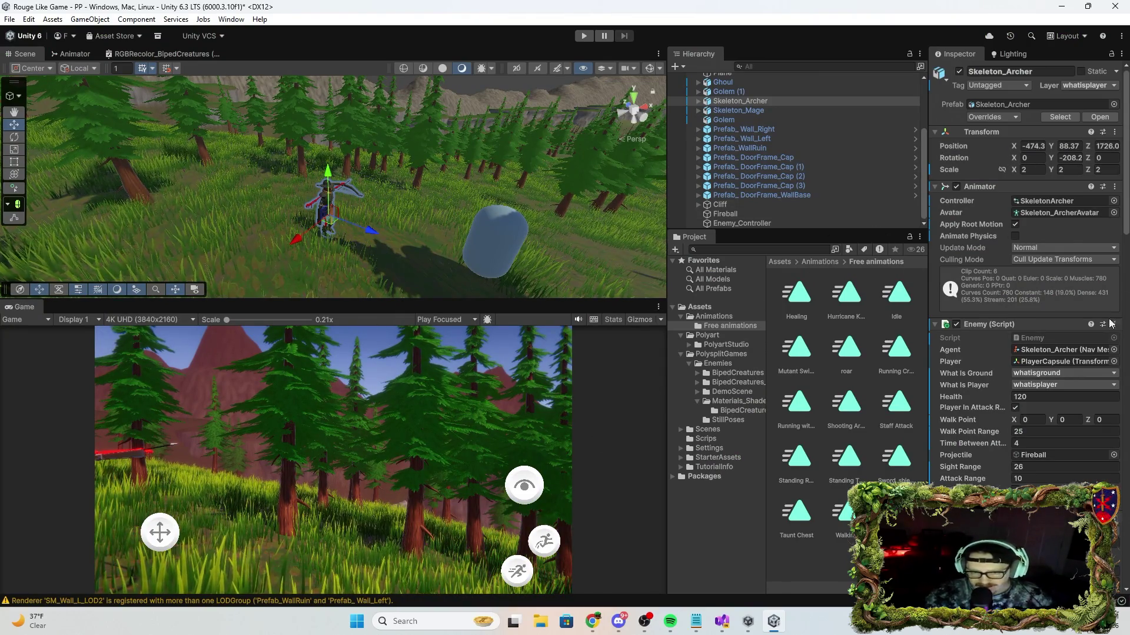
scroll(1004, 361, "down", 10)
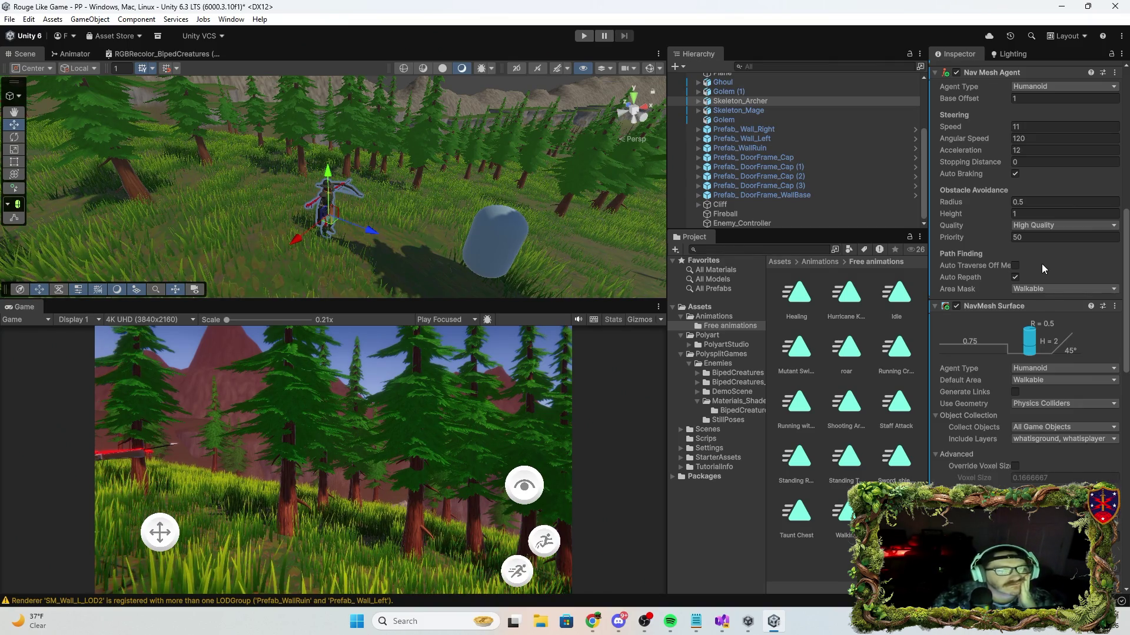
Set the Skeleton Archer's Rigidbody Mass to 15, then run and stop a quick play-test.
scroll(1041, 263, "down", 10)
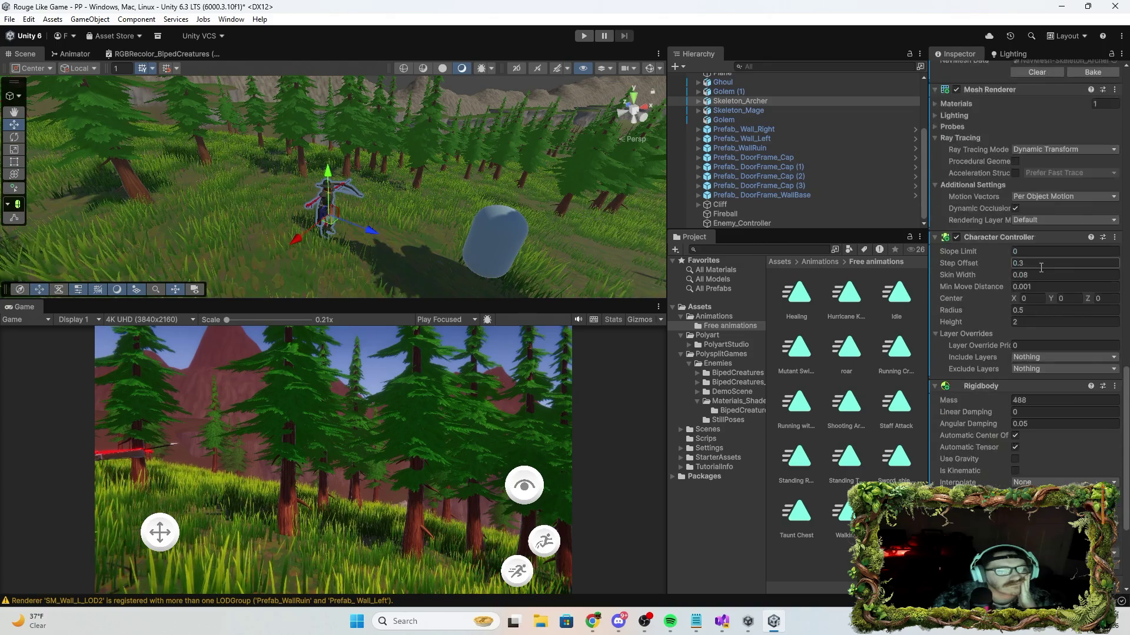
scroll(1041, 267, "down", 5)
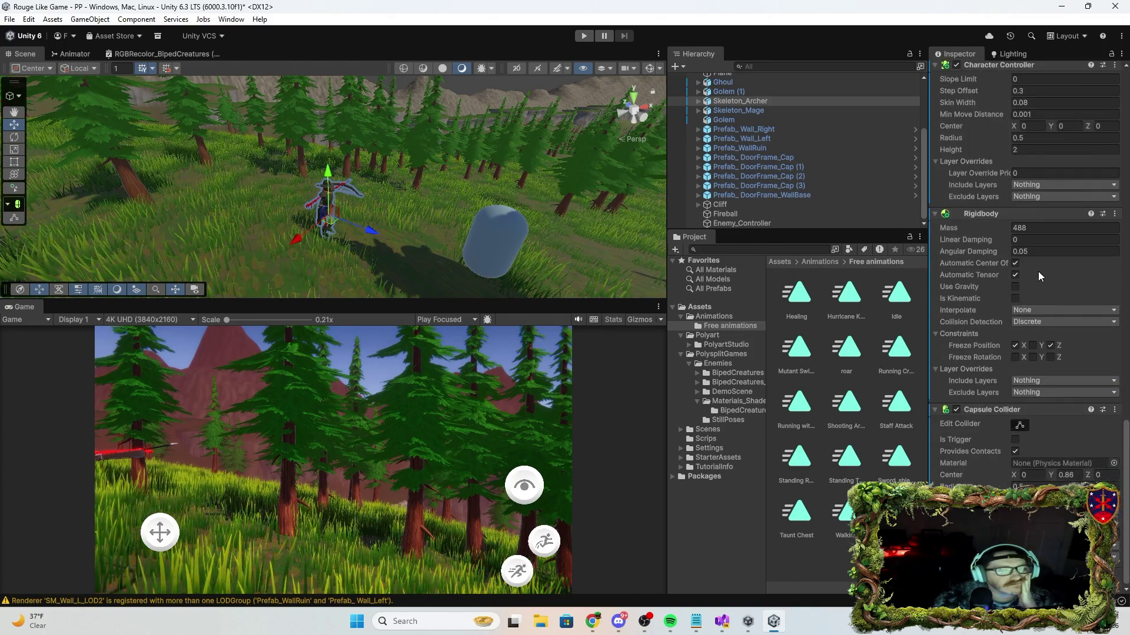
left_click(1036, 223)
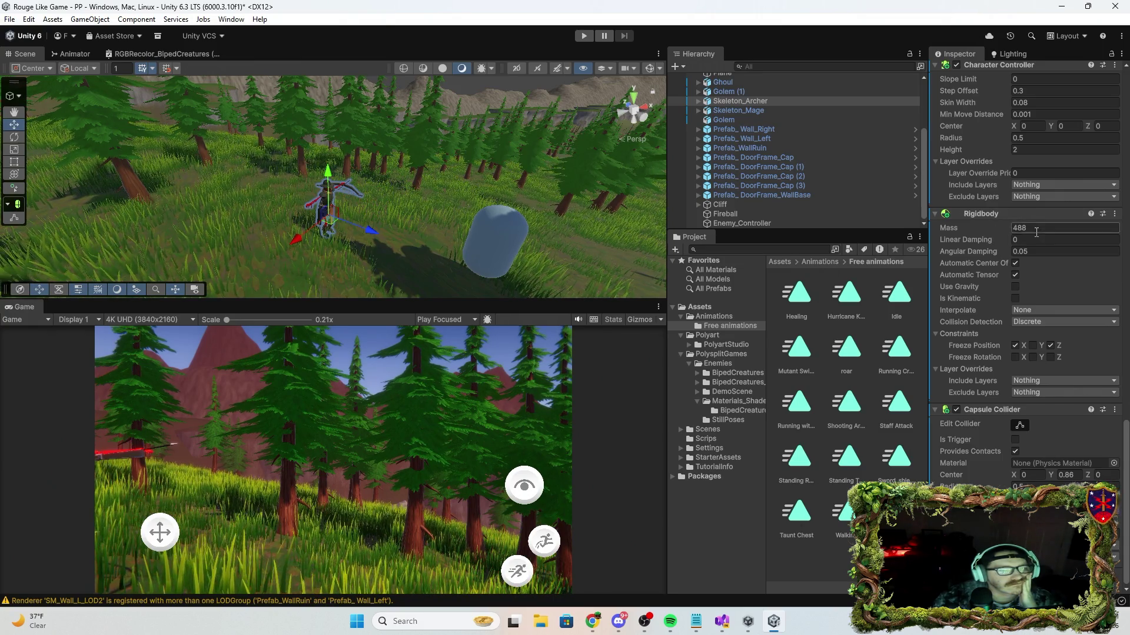
type("15")
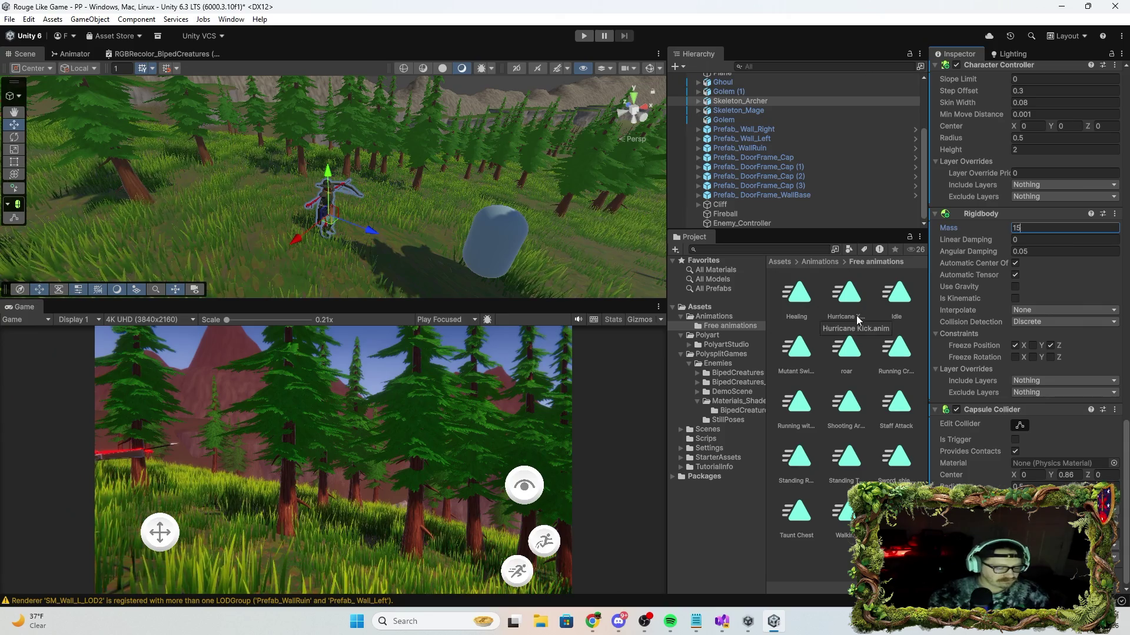
left_click(586, 35)
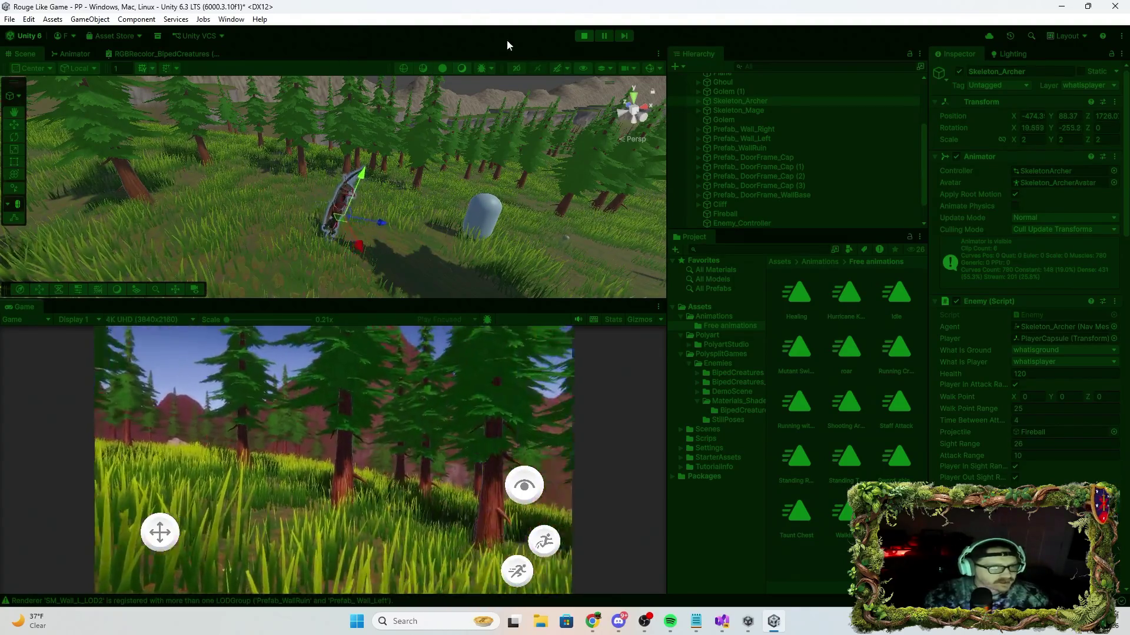
left_click(584, 36)
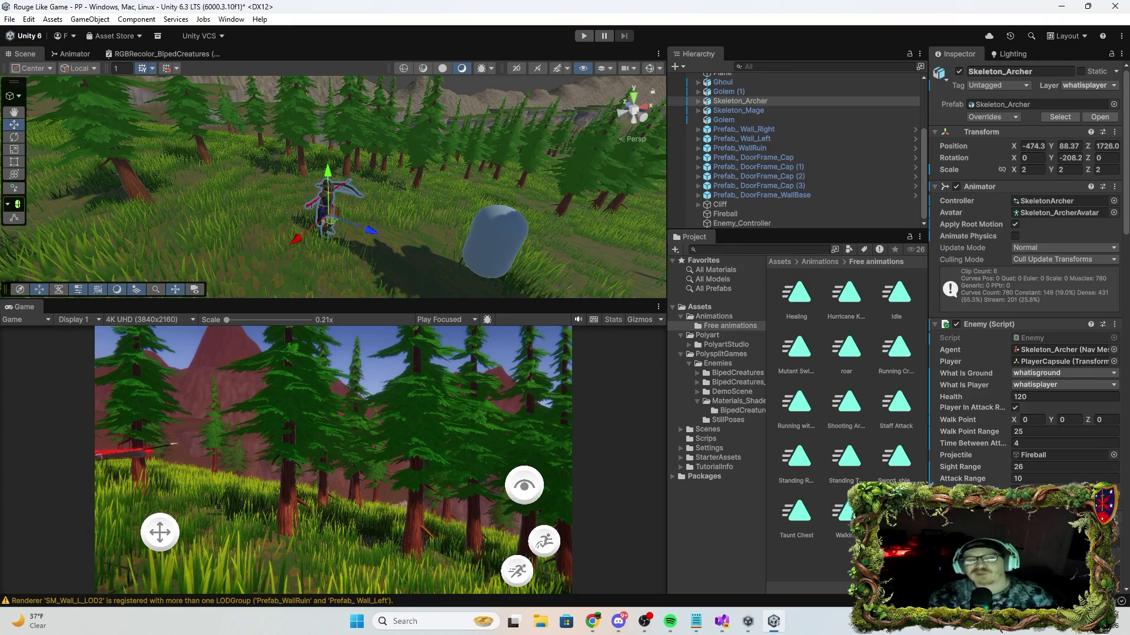
Scroll the Inspector down to the Skeleton Archer's Rigidbody and Capsule Collider.
scroll(986, 425, "down", 5)
scroll(987, 425, "down", 15)
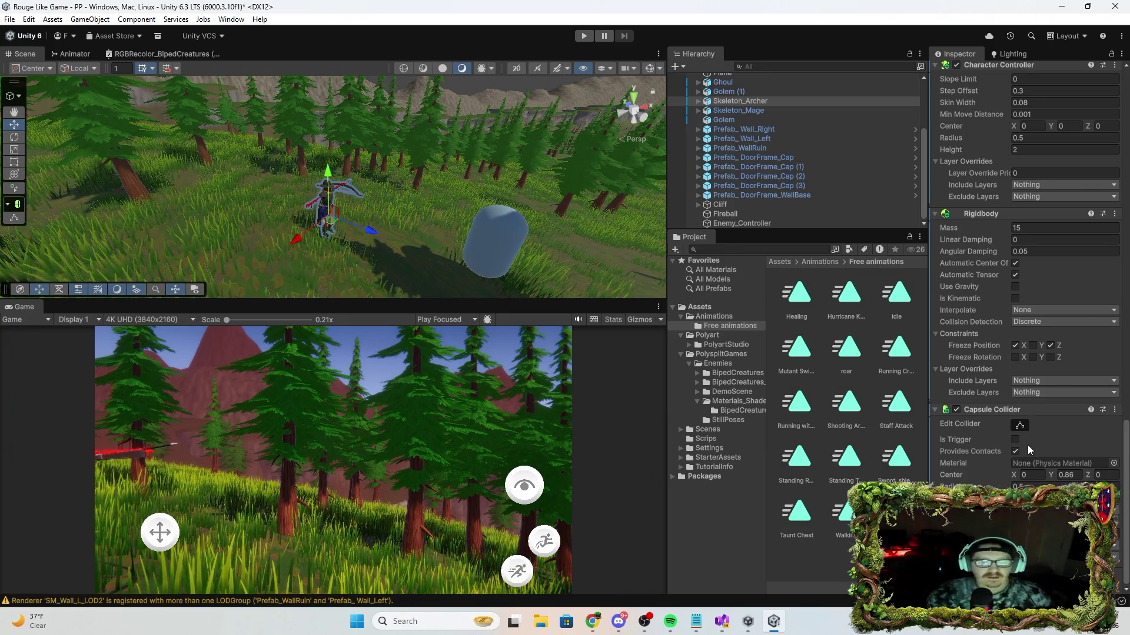
Try a Capsule Collider center Y of 0.8 and orbit around the archer to check the fit.
left_click(1024, 425)
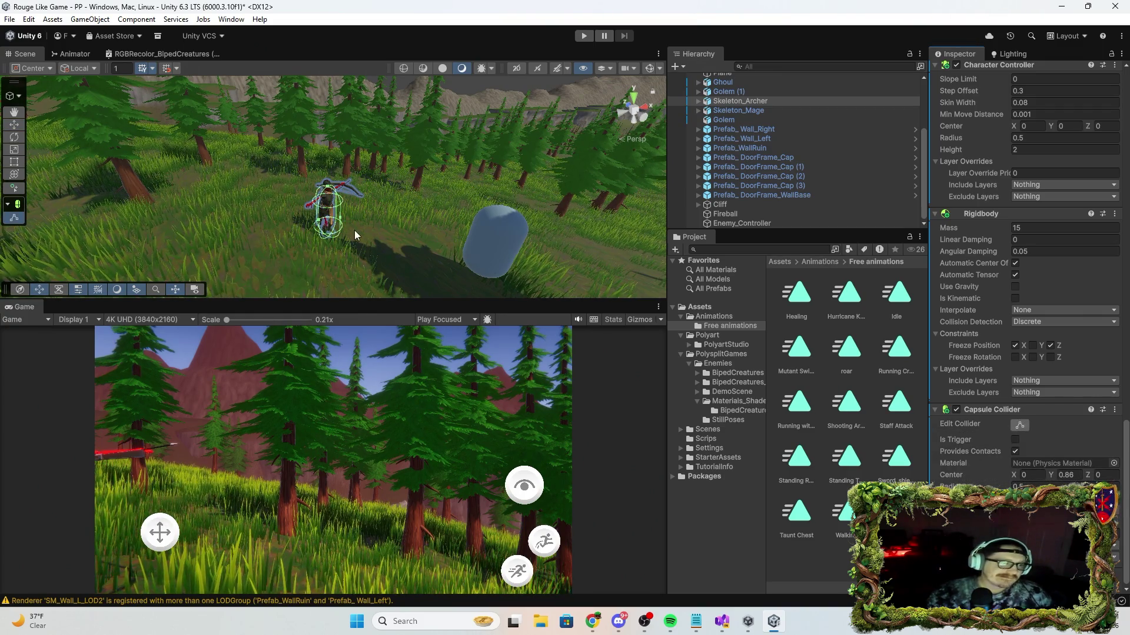
left_click_drag(353, 241, 357, 254)
scroll(358, 254, "up", 5)
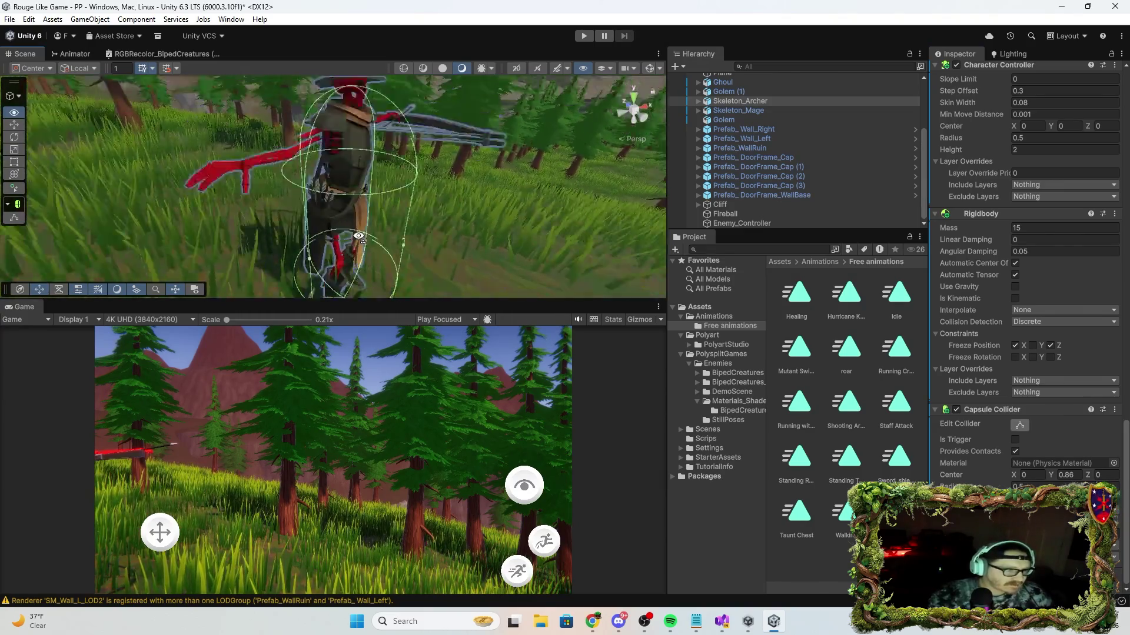
scroll(365, 239, "down", 5)
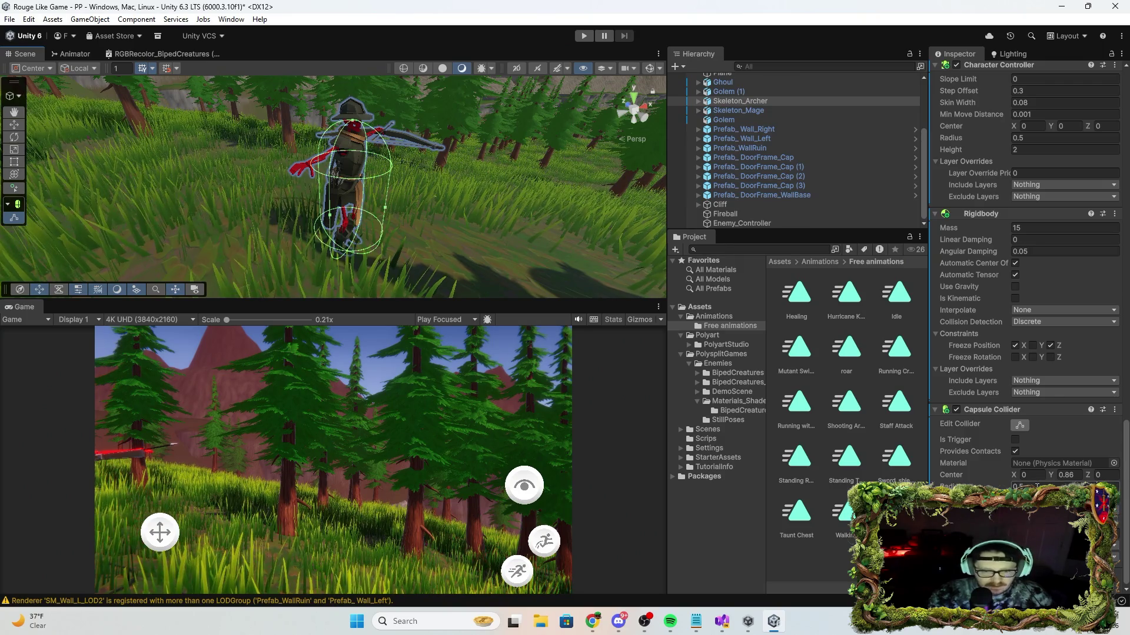
left_click(1083, 475)
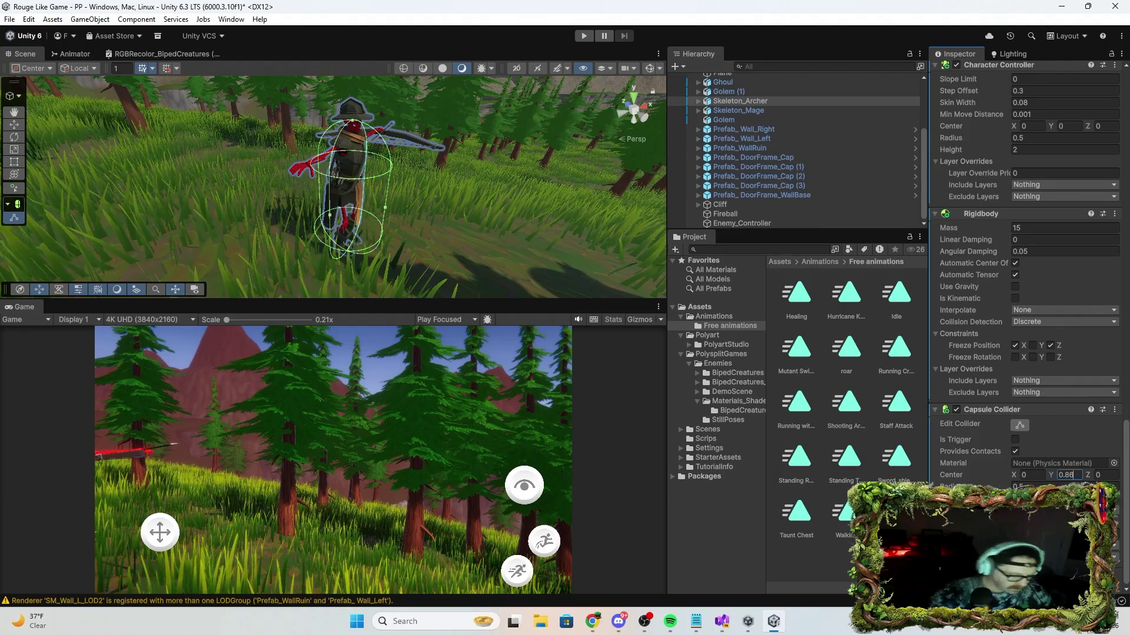
type("0.8")
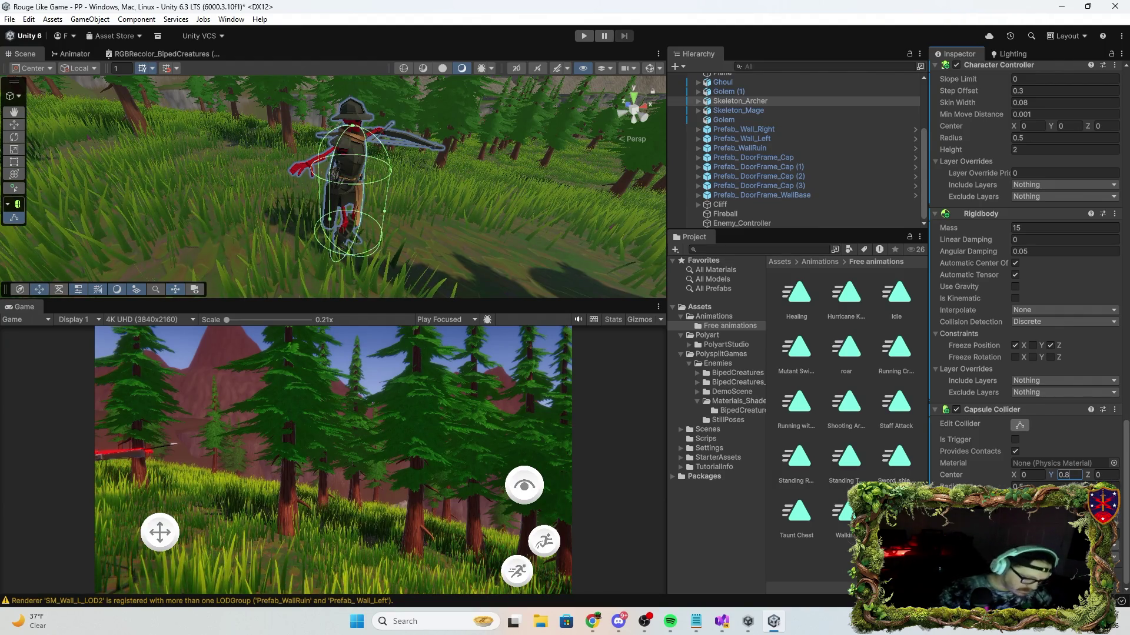
key("Return")
scroll(529, 288, "up", 5)
mouse_move(447, 265)
left_mouse_down()
mouse_move(315, 273)
mouse_move(332, 279)
left_mouse_up()
mouse_move(467, 250)
left_mouse_down()
mouse_move(461, 282)
mouse_move(437, 191)
left_mouse_up()
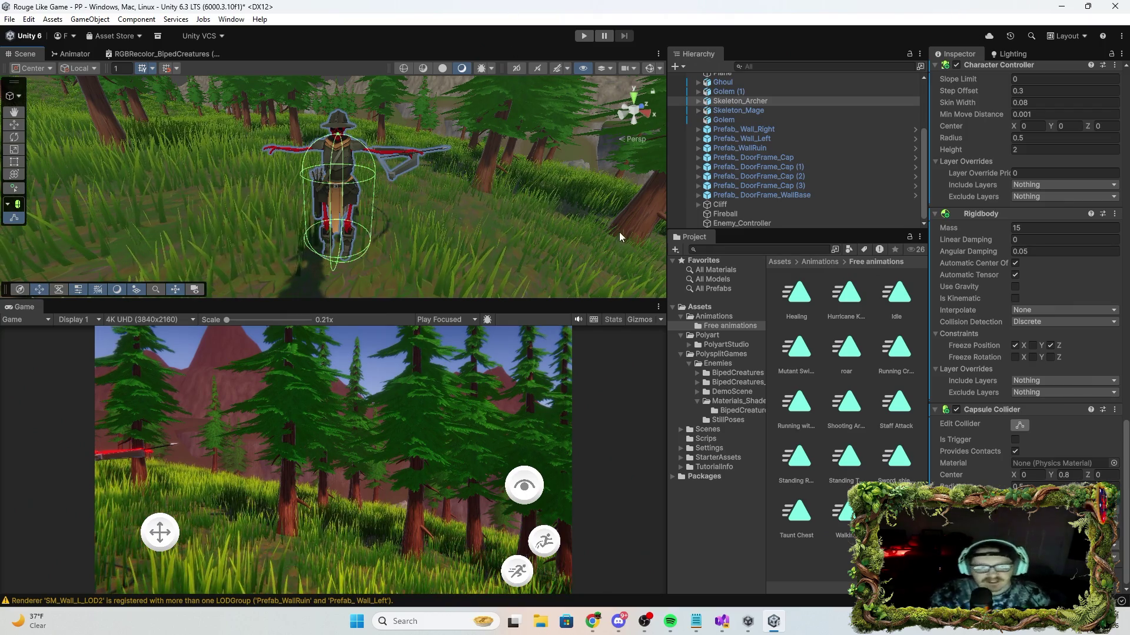
mouse_move(537, 207)
left_mouse_down()
mouse_move(515, 229)
mouse_move(591, 147)
mouse_move(549, 175)
mouse_move(479, 177)
mouse_move(383, 207)
mouse_move(533, 200)
left_mouse_up()
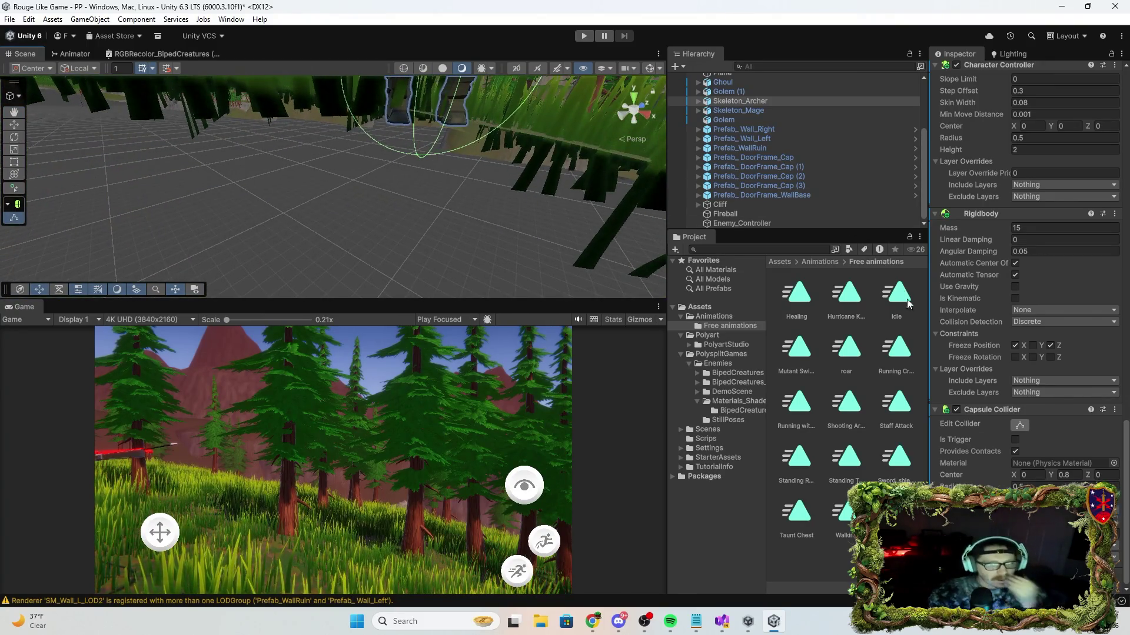
Settle on center Y 0.9 after trying 0.7, then frame and reselect Skeleton_Archer.
left_click(1065, 475)
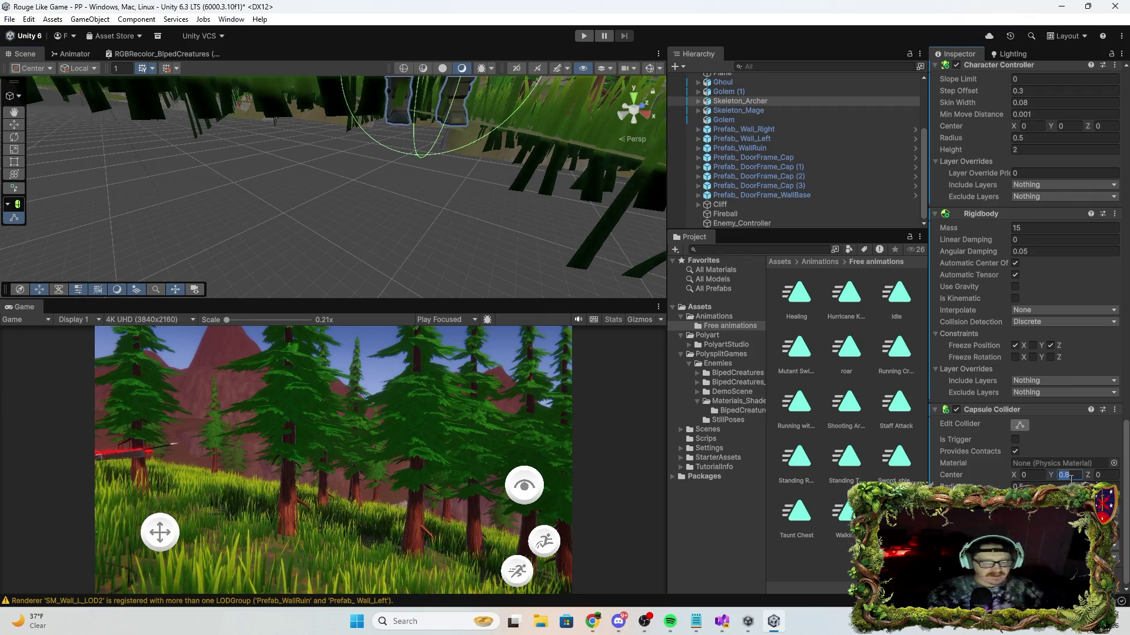
type("0.7")
double_click(1071, 476)
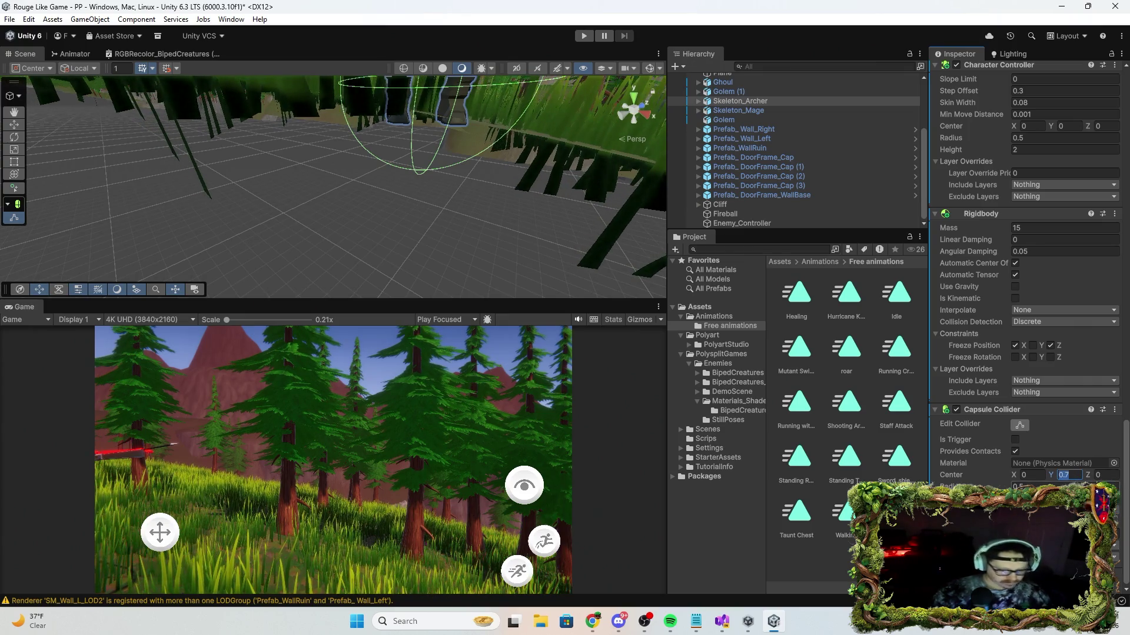
type("0.9")
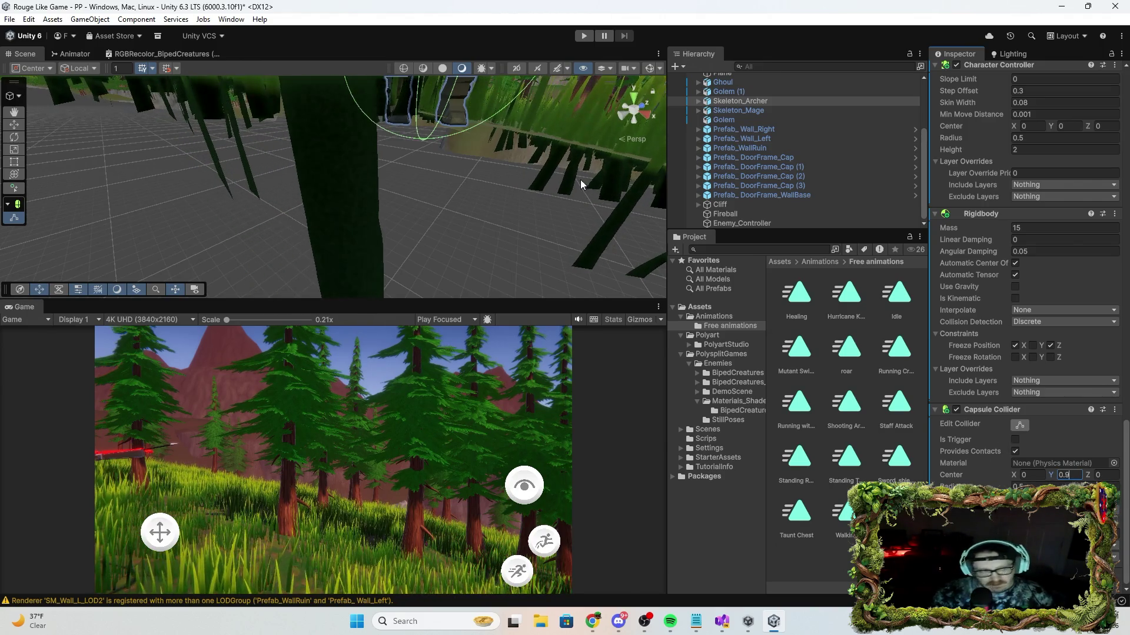
left_click_drag(493, 186, 500, 172)
key("f")
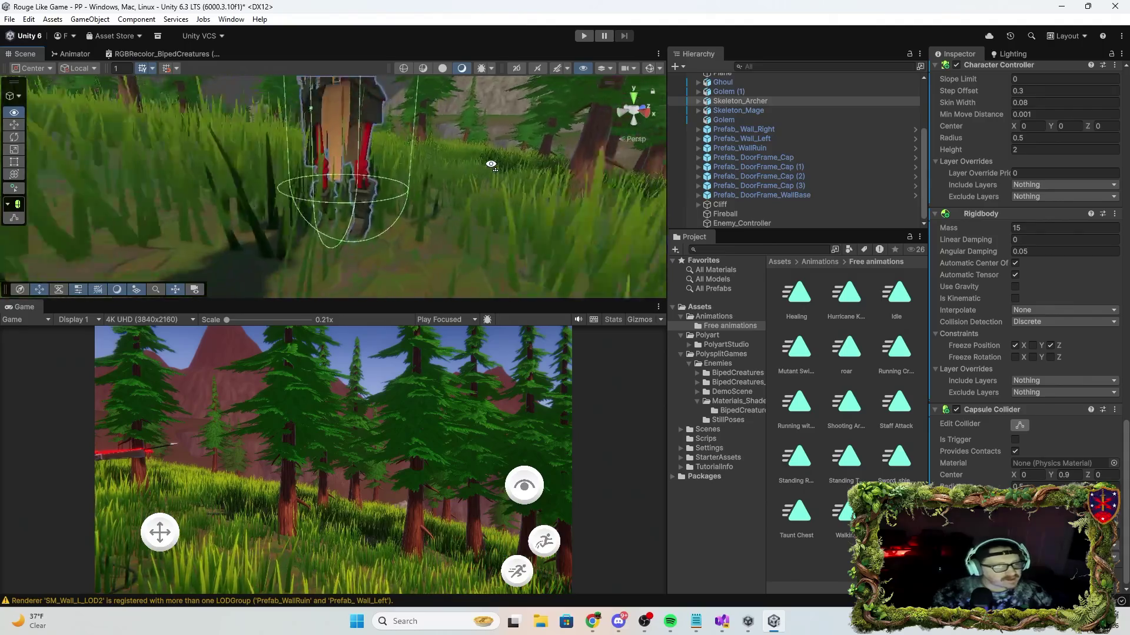
left_click(738, 101)
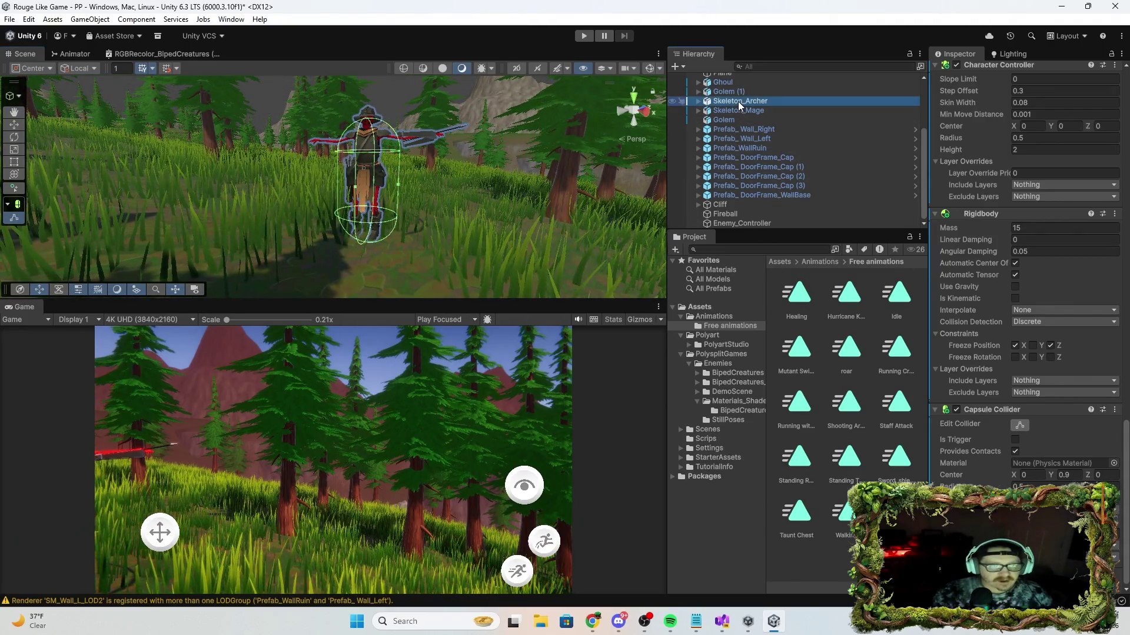
left_click(742, 101)
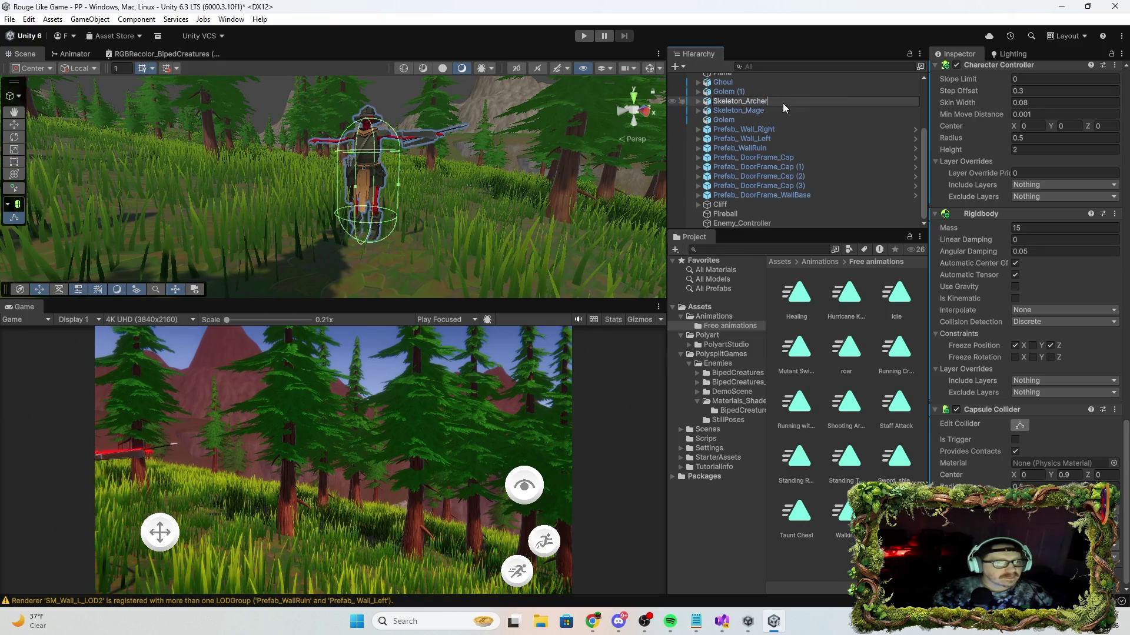
left_click(730, 325)
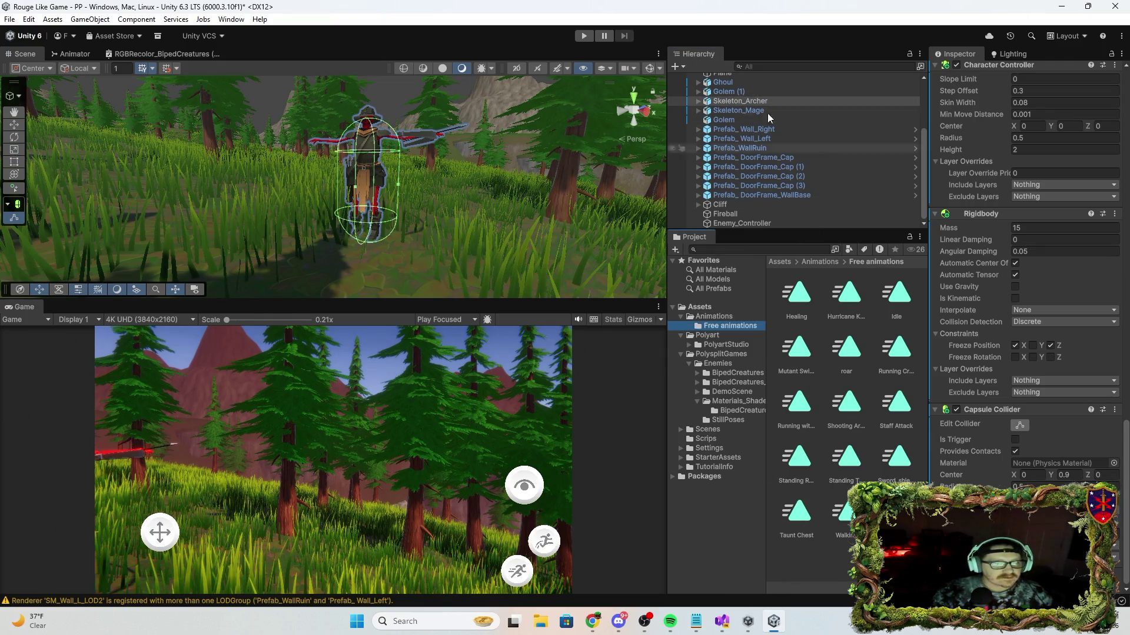
double_click(736, 101)
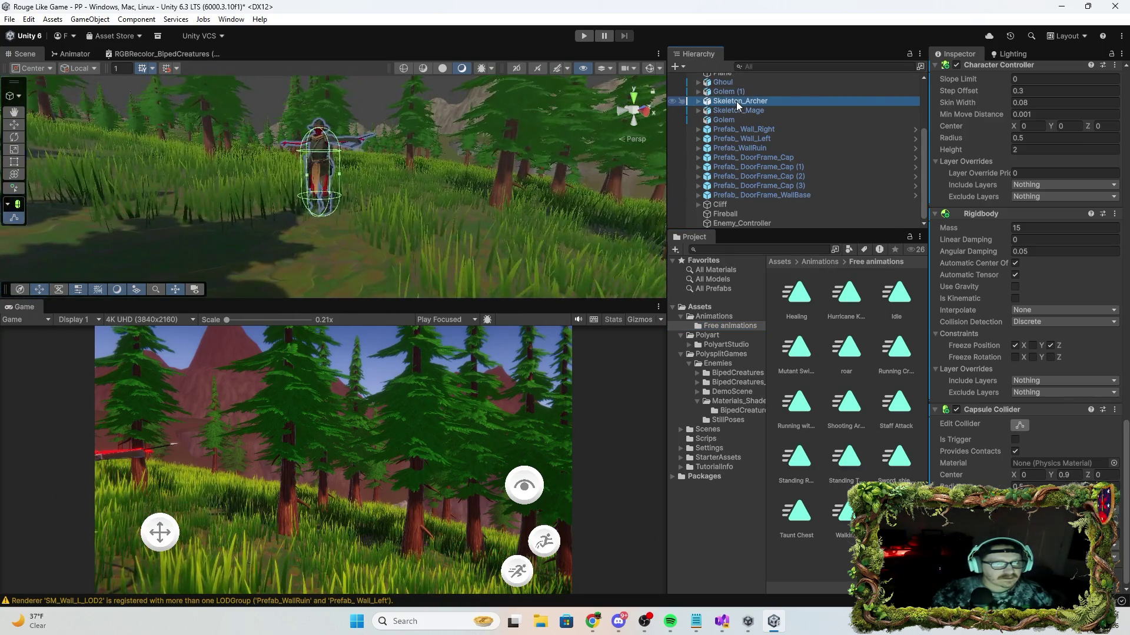
scroll(986, 223, "down", 10)
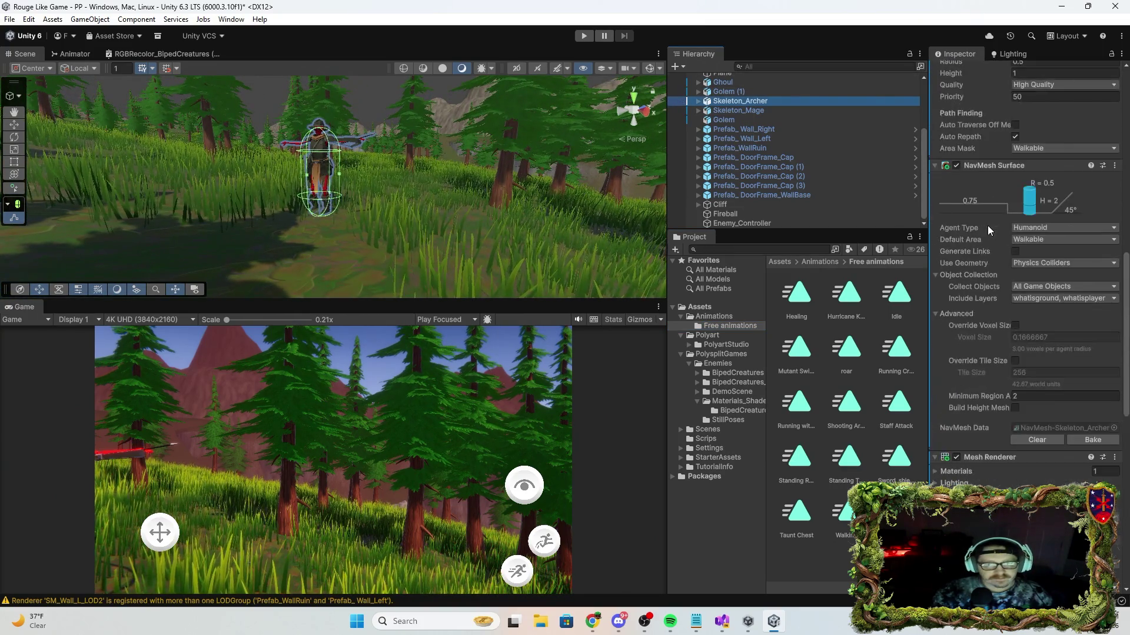
scroll(987, 214, "up", 10)
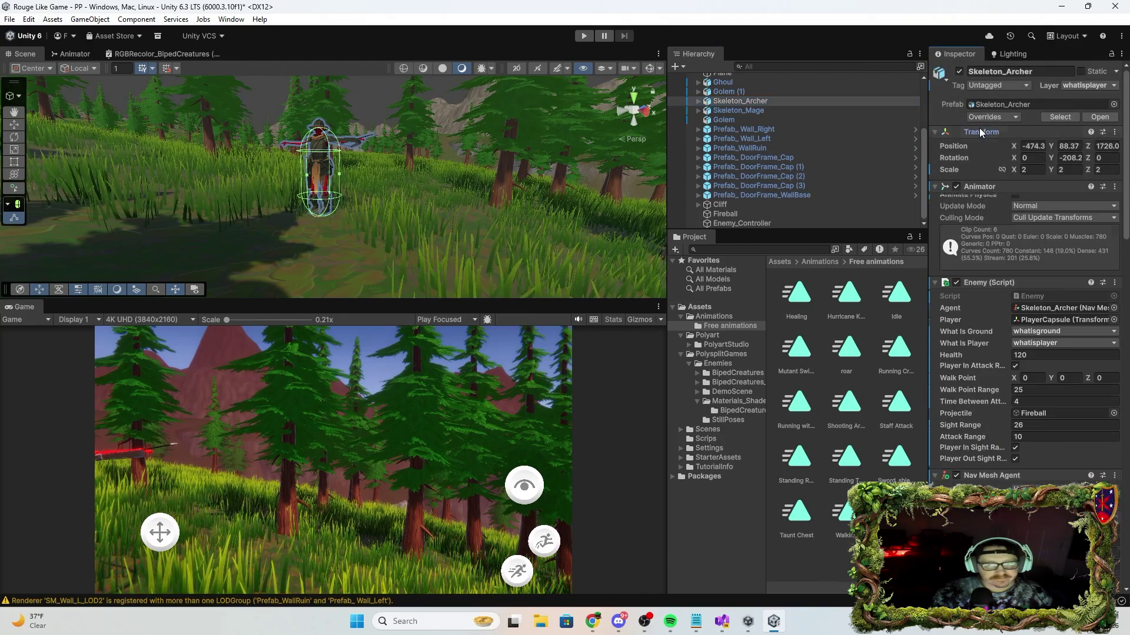
Expand the Skeleton_Archer's Transform component in the Inspector.
left_click(1003, 133)
left_click(941, 132)
left_click(937, 132)
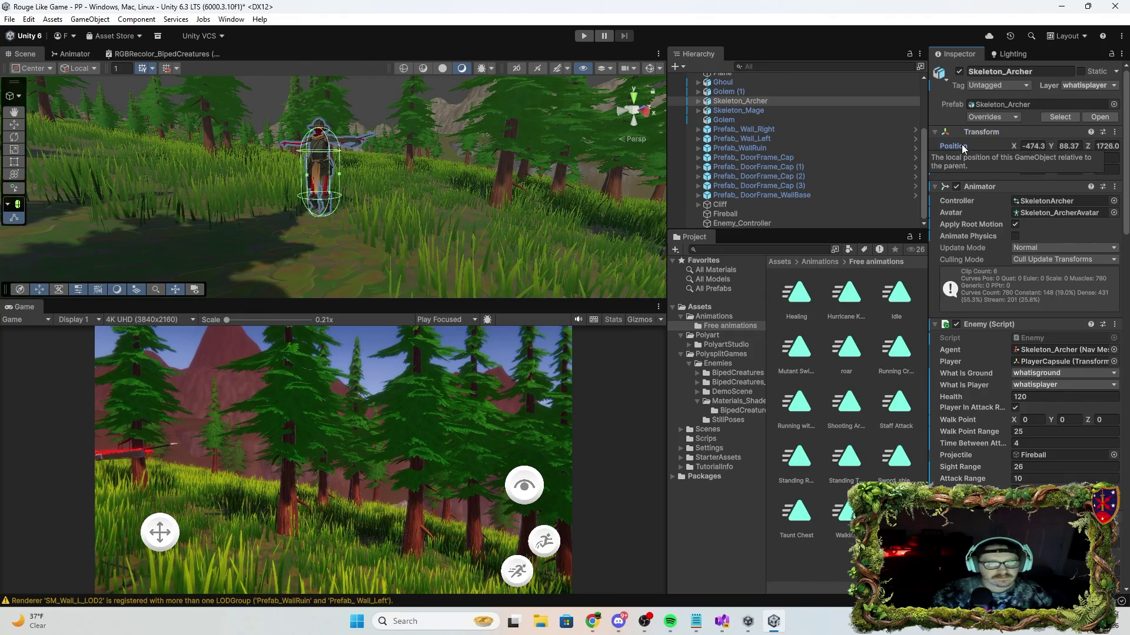
Reselect Skeleton_Archer in the Hierarchy and start Play mode.
left_click(759, 111)
left_click(741, 101)
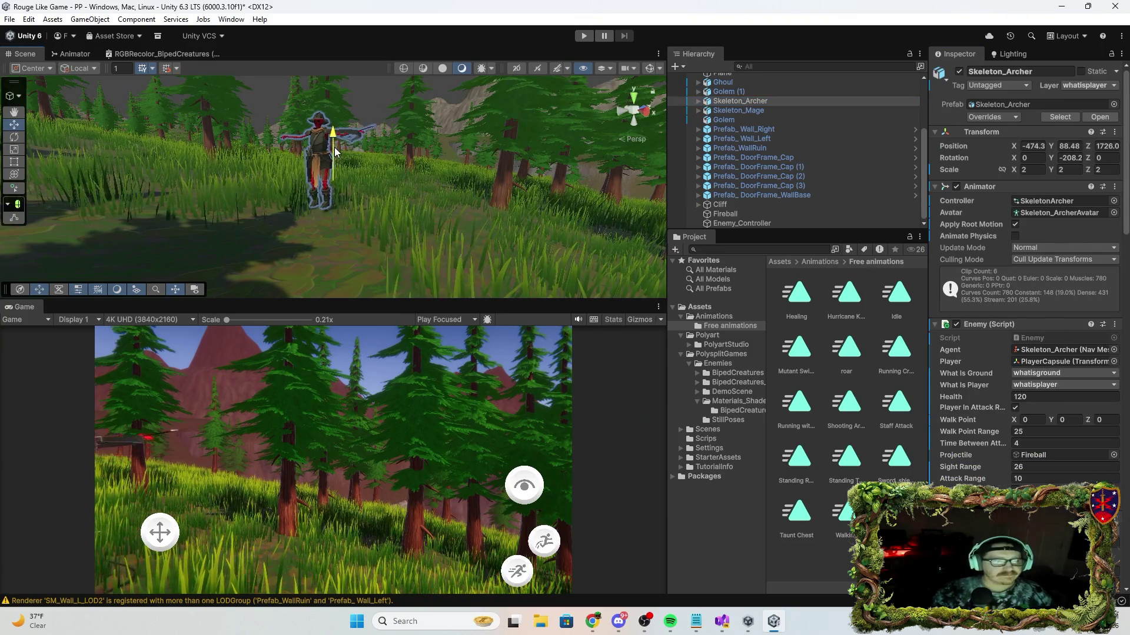
left_click(583, 36)
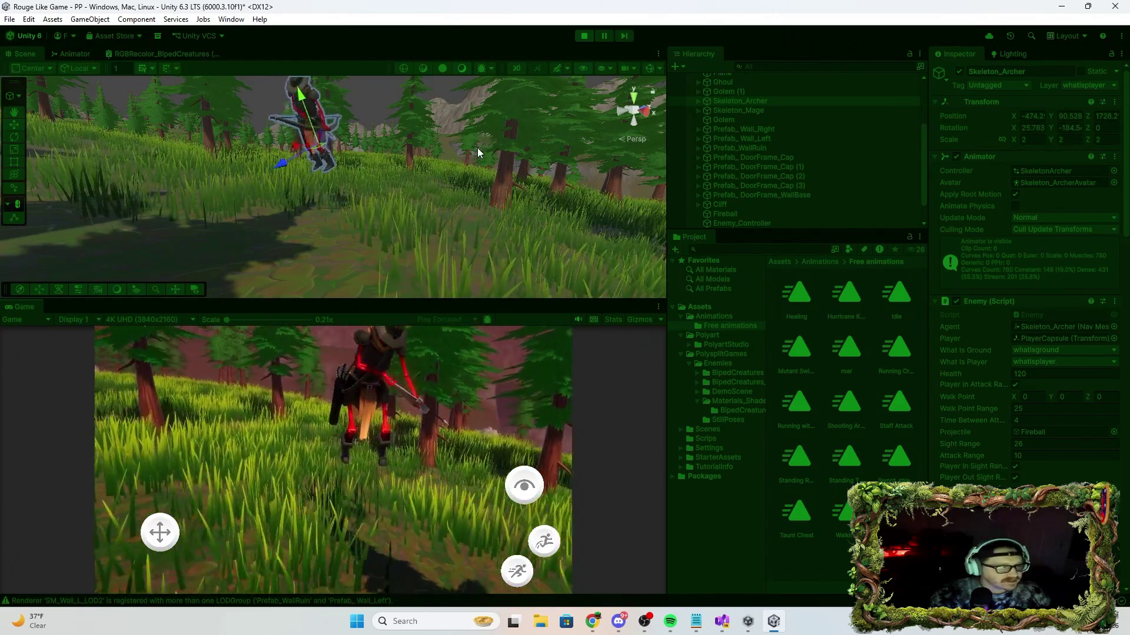
Orbit to watch the archer during play, then exit Play mode.
mouse_move(460, 150)
left_mouse_down()
mouse_move(381, 111)
mouse_move(176, 88)
left_mouse_up()
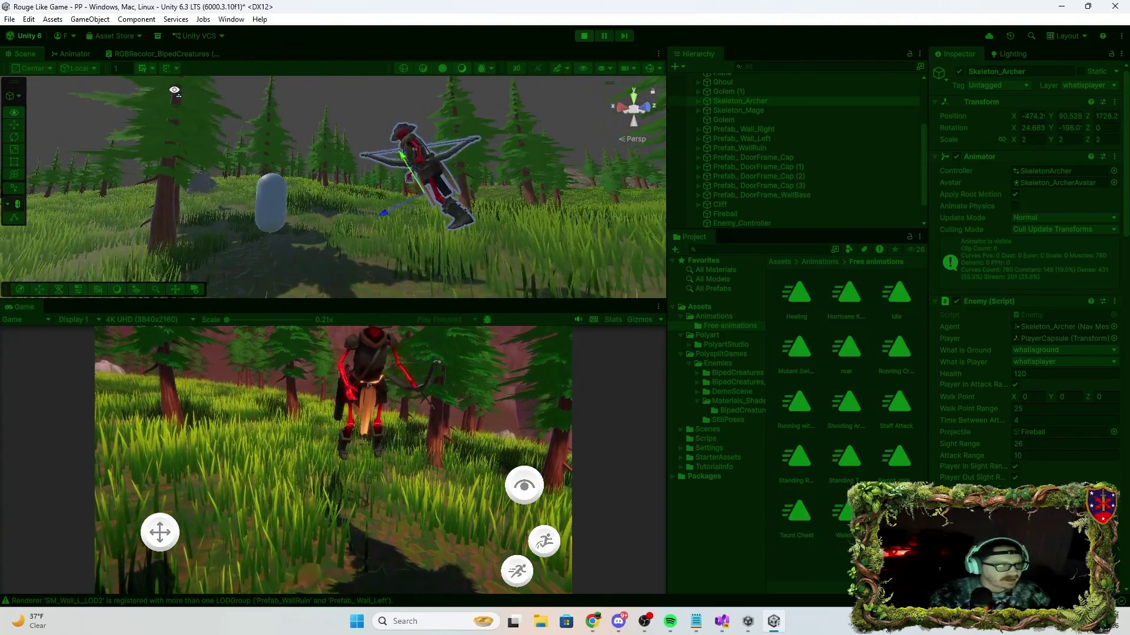
left_click(588, 34)
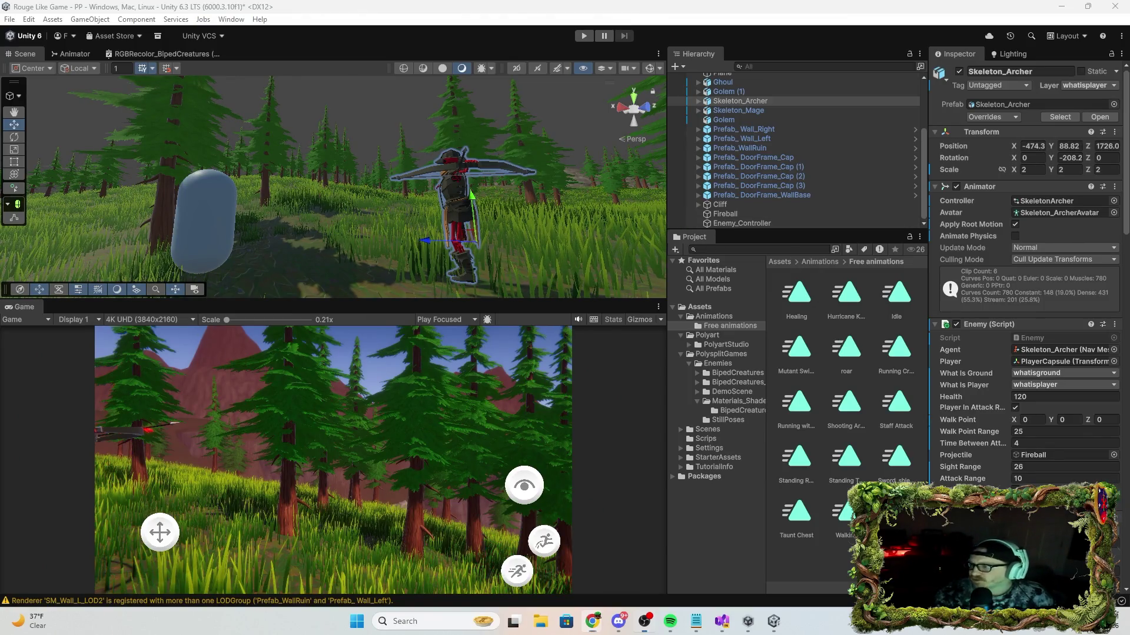
Move Skeleton_Archer onto the grey plane beside the golem and frame it in view.
mouse_move(579, 184)
left_mouse_down()
mouse_move(713, 156)
mouse_move(886, 93)
mouse_move(965, 232)
mouse_move(863, 252)
mouse_move(593, 253)
mouse_move(49, 188)
mouse_move(41, 153)
mouse_move(159, 104)
mouse_move(276, 148)
mouse_move(484, 189)
mouse_move(449, 189)
mouse_move(666, 179)
left_mouse_up()
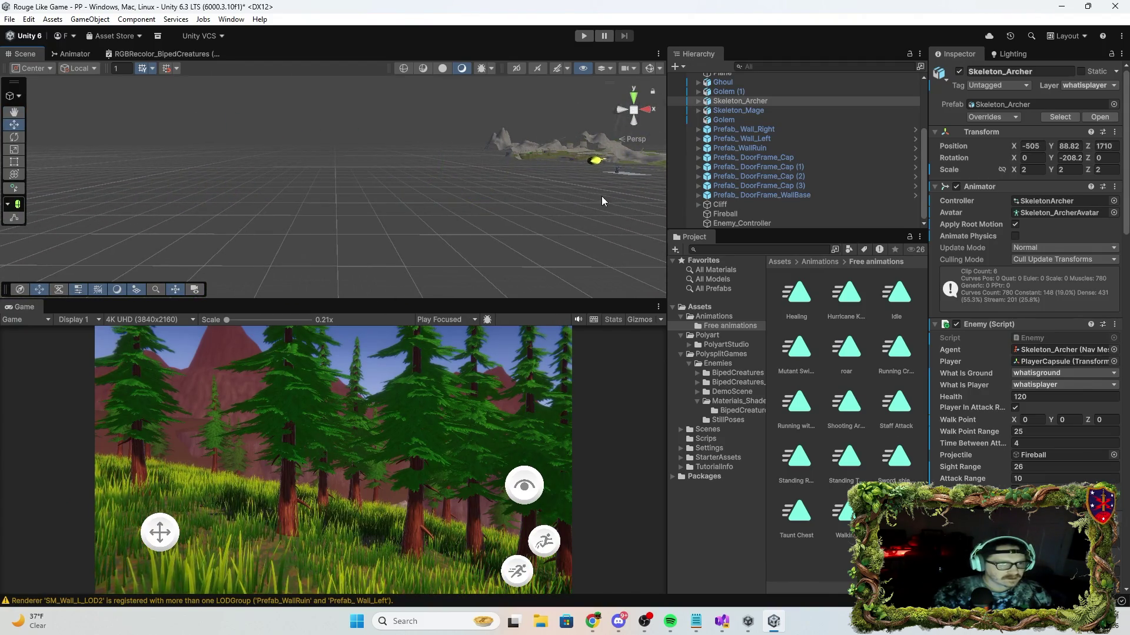
mouse_move(584, 213)
left_mouse_down()
mouse_move(566, 220)
mouse_move(623, 211)
mouse_move(574, 185)
mouse_move(328, 204)
left_mouse_up()
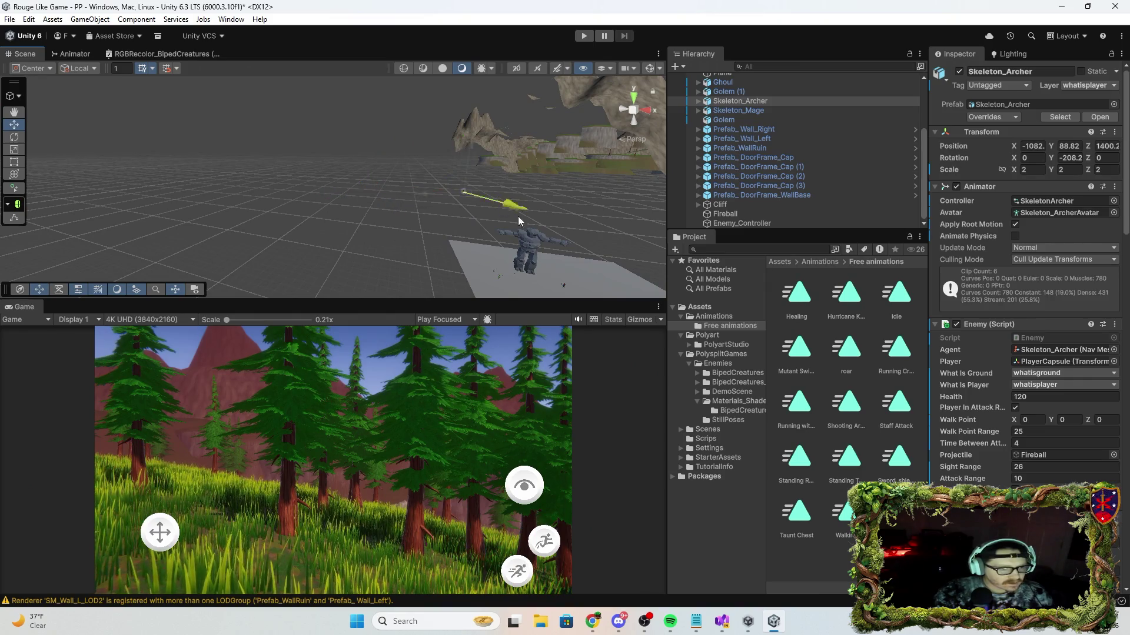
mouse_move(576, 235)
left_mouse_down()
mouse_move(532, 280)
mouse_move(542, 290)
left_mouse_up()
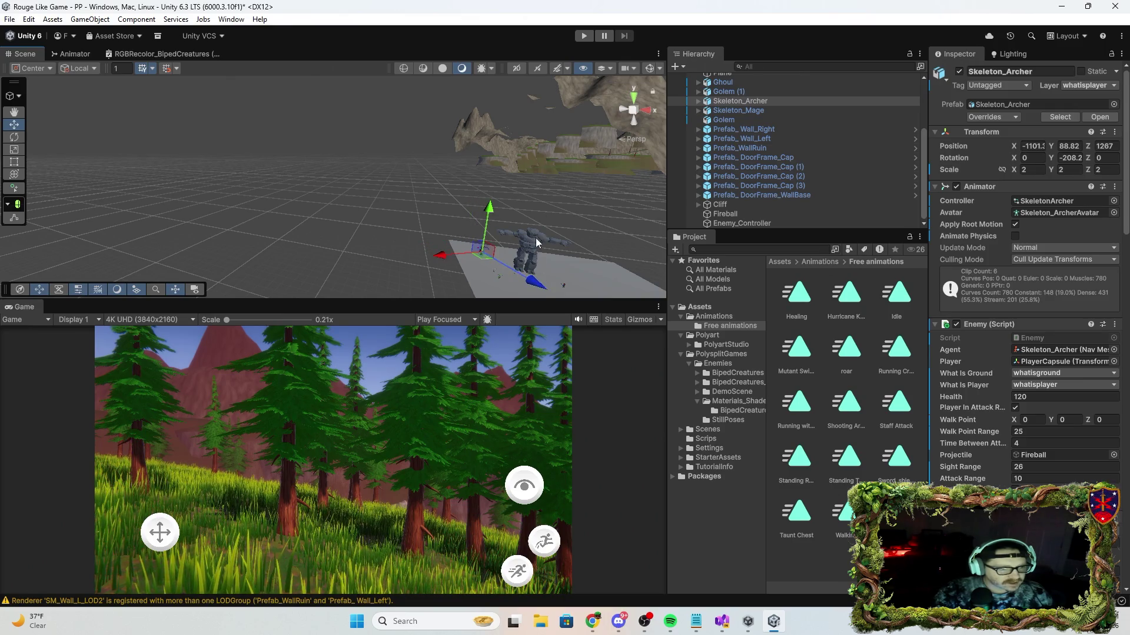
mouse_move(560, 235)
left_mouse_down()
mouse_move(570, 308)
mouse_move(371, 118)
left_mouse_up()
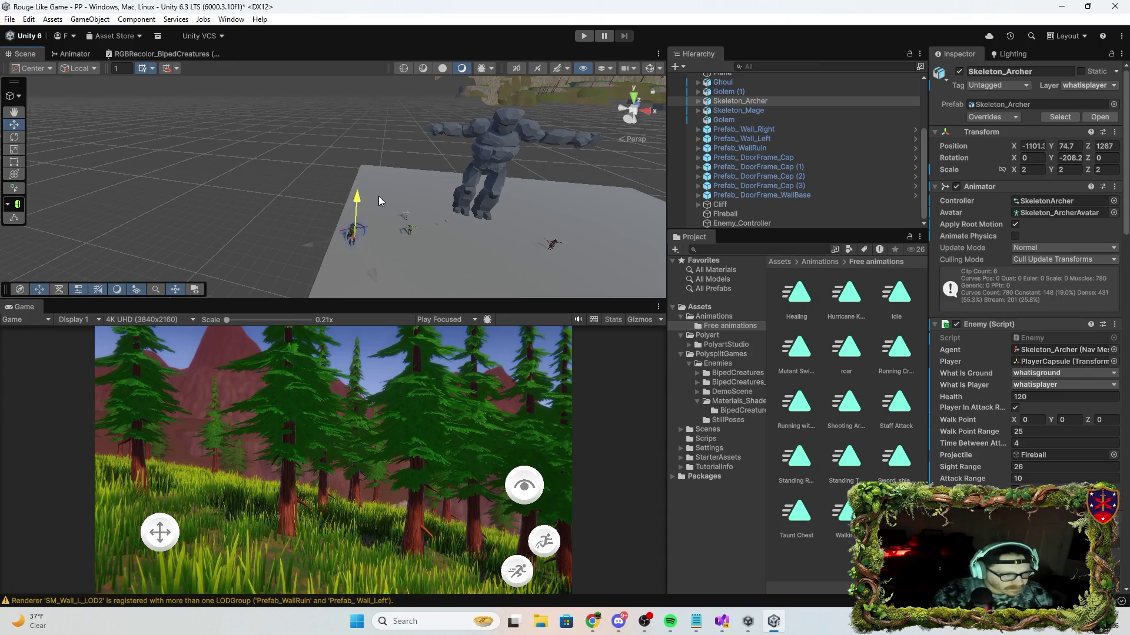
key("f")
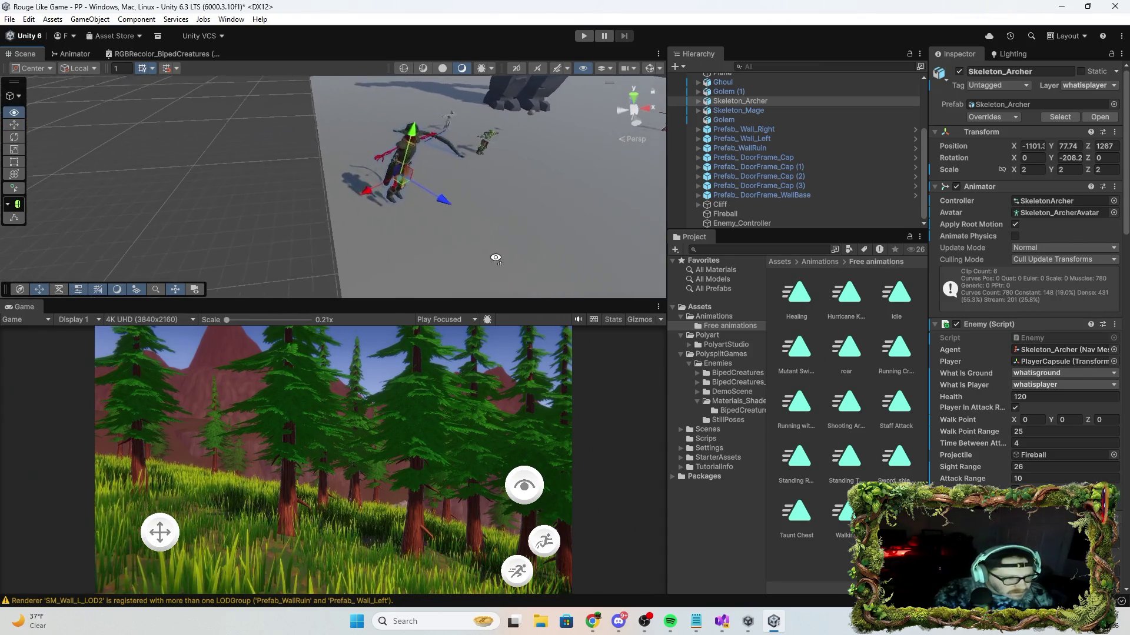
left_click_drag(496, 258, 524, 206)
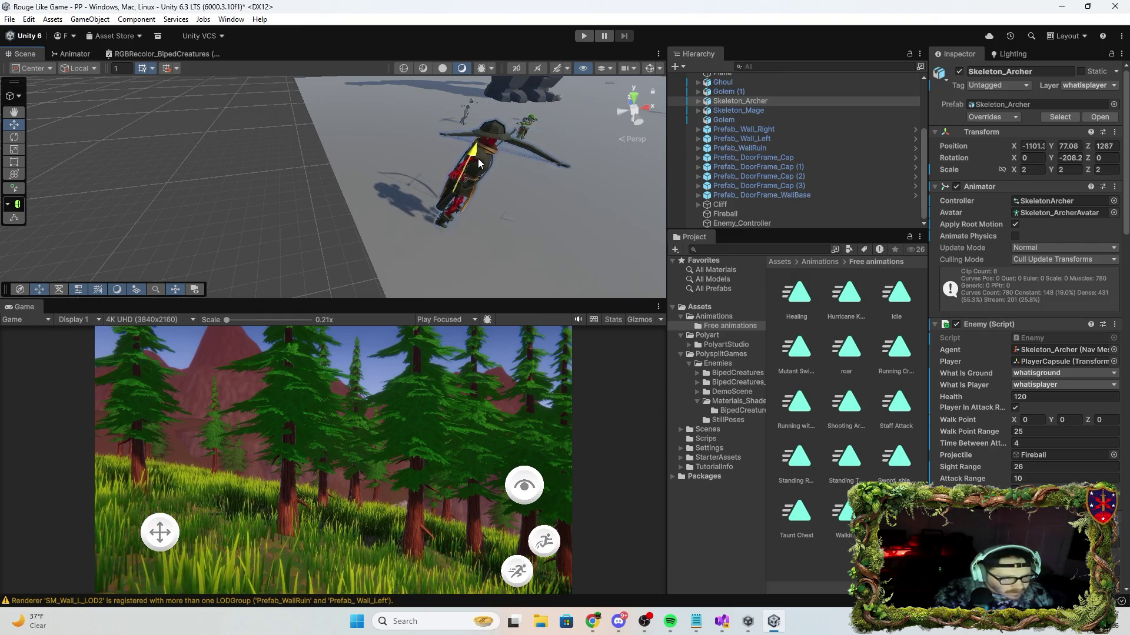
mouse_move(581, 238)
left_mouse_down()
mouse_move(713, 138)
mouse_move(748, 87)
mouse_move(476, 110)
mouse_move(460, 165)
left_mouse_up()
Play-test with the archer in its new spot using Ctrl+P, then stop.
key("ctrl+p")
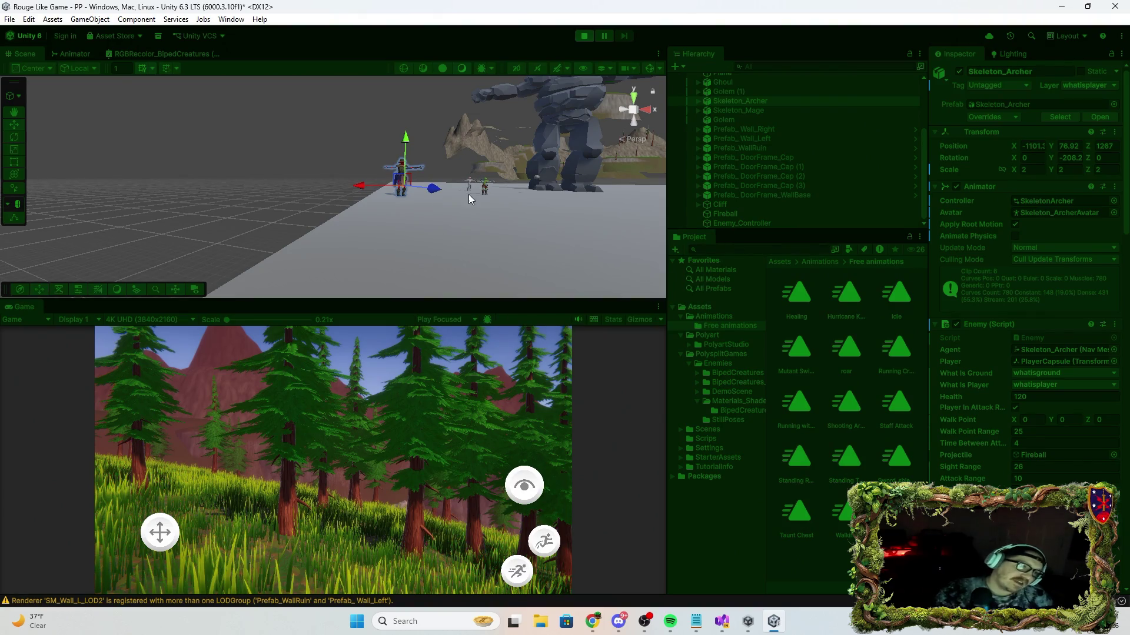
mouse_move(473, 196)
left_mouse_down()
mouse_move(506, 166)
mouse_move(433, 164)
mouse_move(369, 132)
mouse_move(350, 138)
mouse_move(400, 149)
left_mouse_up()
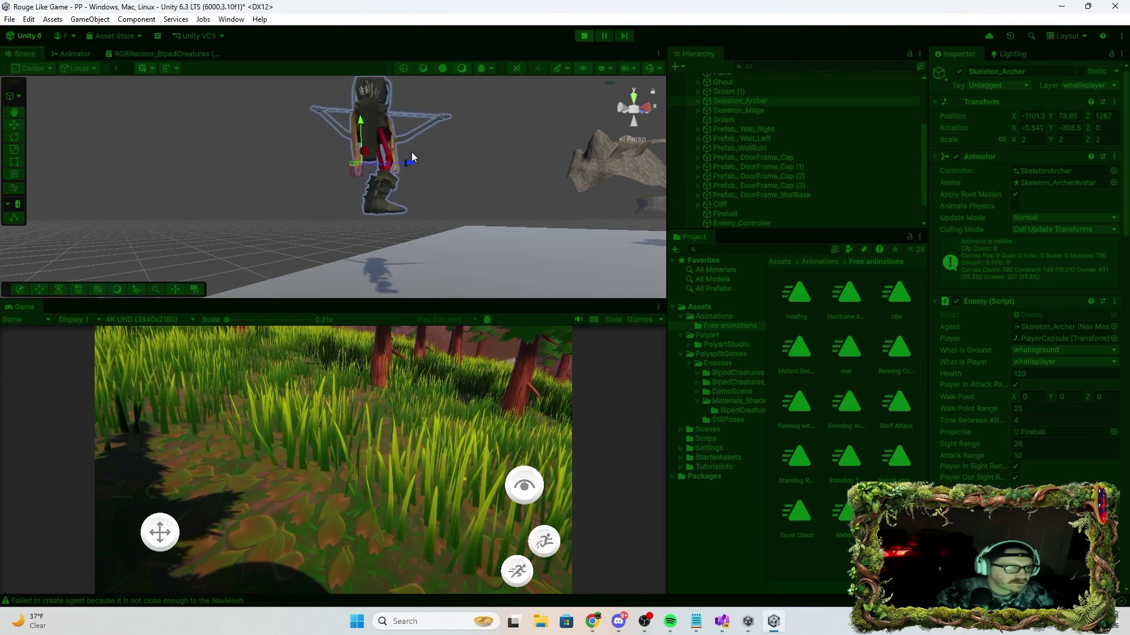
left_click(584, 36)
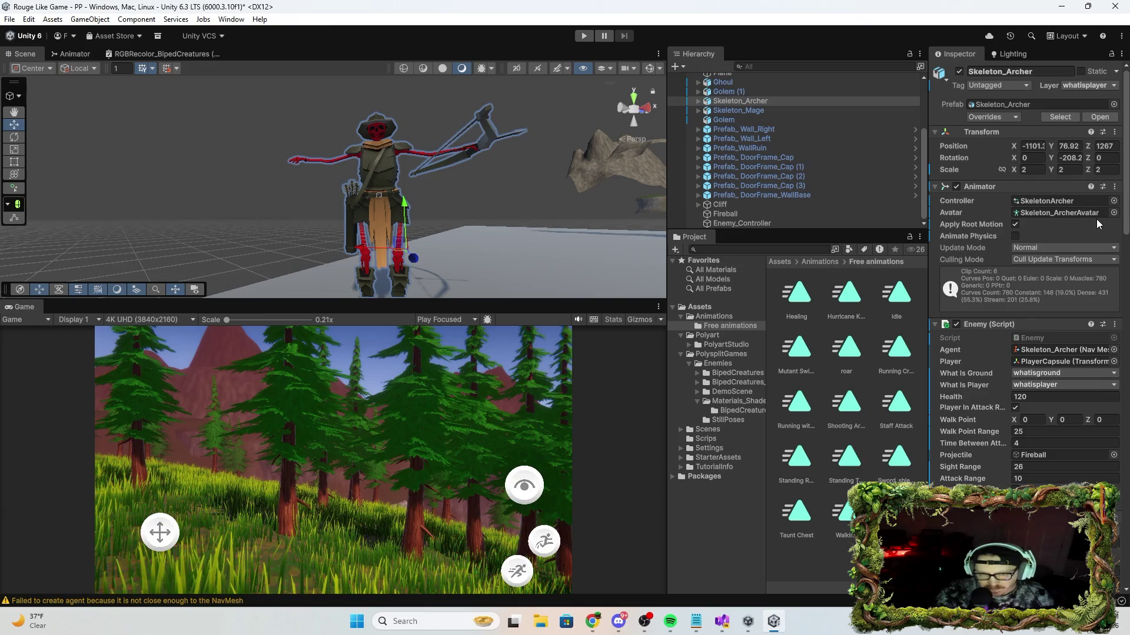
Select the Plane and look over its components in the Inspector.
scroll(1092, 258, "down", 8)
scroll(1087, 272, "up", 4)
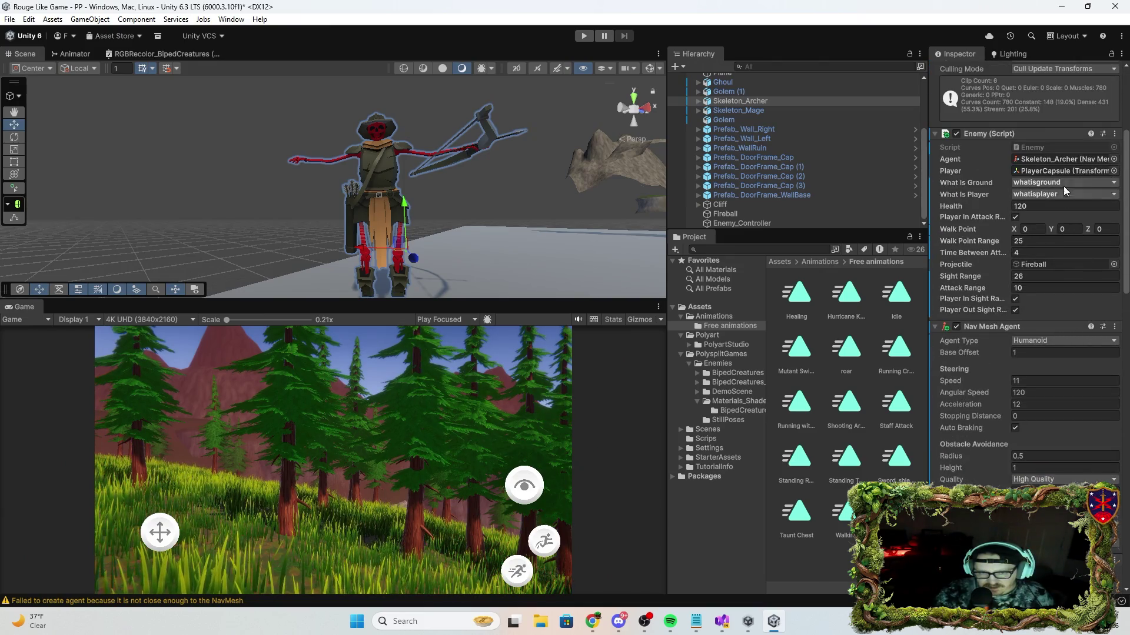
scroll(753, 111, "up", 5)
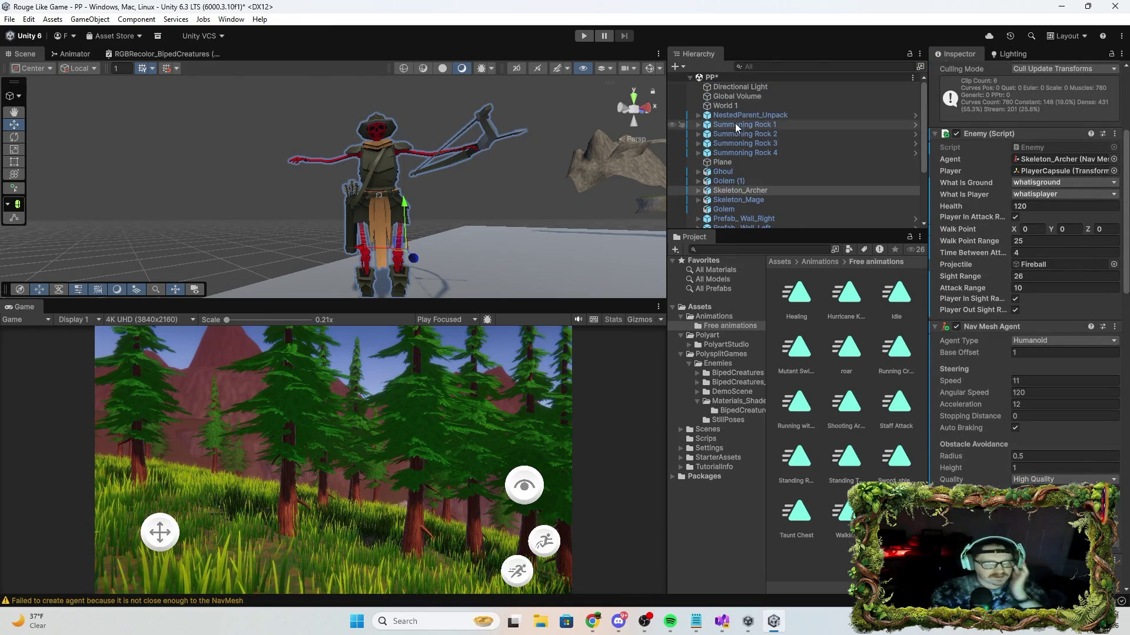
left_click(733, 162)
scroll(981, 168, "up", 5)
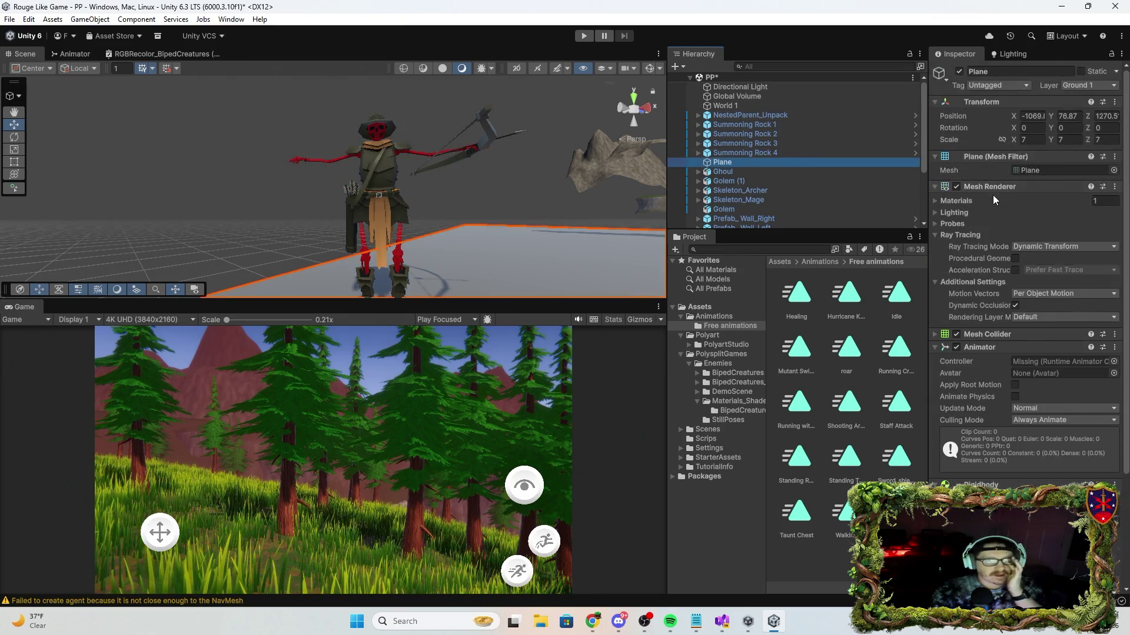
scroll(793, 153, "down", 3)
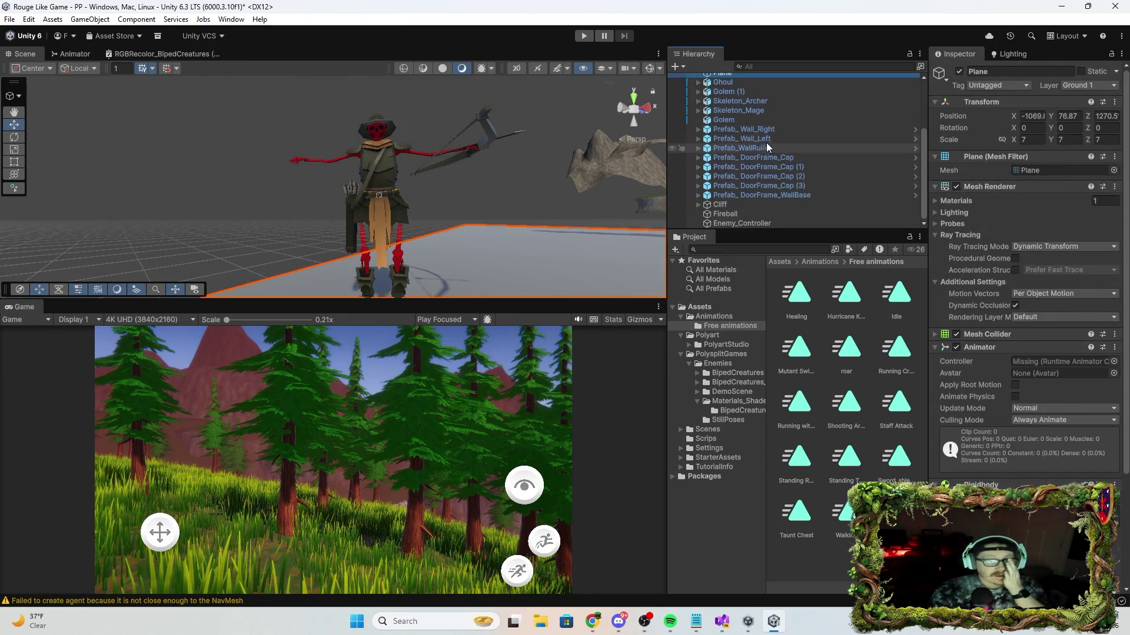
Tick Ground 1 in Skeleton_Archer's What Is Ground mask and start a play-test.
left_click(742, 101)
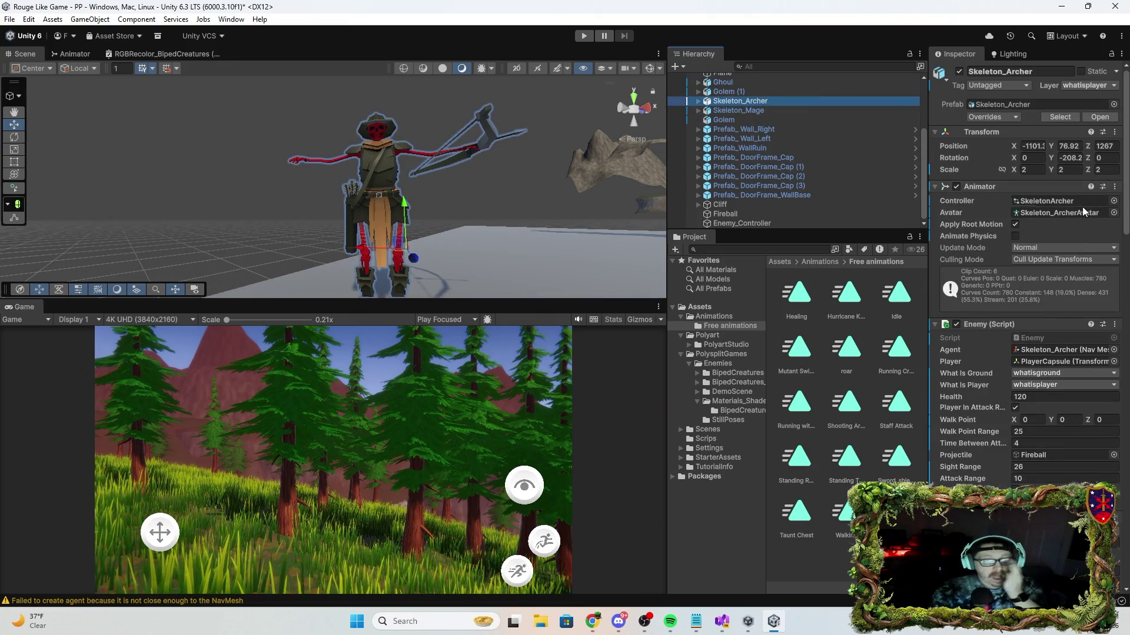
scroll(1082, 276, "down", 2)
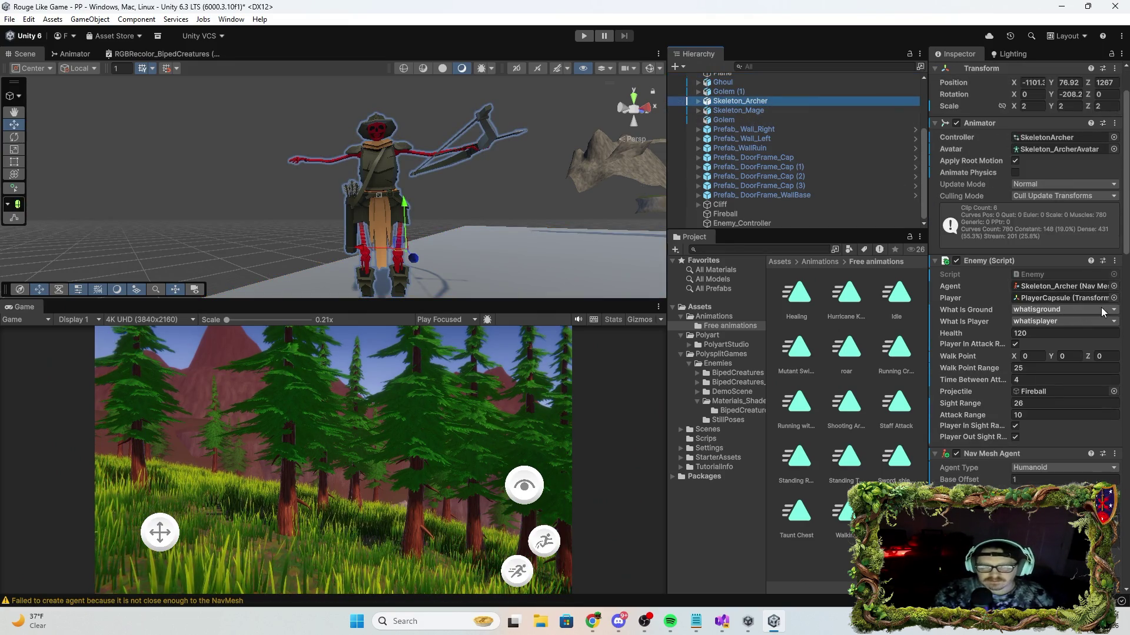
left_click(1103, 309)
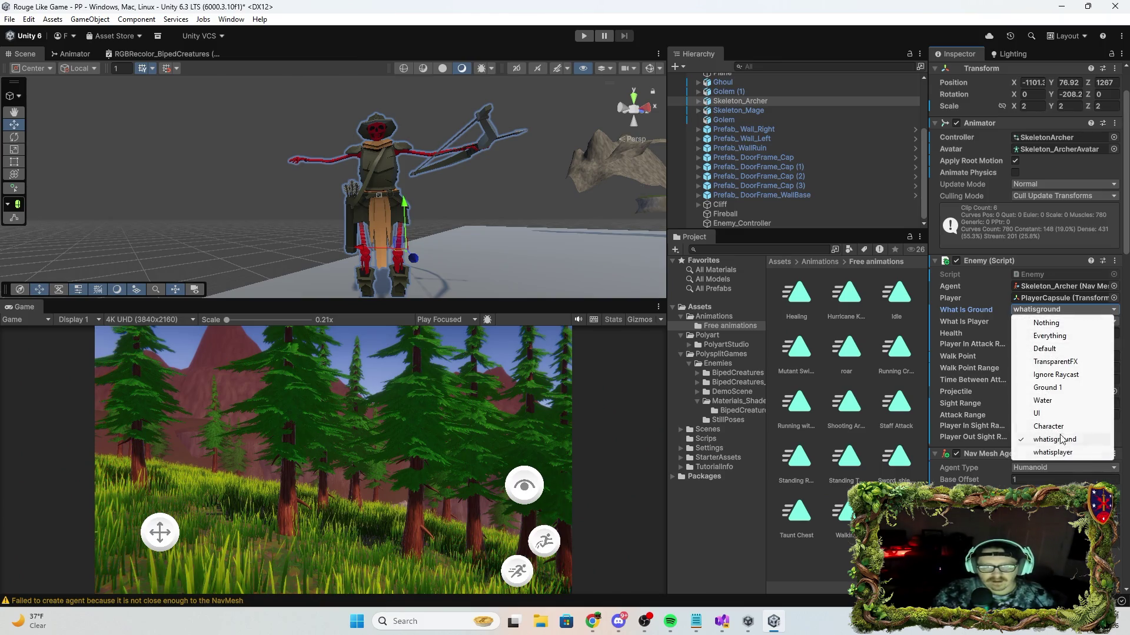
left_click(1053, 387)
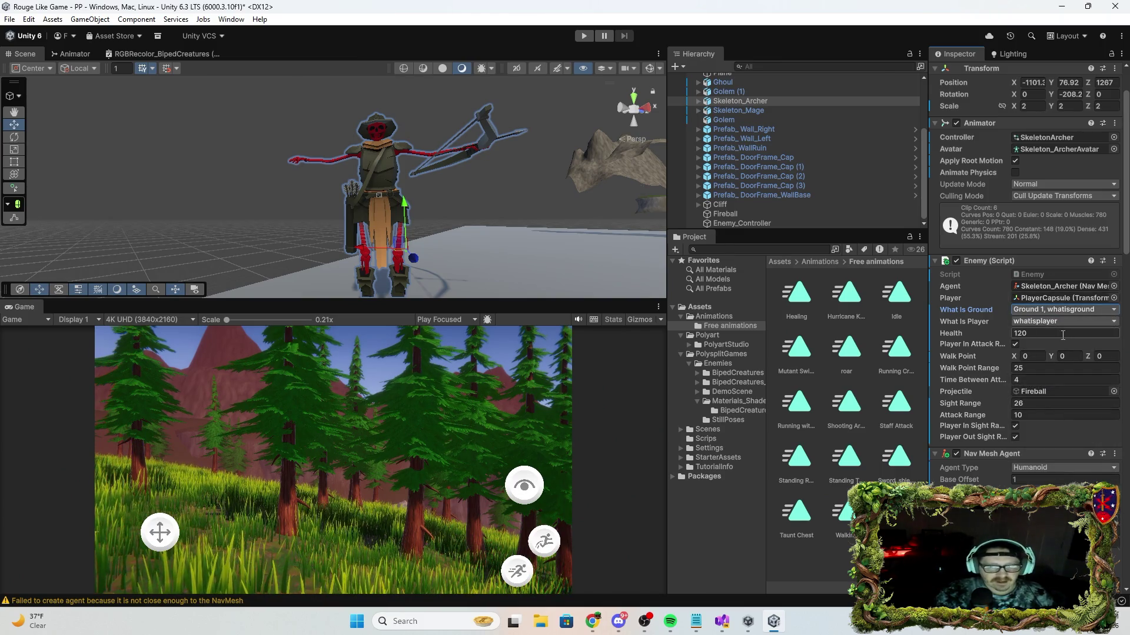
left_click(585, 36)
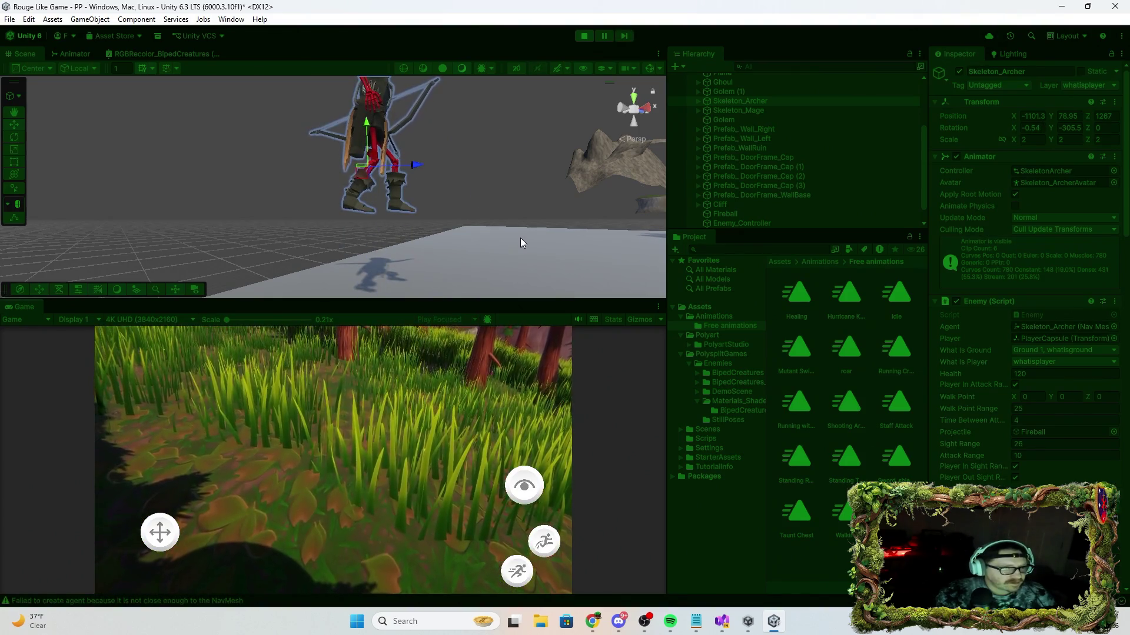
Stop the running play-test, run another brief one, and stop it.
left_click(584, 36)
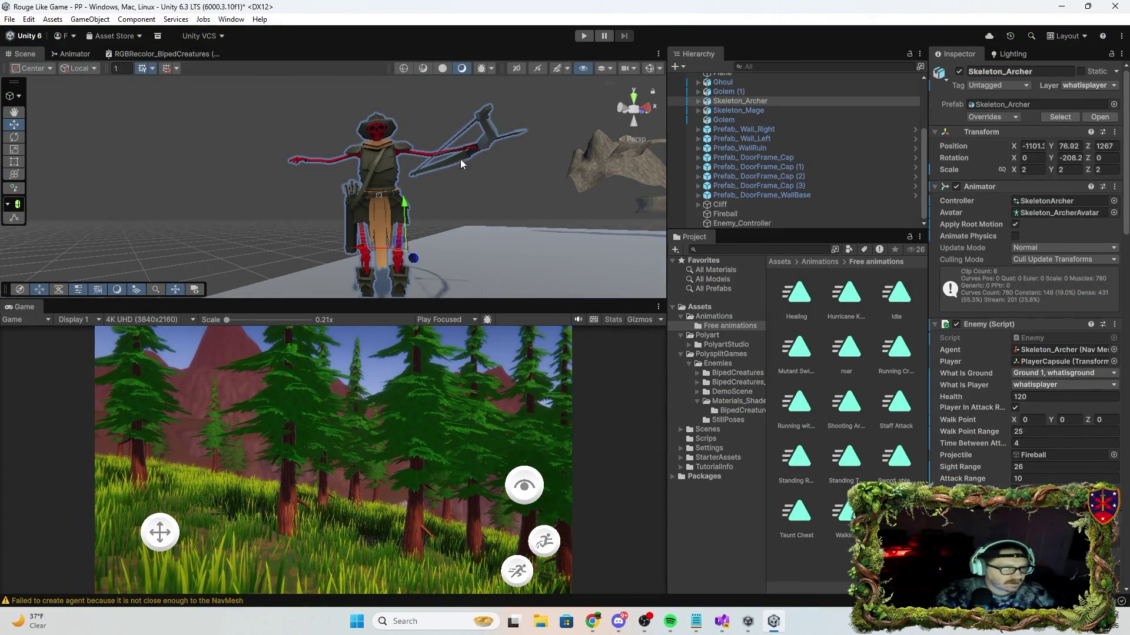
left_click(582, 36)
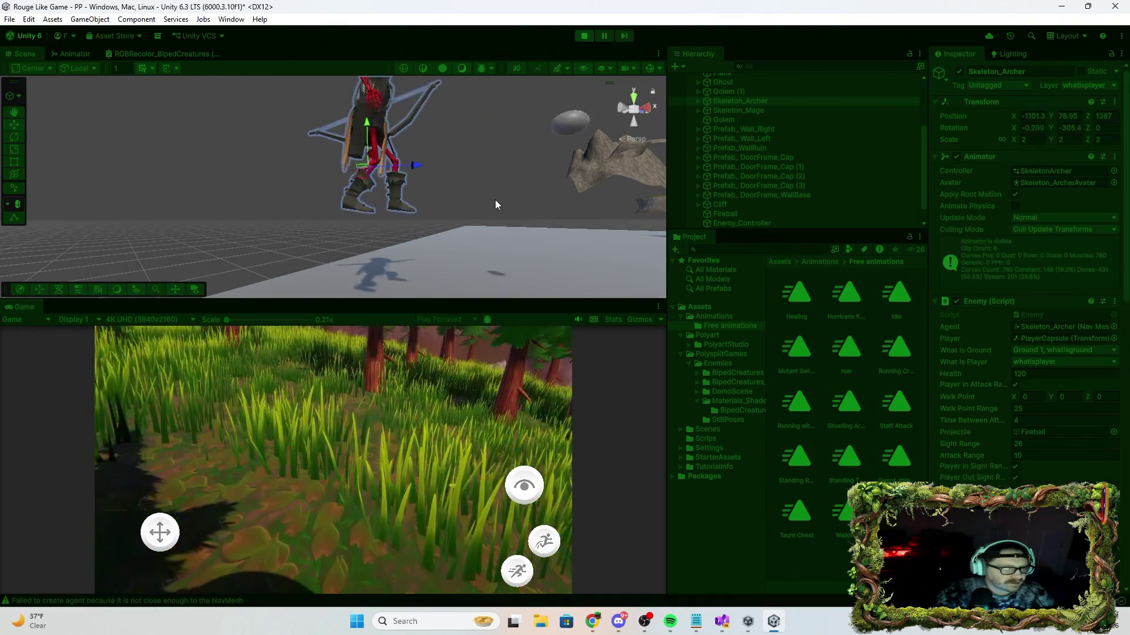
left_click(582, 35)
Set the Rigidbody mass to 46 and play-test it briefly.
scroll(1012, 329, "down", 5)
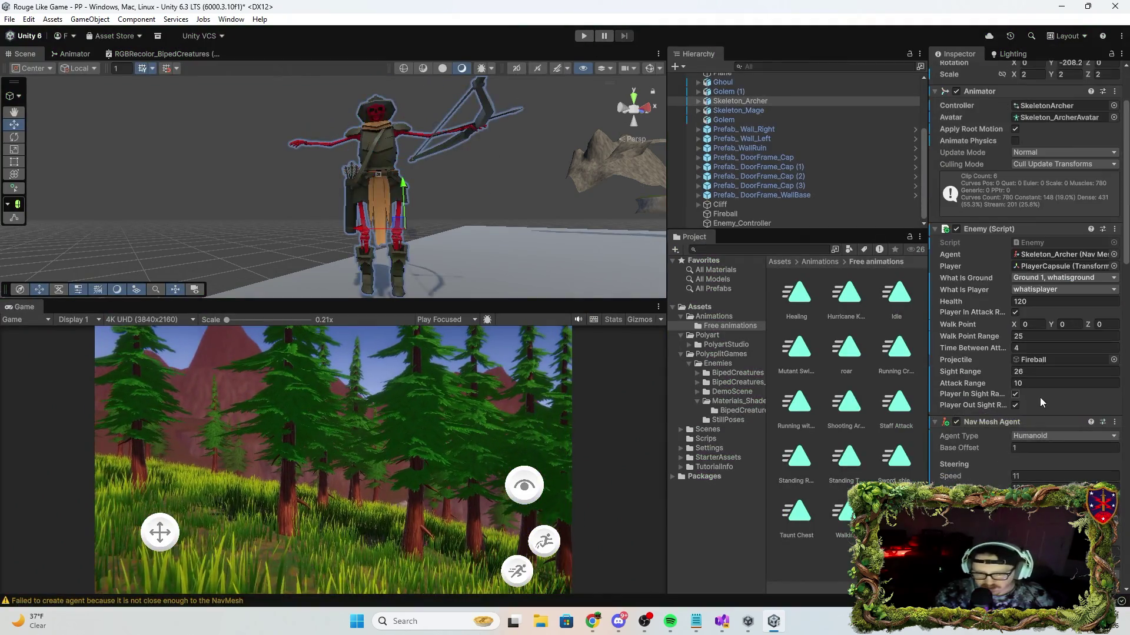
scroll(1031, 393, "down", 10)
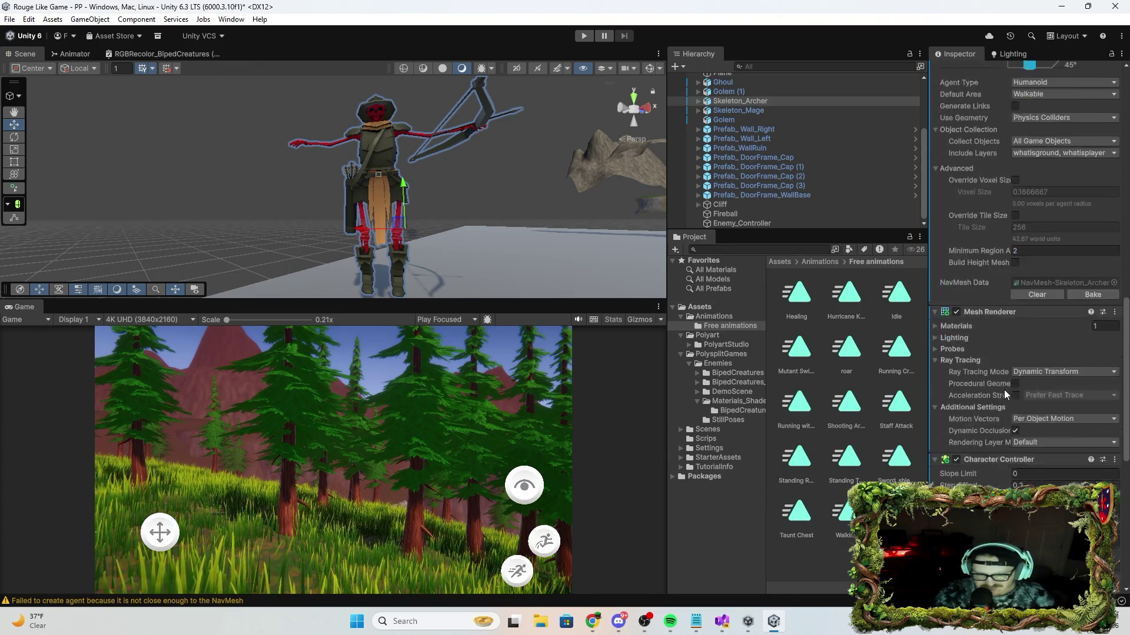
scroll(1030, 426, "down", 5)
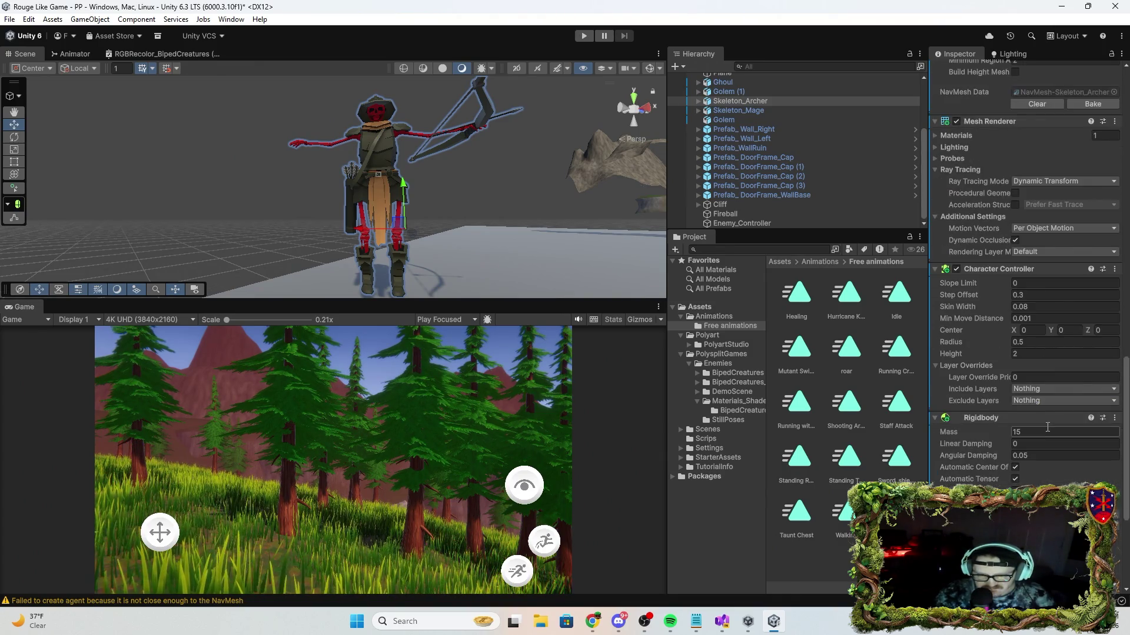
left_click(967, 403)
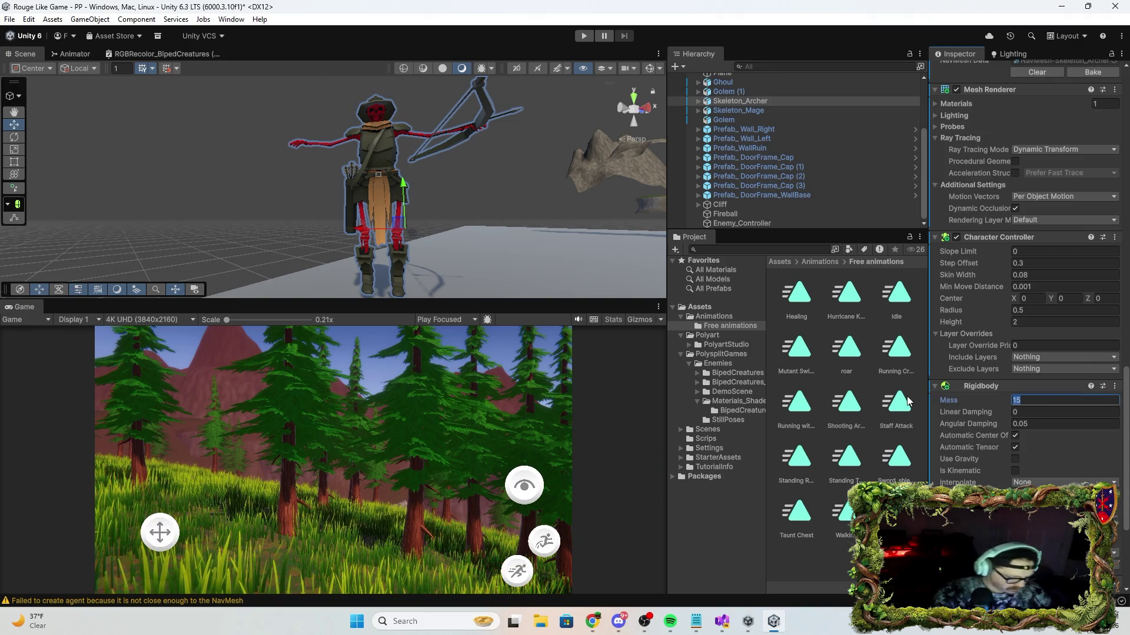
type("46")
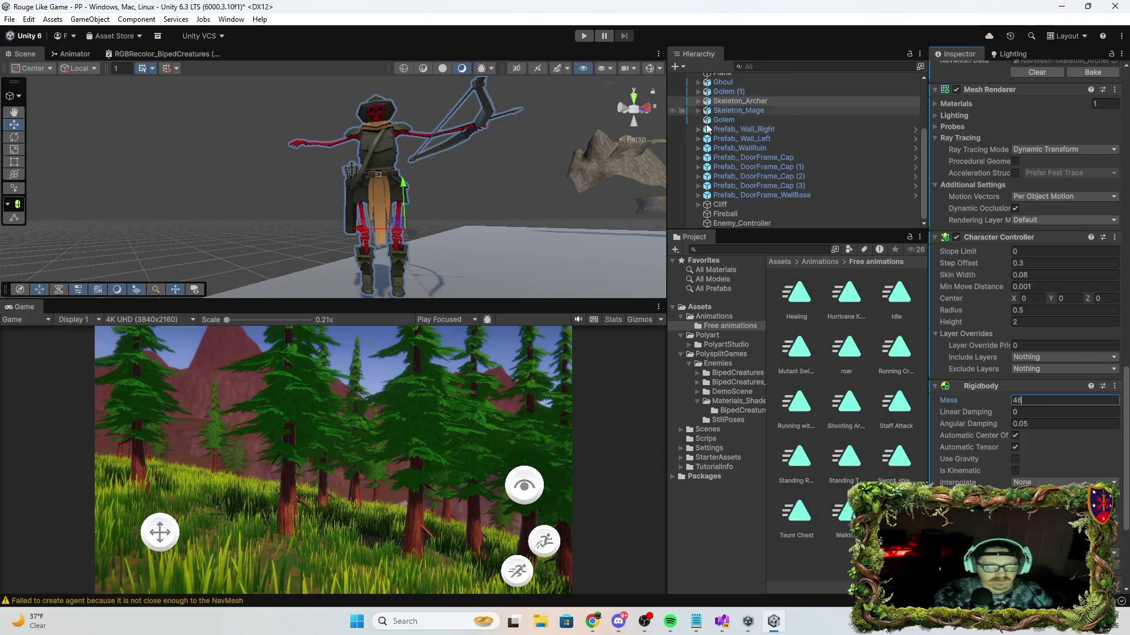
left_click(584, 36)
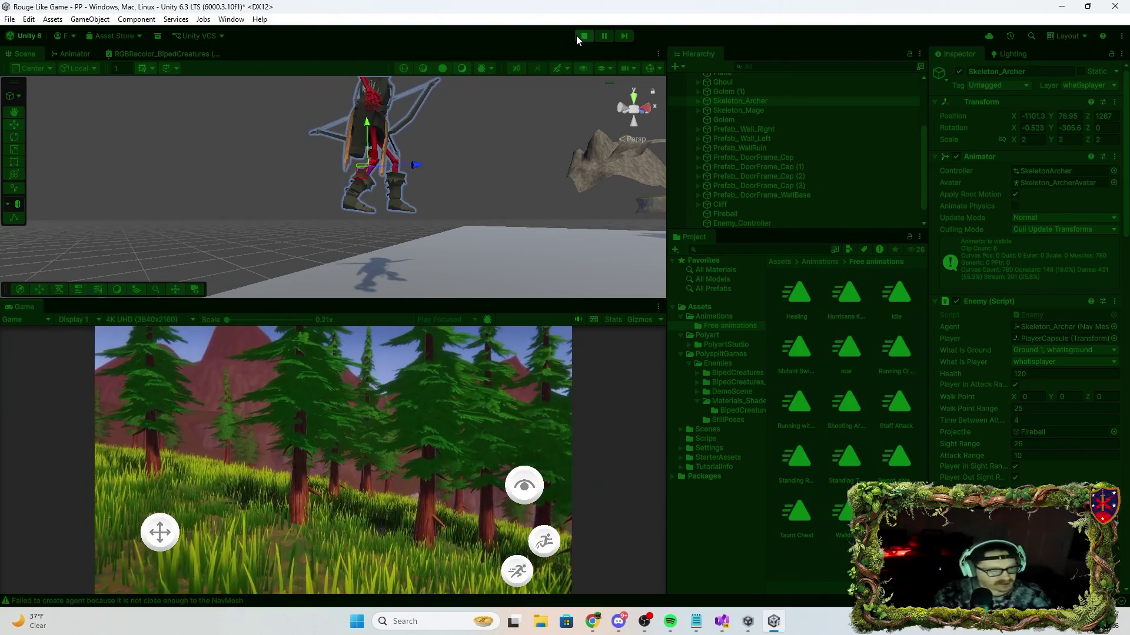
left_click(581, 37)
Turn on Use Gravity on the archer's Rigidbody.
scroll(1029, 316, "down", 5)
scroll(1029, 317, "down", 15)
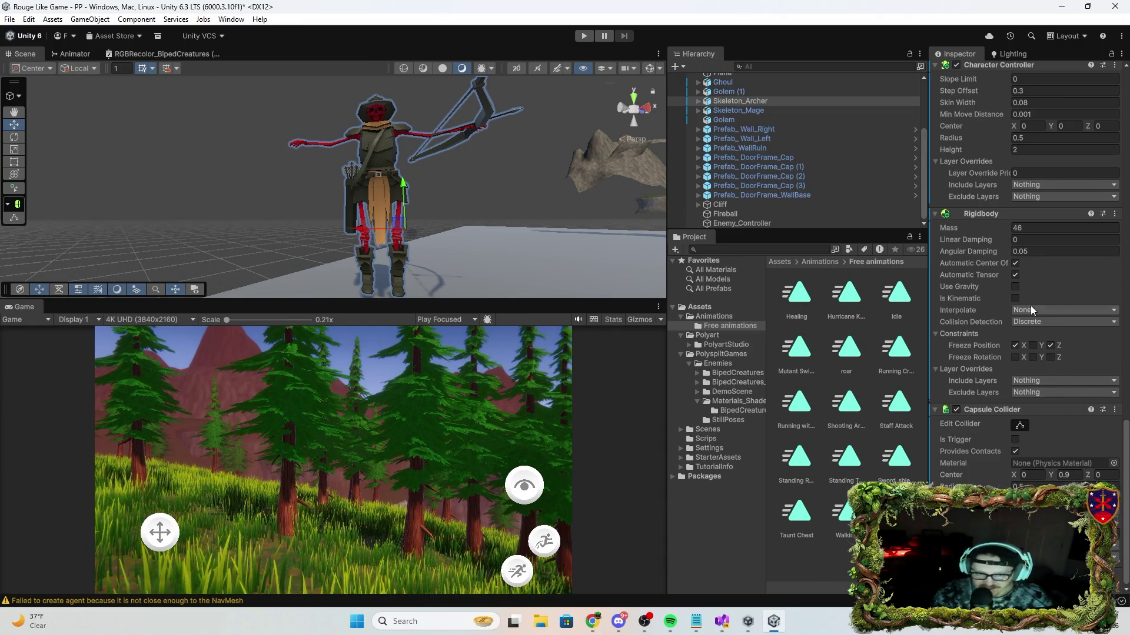
left_click(1015, 287)
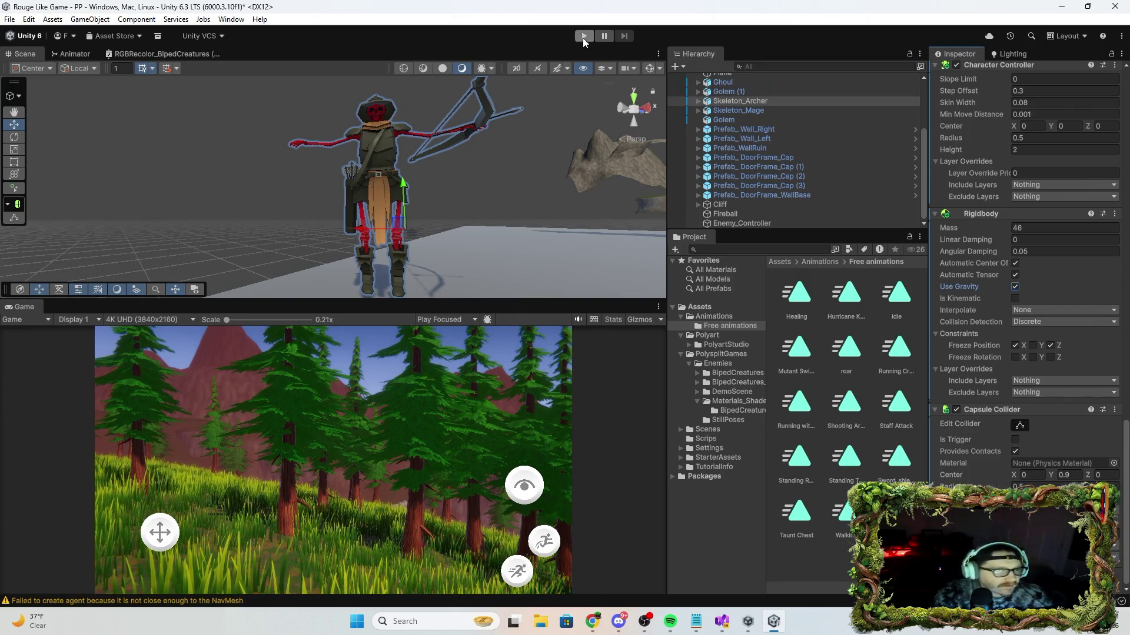
left_click(583, 37)
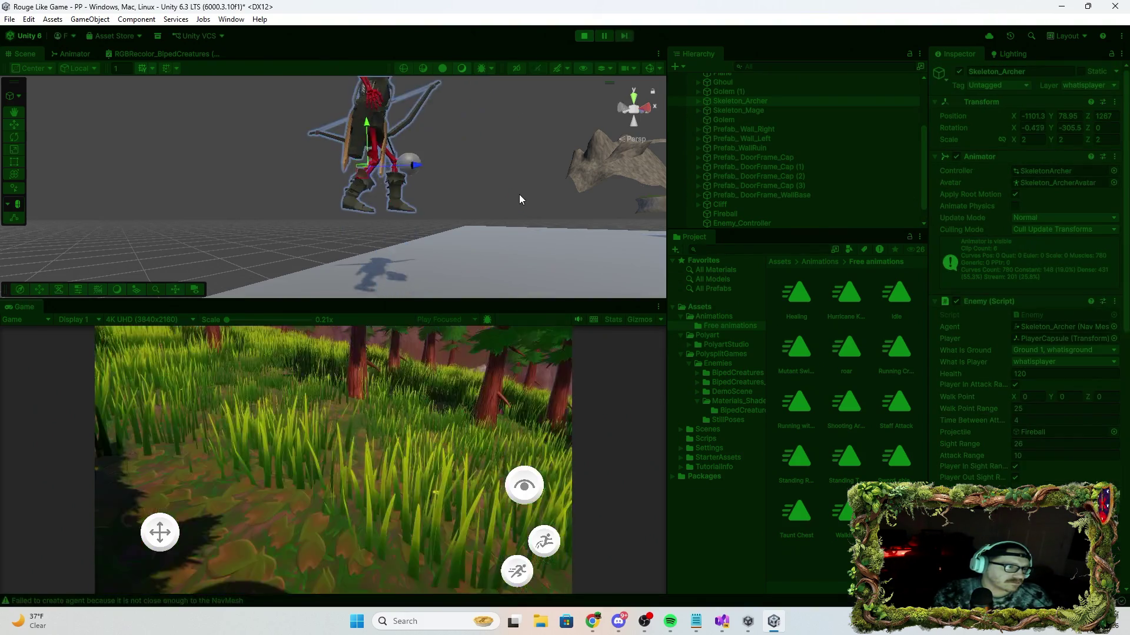
left_click(585, 35)
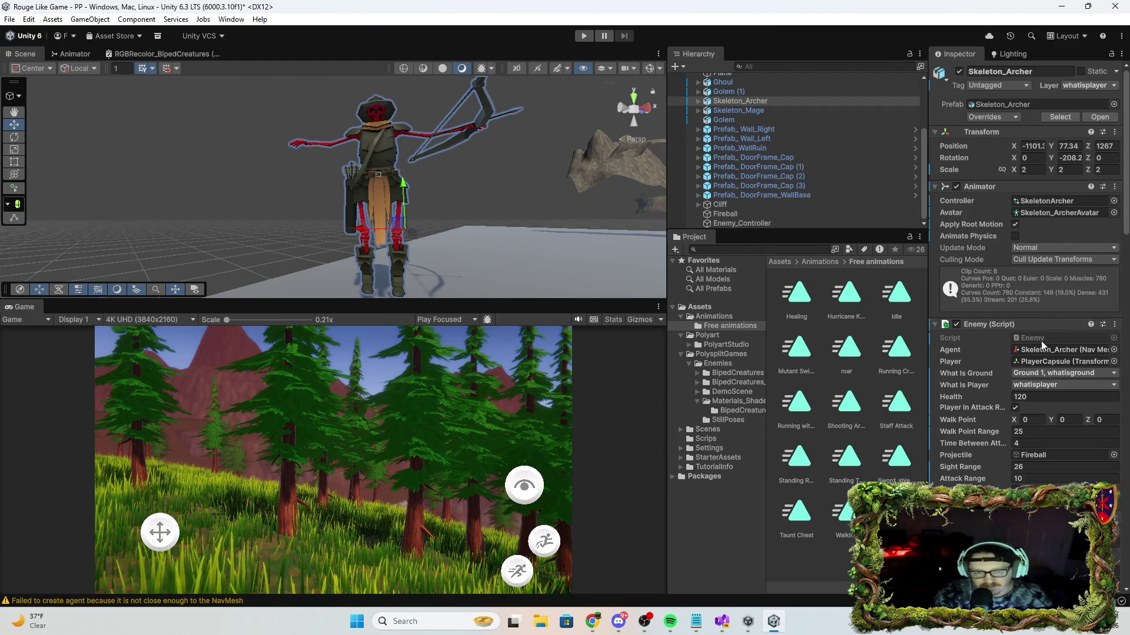
scroll(1009, 237, "down", 15)
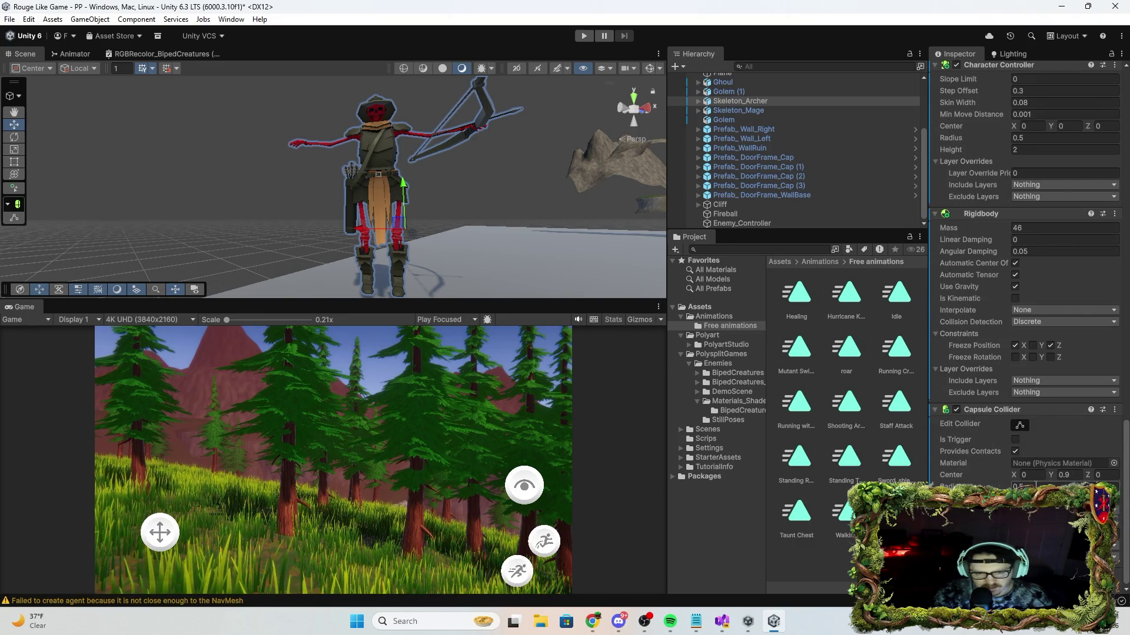
Orbit close to the archer's legs to inspect the Capsule Collider gizmo and review the Inspector.
mouse_move(479, 182)
left_mouse_down()
mouse_move(539, 262)
mouse_move(512, 229)
left_mouse_up()
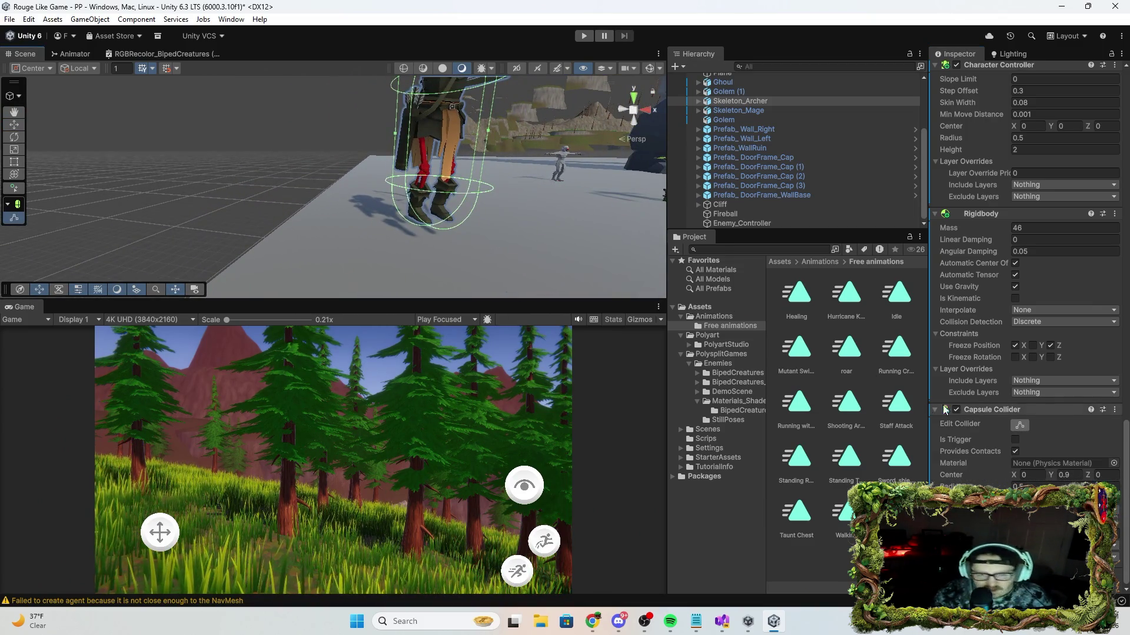
scroll(1007, 212, "up", 5)
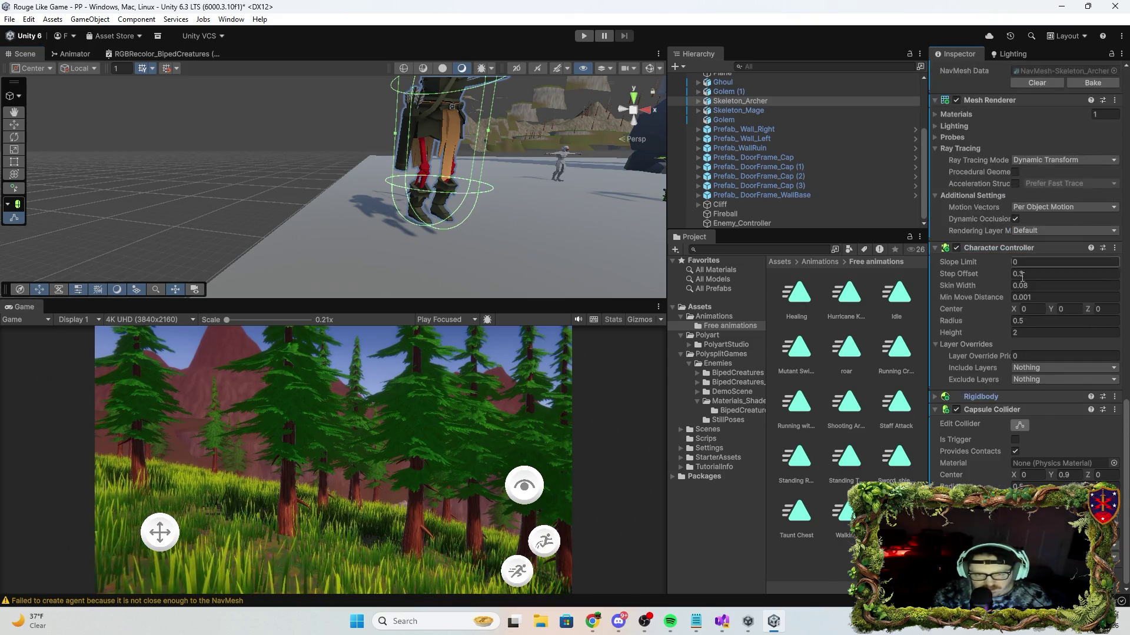
scroll(1031, 405, "down", 3)
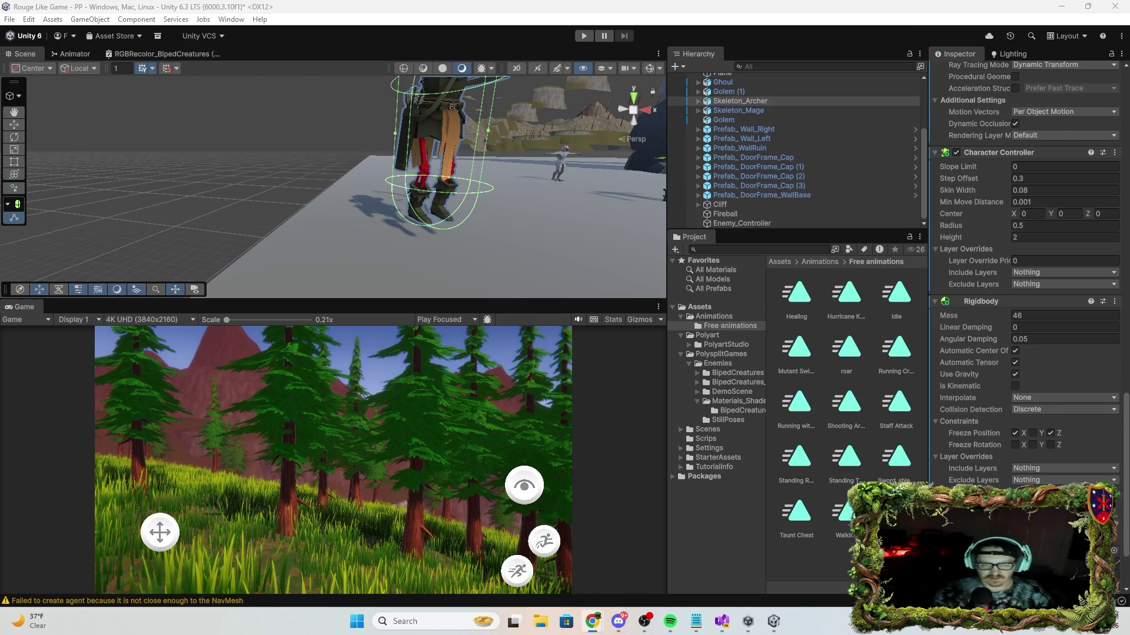
scroll(1027, 264, "down", 3)
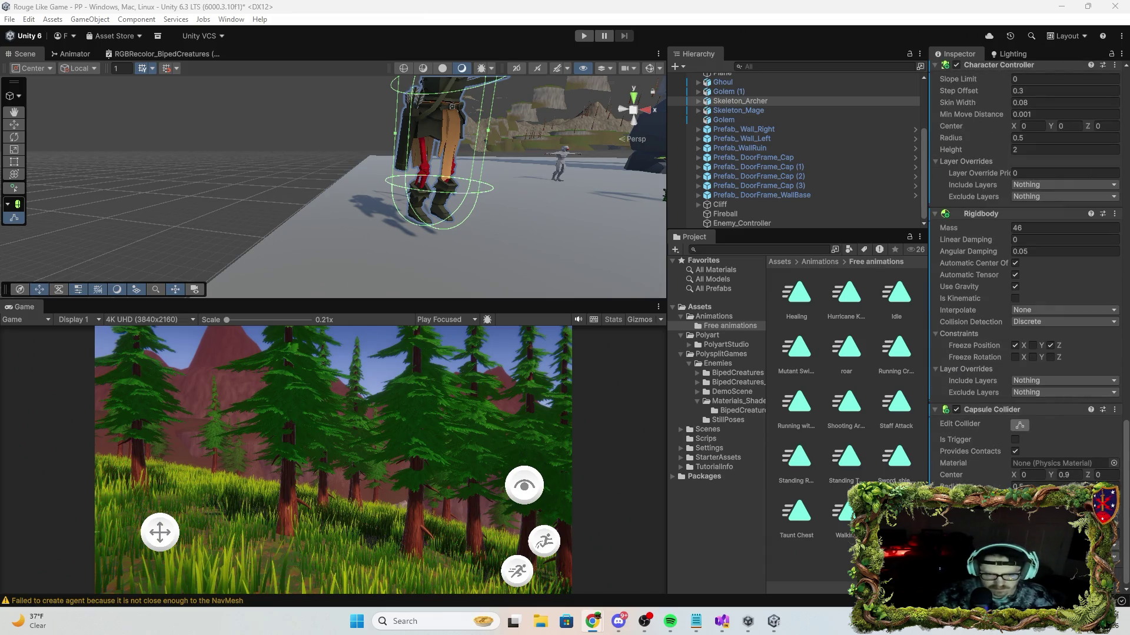
type("boz")
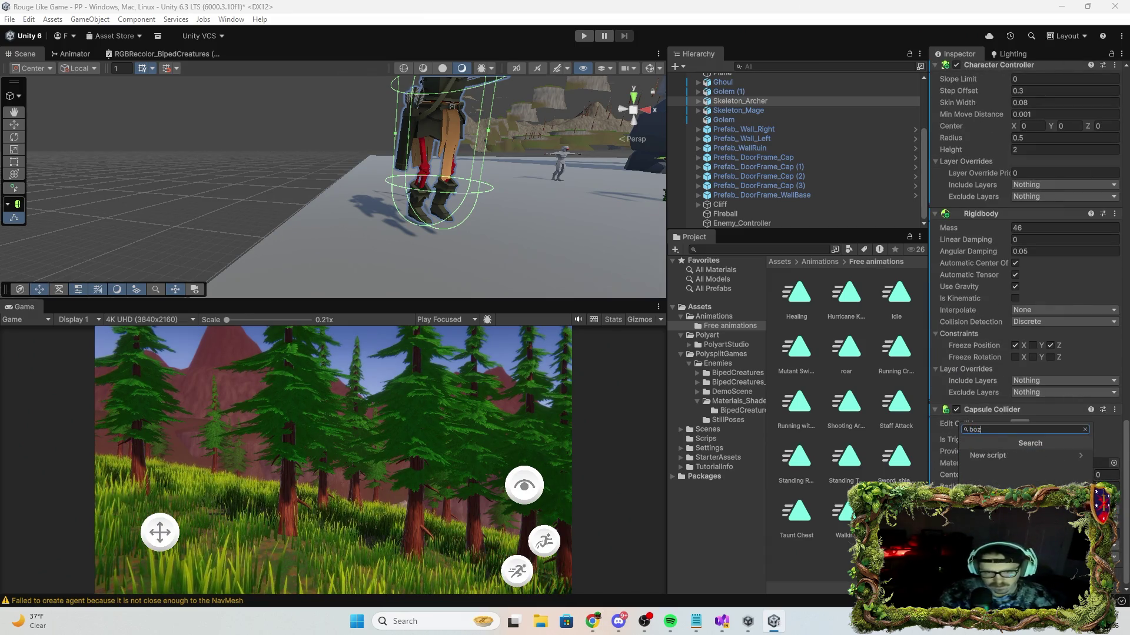
key("BackSpace")
type("x")
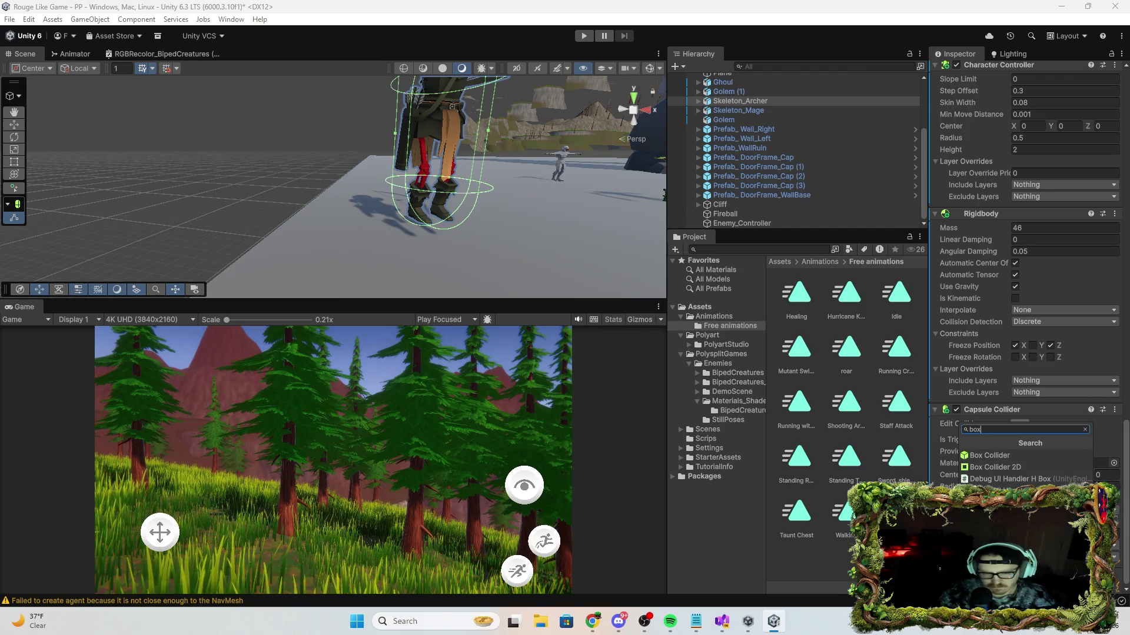
key("BackSpace")
key("BackSpace")
key("BackSpace")
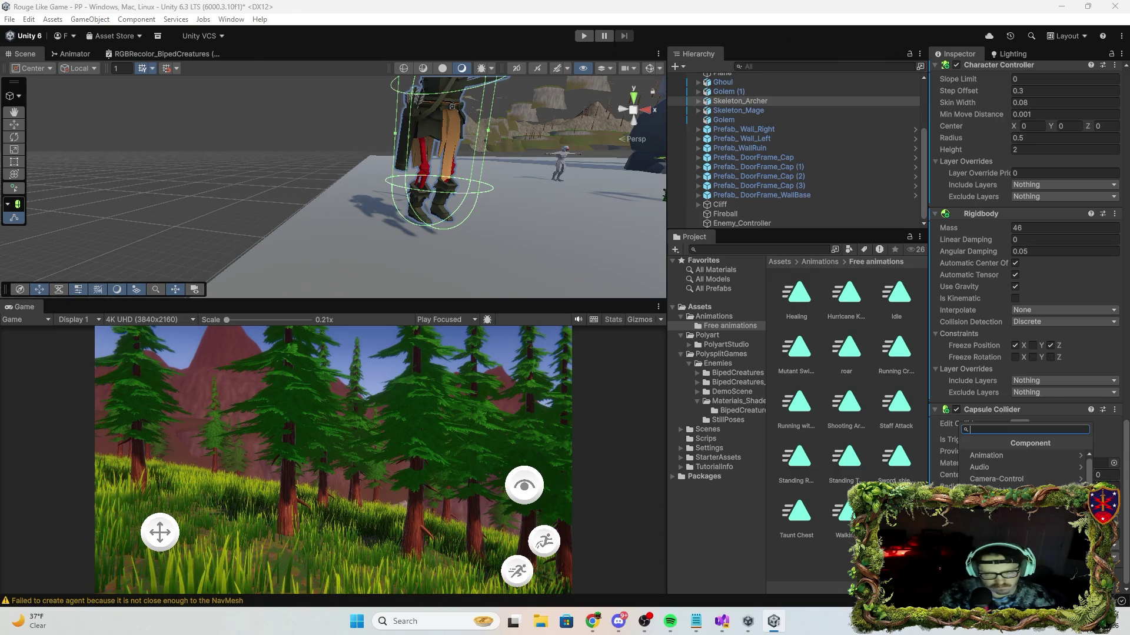
type("shp")
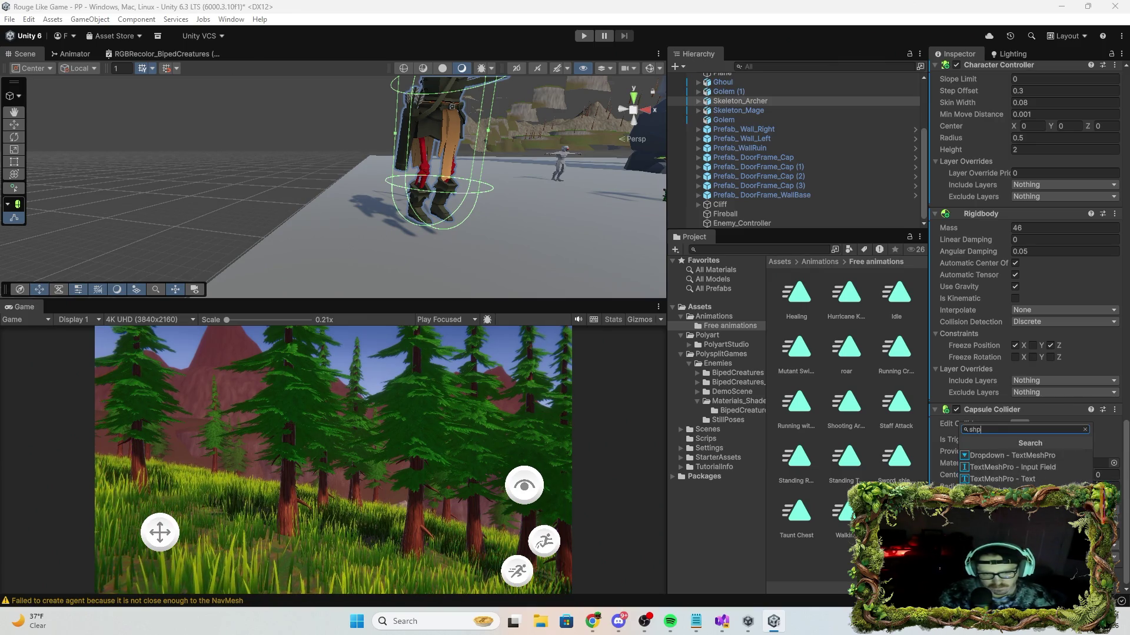
key("BackSpace")
key("BackSpace")
type("phere")
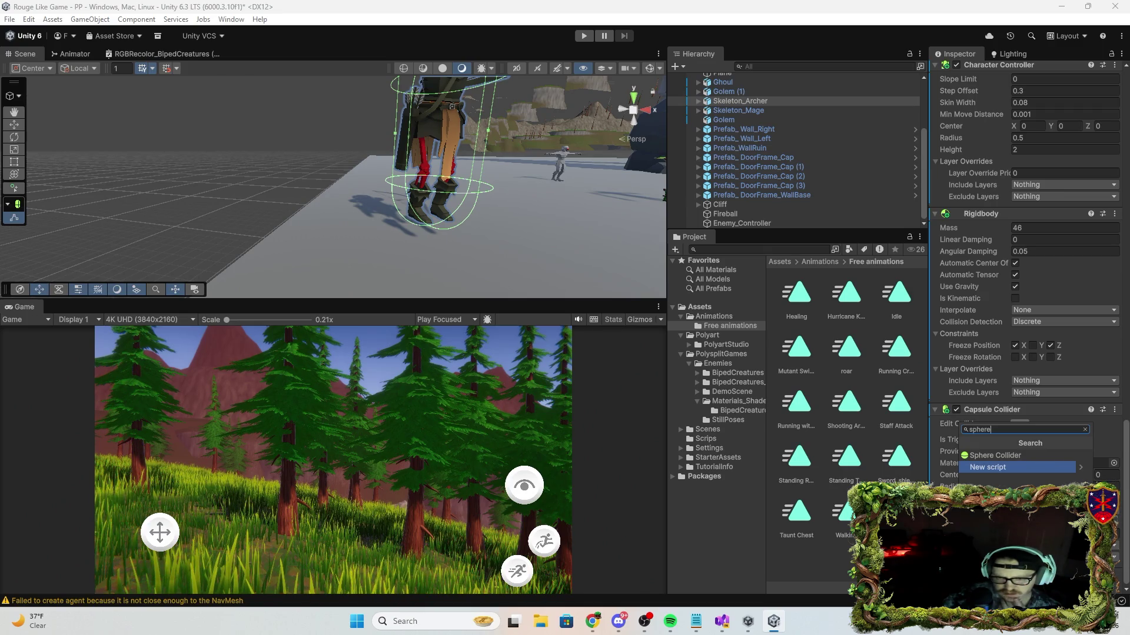
key("Escape")
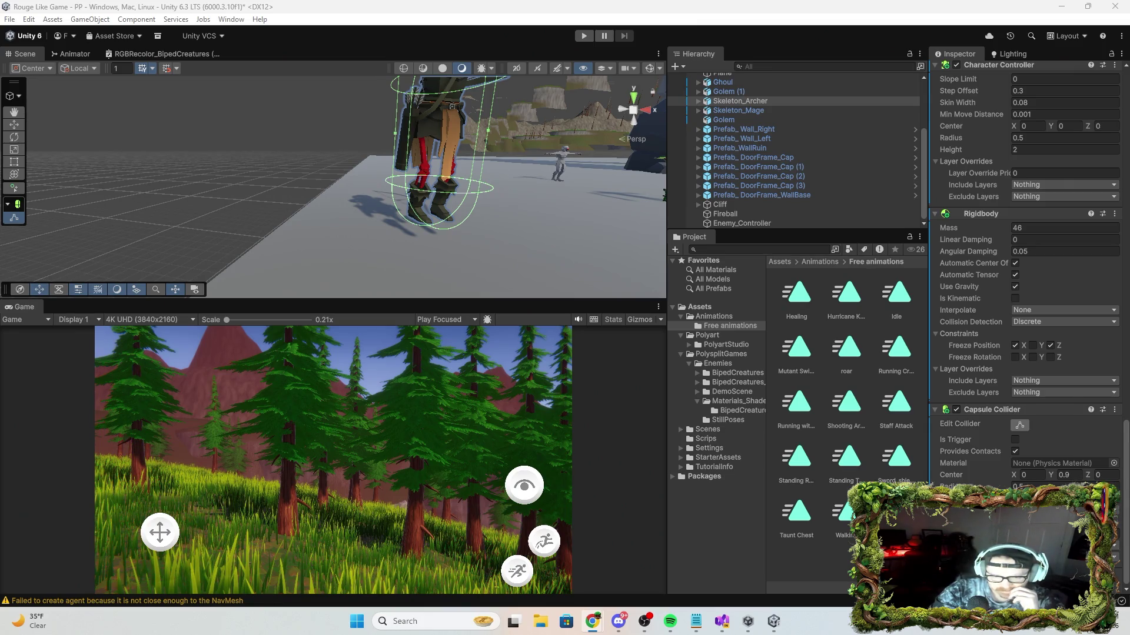
Add a Mesh Collider through the 'mesh' component search, then start a play-test.
key("ctrl+shift+a")
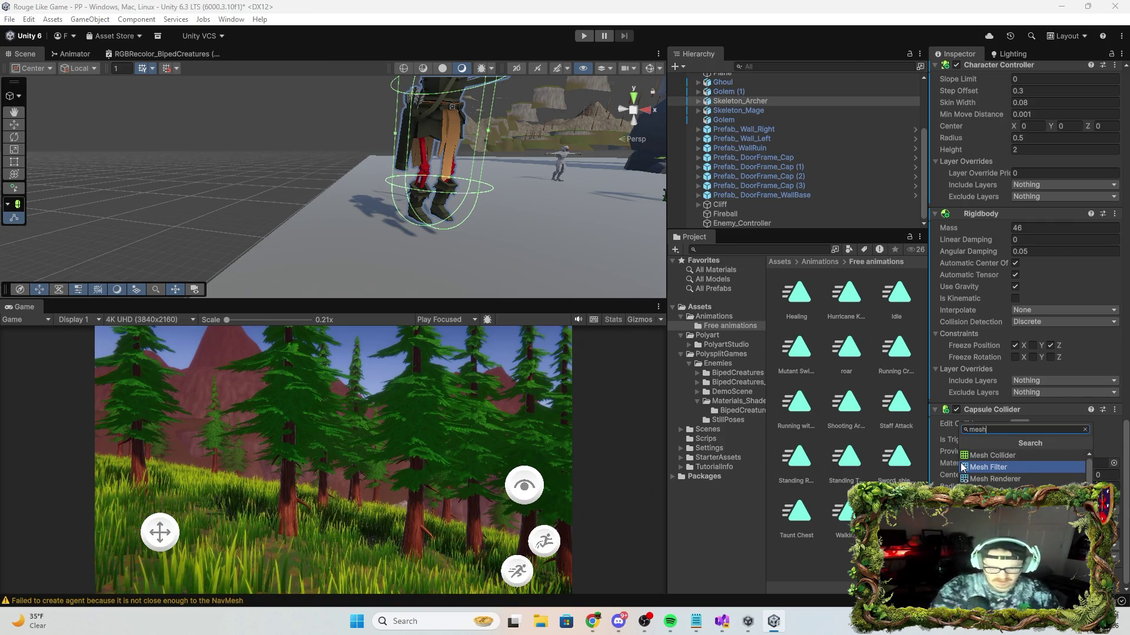
type("mesh")
left_click(1000, 455)
scroll(1032, 379, "up", 8)
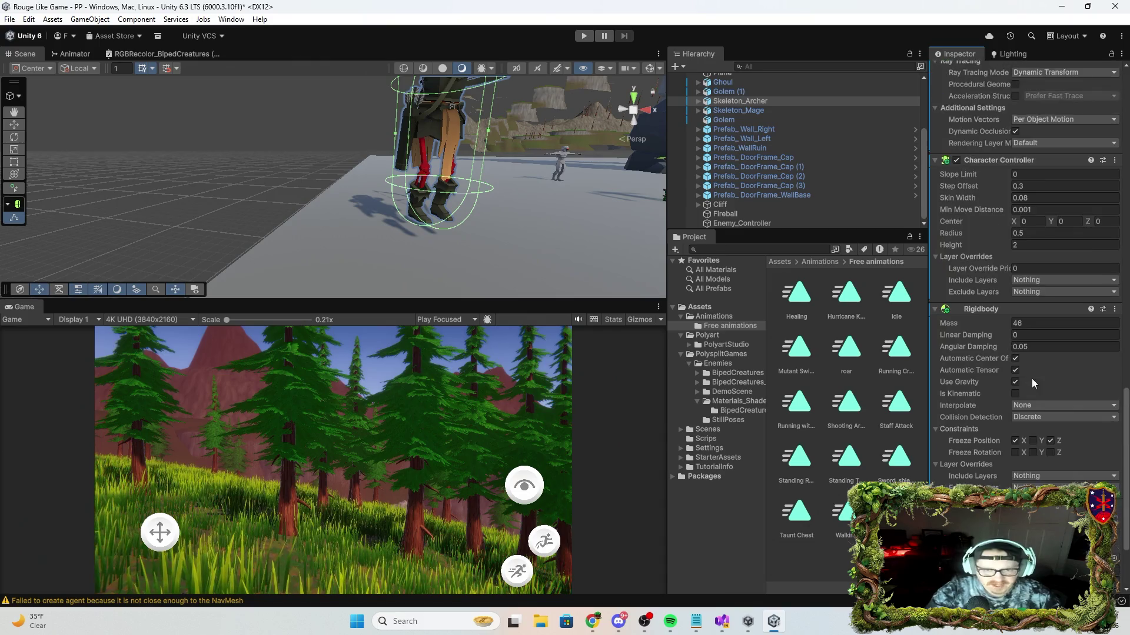
scroll(1037, 412, "down", 8)
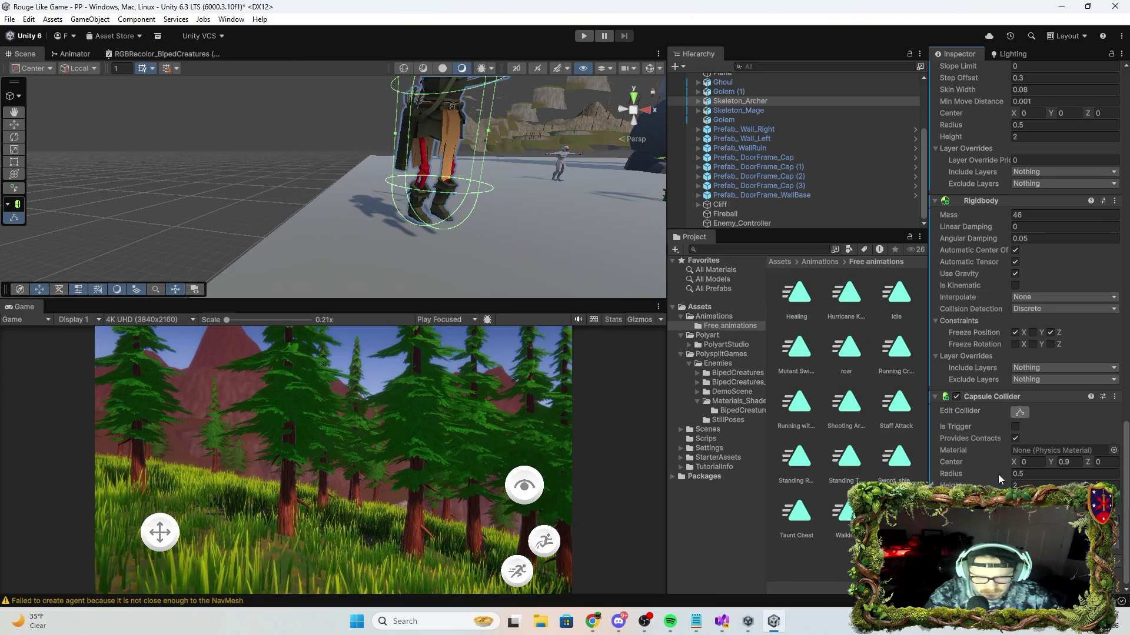
scroll(1024, 353, "down", 4)
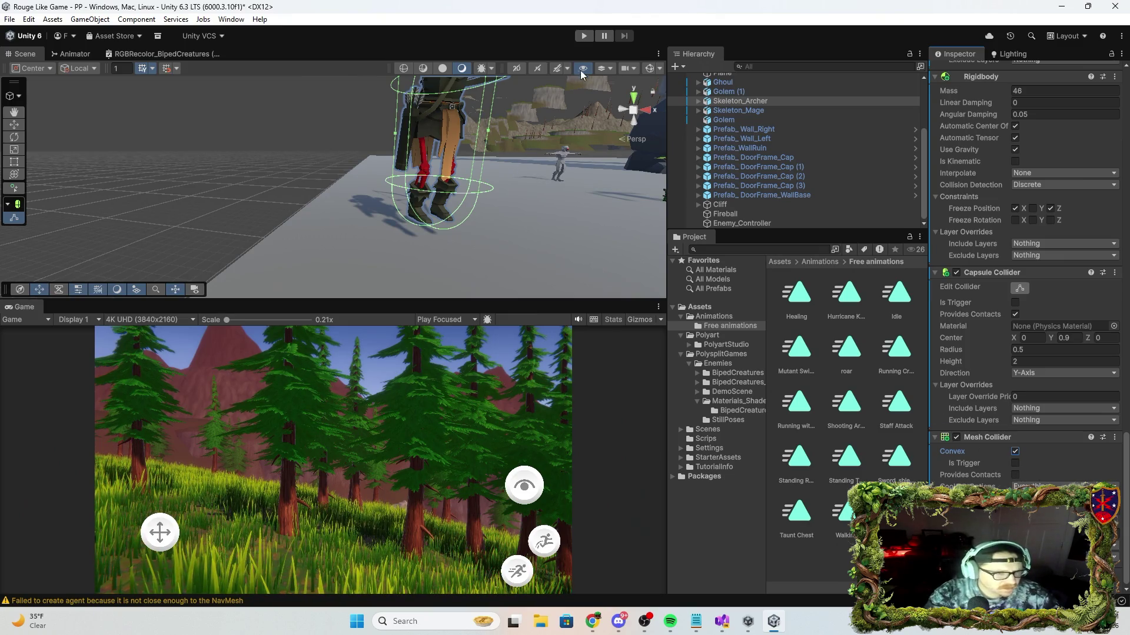
left_click(583, 35)
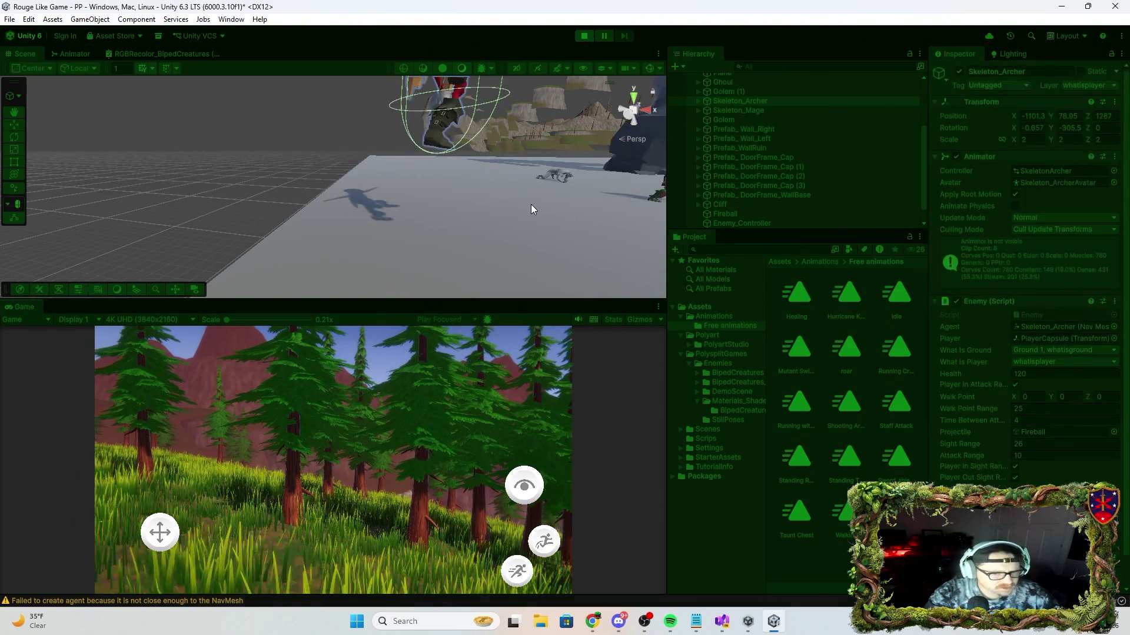
left_click(581, 34)
scroll(1068, 426, "down", 5)
scroll(1068, 426, "down", 10)
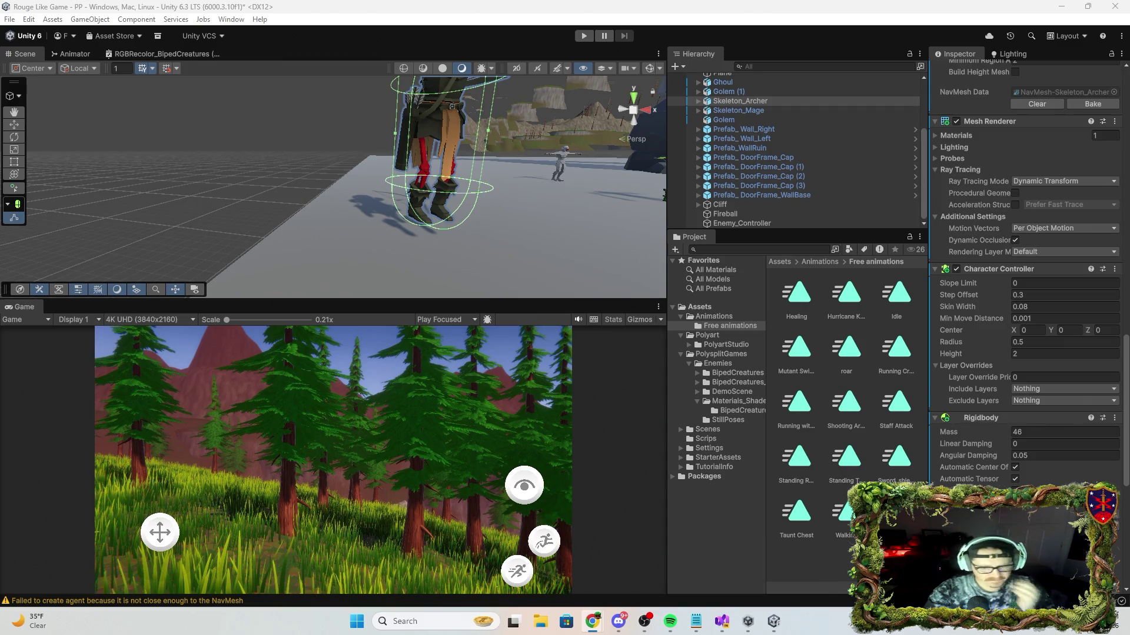
Collapse the Capsule Collider, Rigidbody and Character Controller components.
scroll(1026, 295, "down", 6)
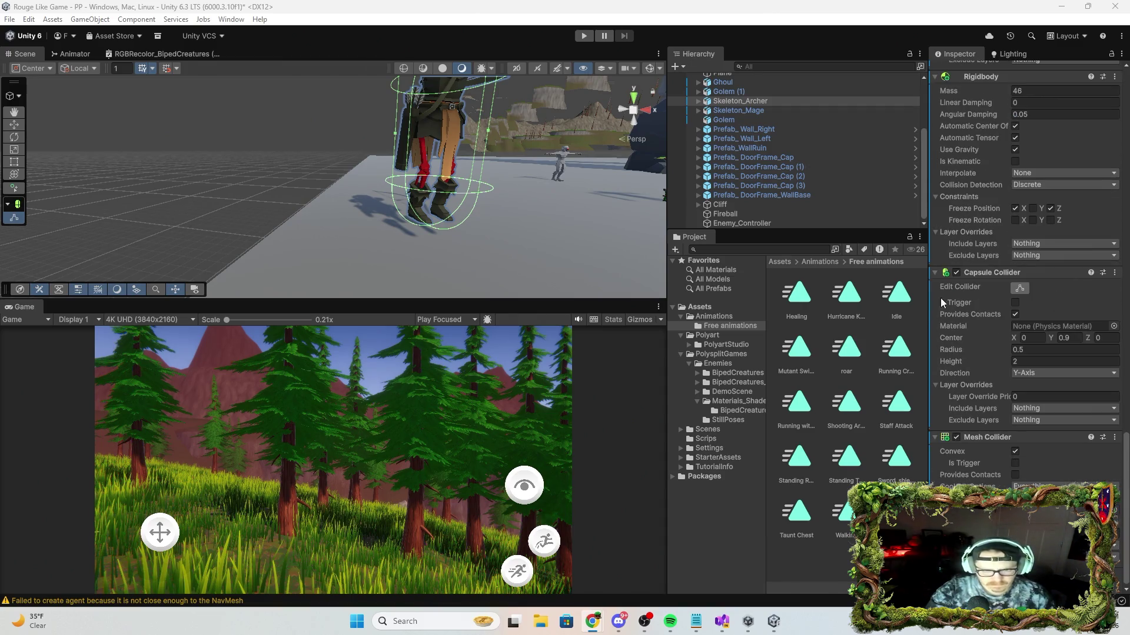
left_click(939, 273)
left_click(932, 227)
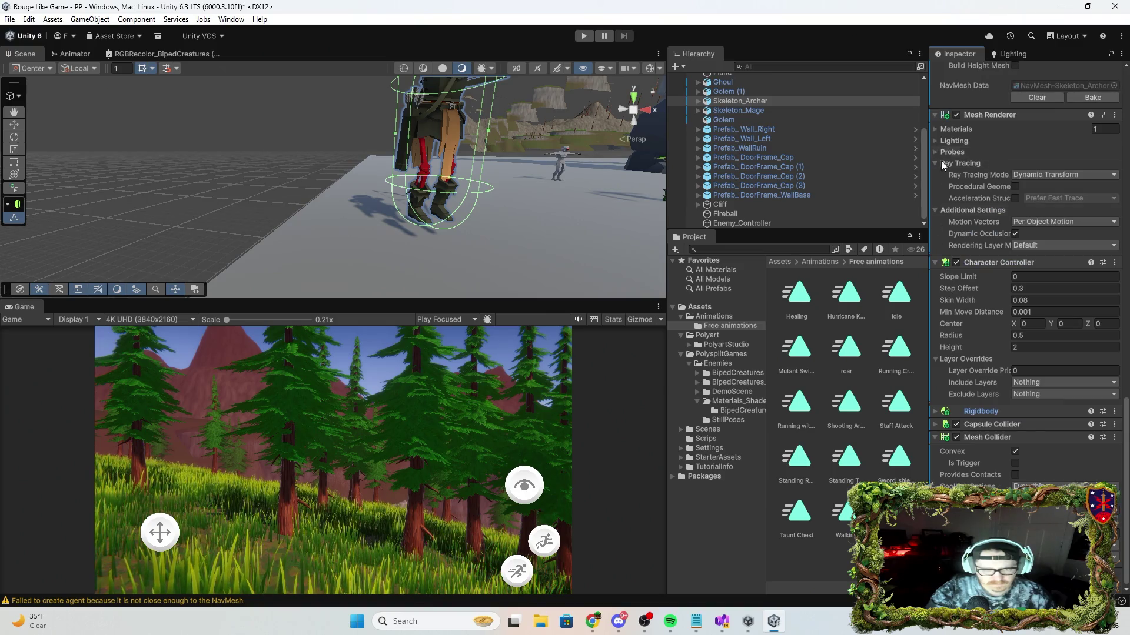
left_click(937, 261)
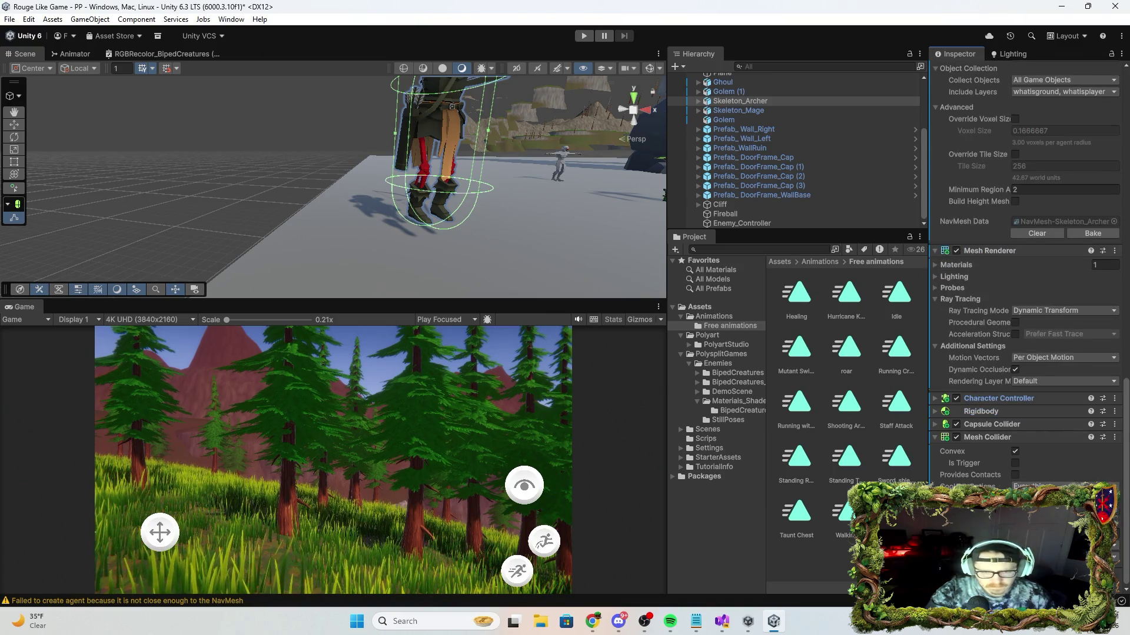
Browse the Mesh Collider's Material and Mesh pickers, closing both without choosing.
left_click(1114, 499)
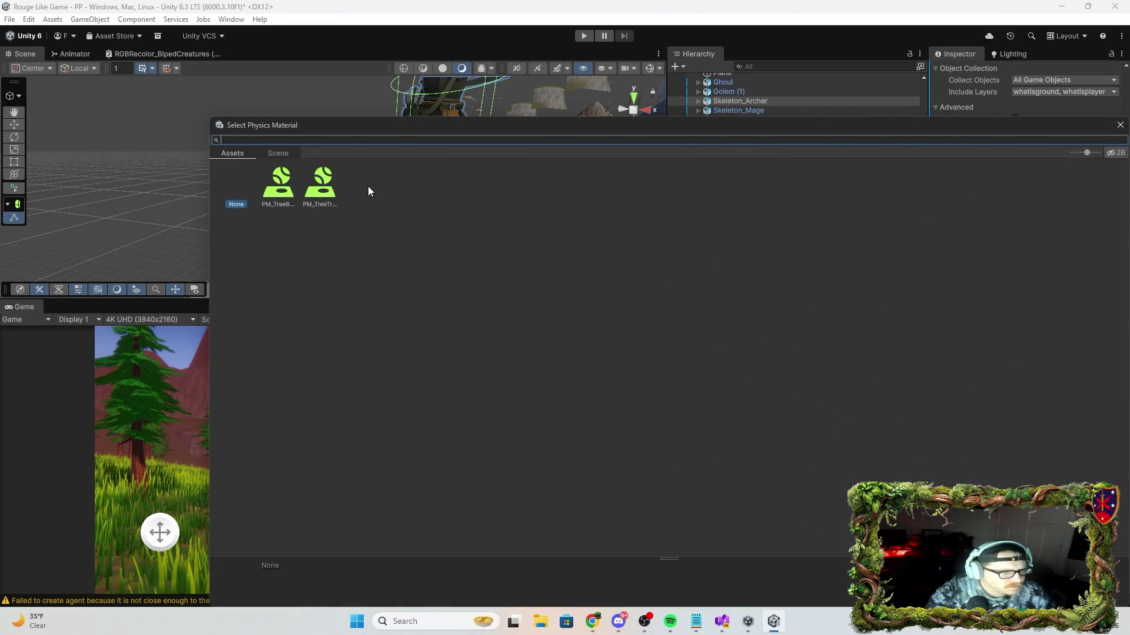
left_click(1120, 125)
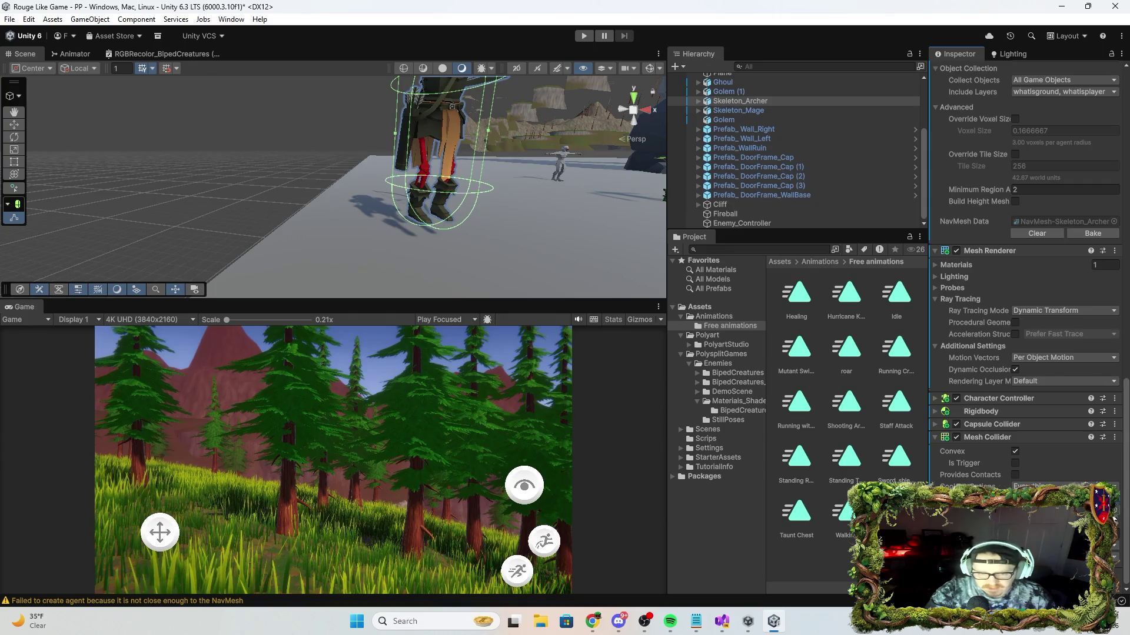
left_click(1118, 438)
left_click(263, 153)
left_click(254, 154)
key("Escape")
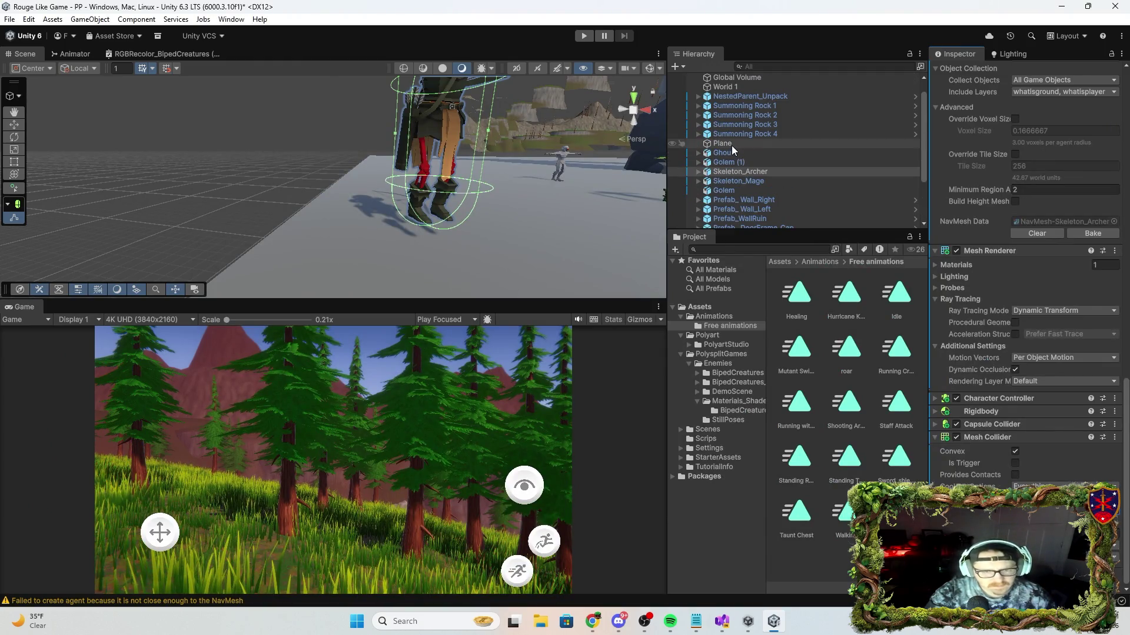
Add Ground 1 to the Mesh Collider's layer mask and start a play-test.
scroll(732, 146, "up", 3)
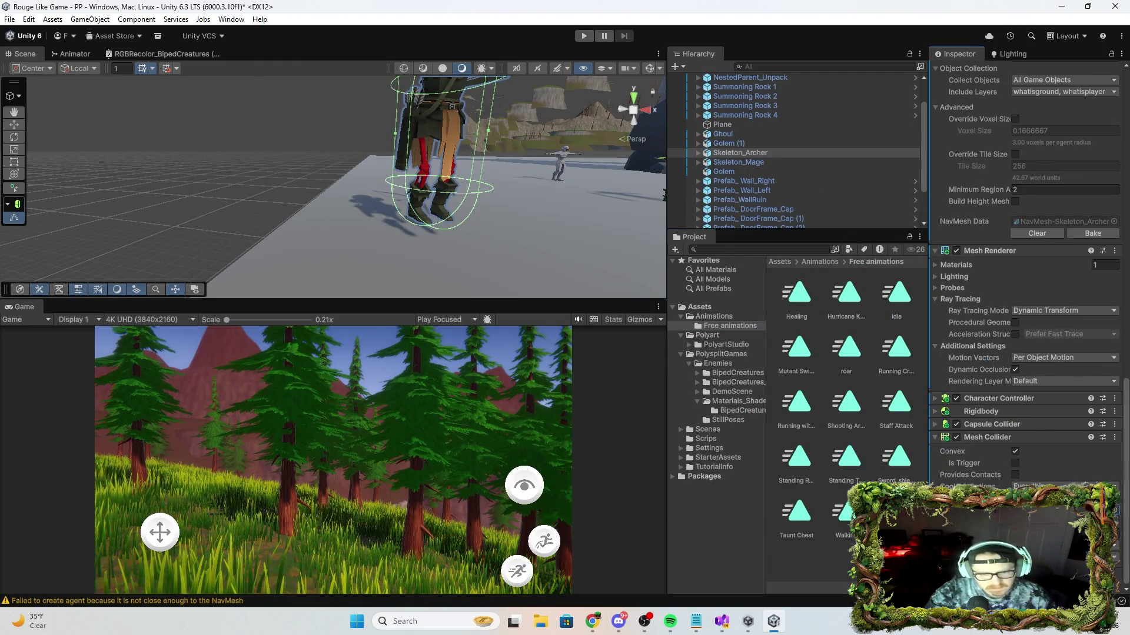
scroll(745, 117, "down", 3)
left_click(740, 101)
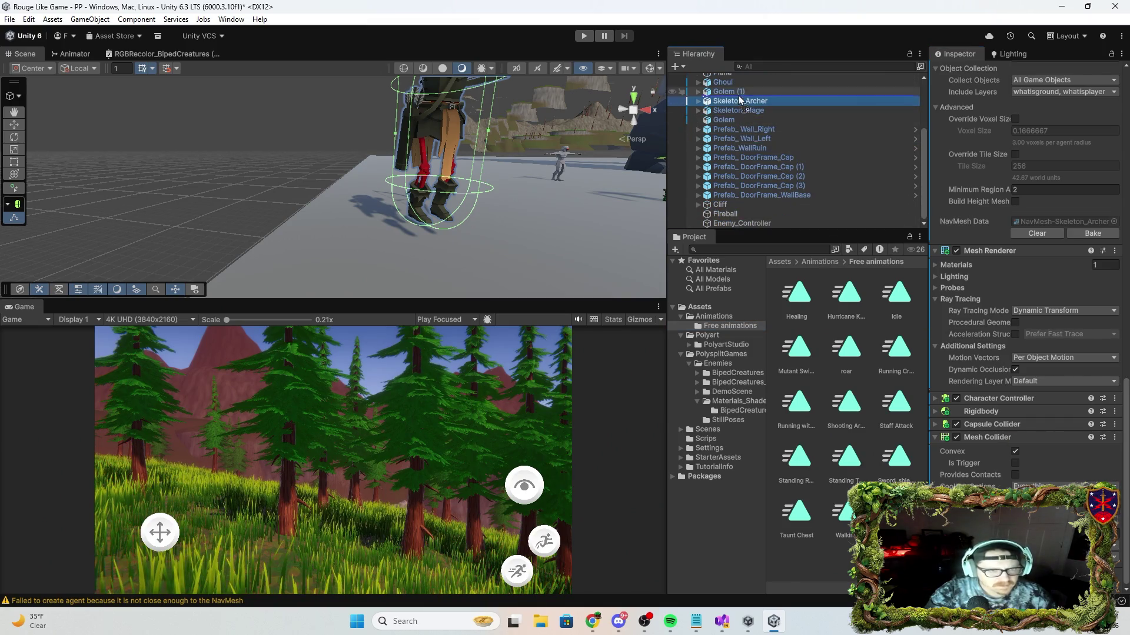
scroll(736, 130, "up", 5)
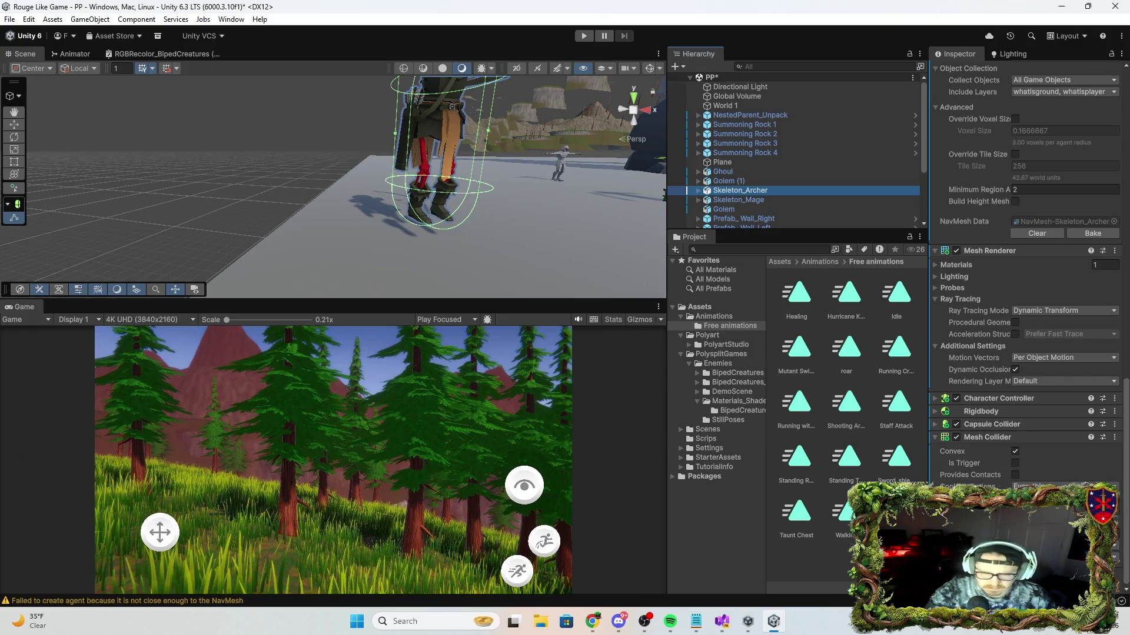
left_click(1059, 486)
left_click(1059, 486)
left_click(1059, 486)
left_click(1041, 476)
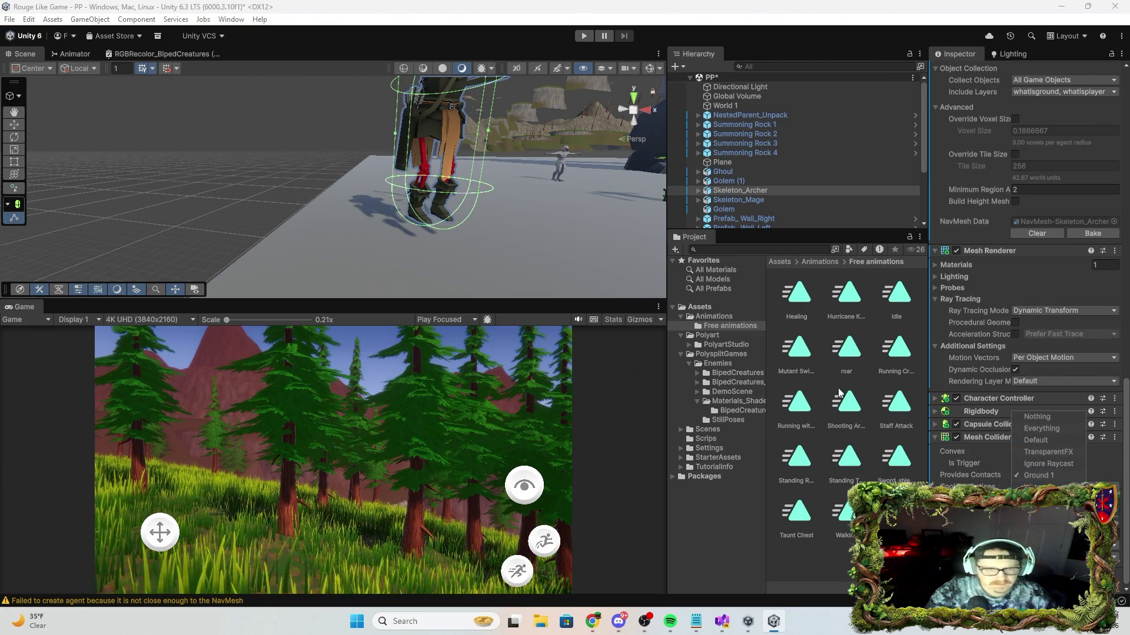
left_click(582, 36)
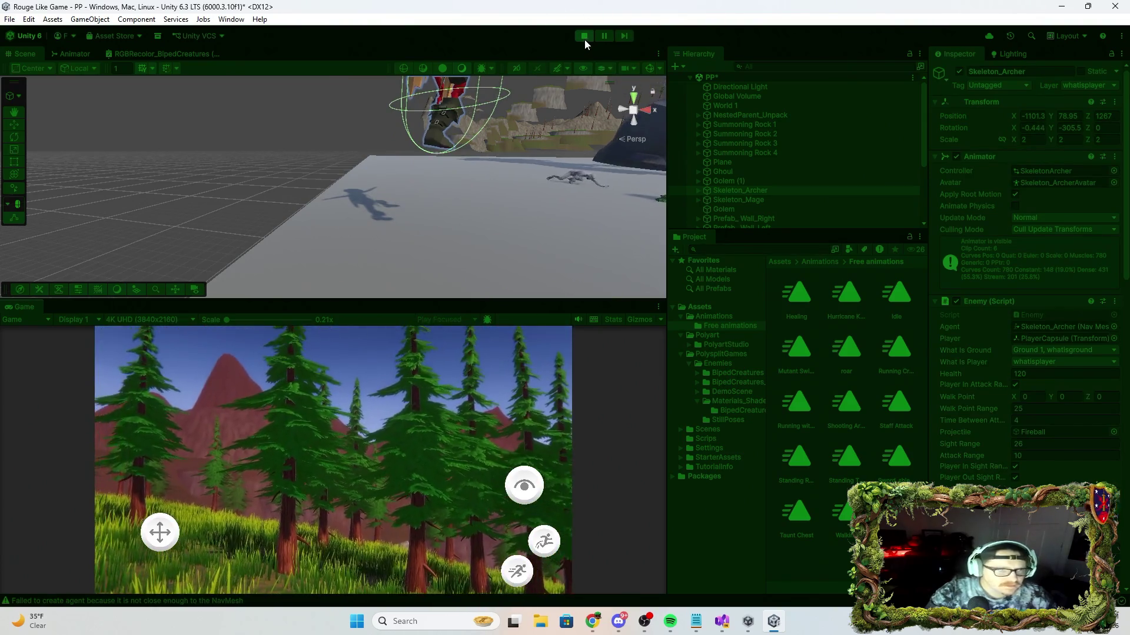
Stop the running Skeleton Archer play-test with the Play button.
left_click(584, 37)
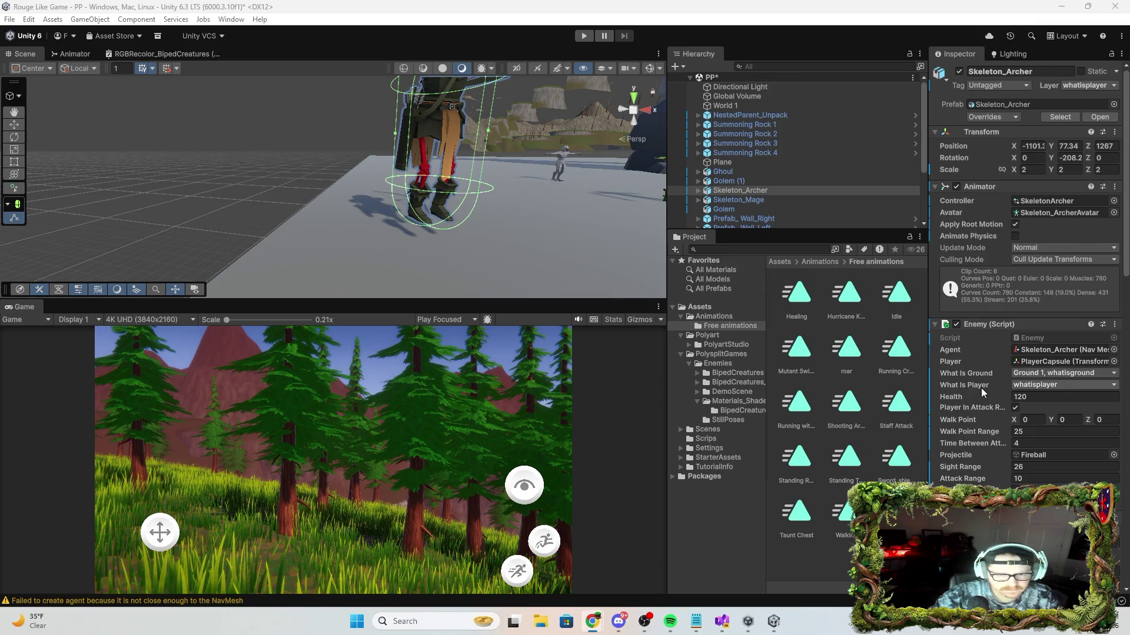
Tick Is Kinematic on the Skeleton Archer's Rigidbody, keeping gravity and mass 46.
scroll(985, 390, "down", 10)
scroll(968, 392, "down", 5)
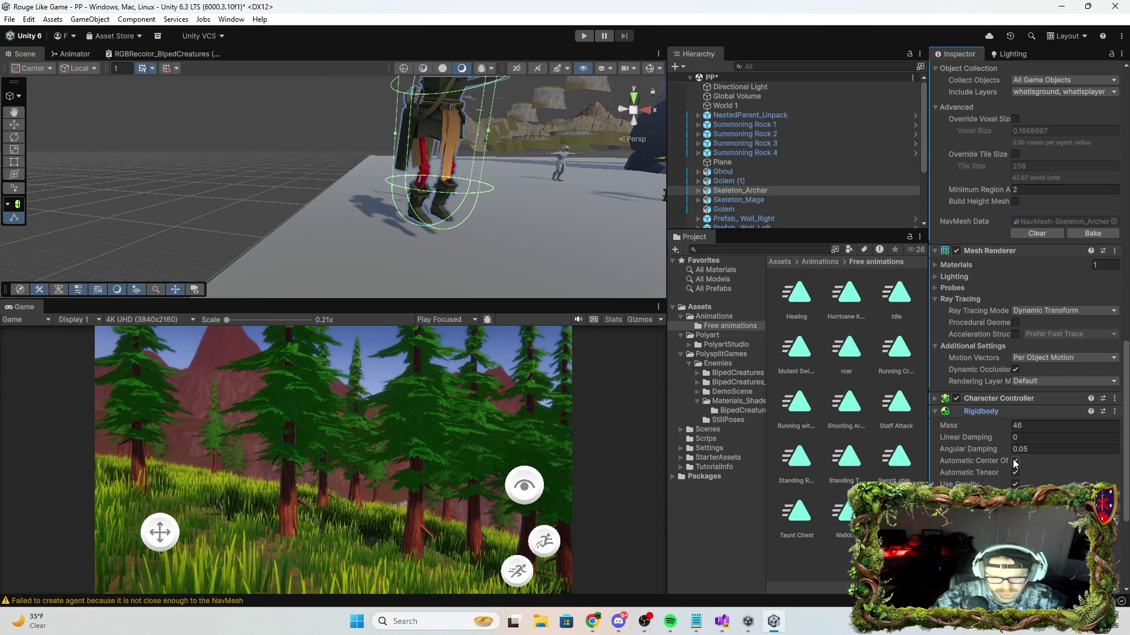
scroll(1024, 353, "down", 5)
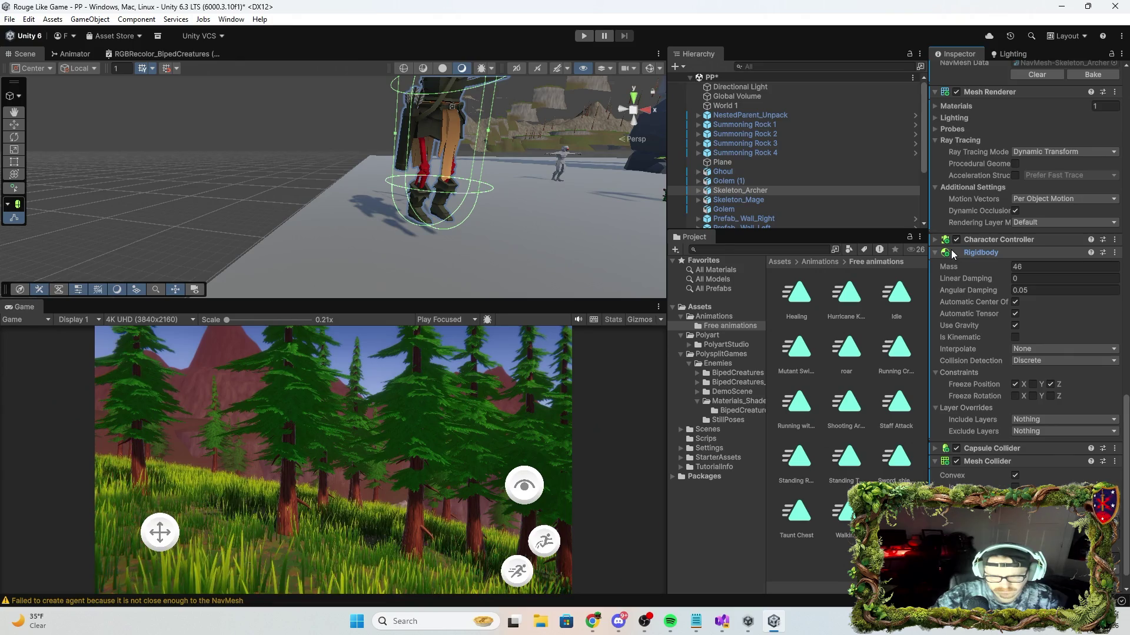
left_click(1015, 337)
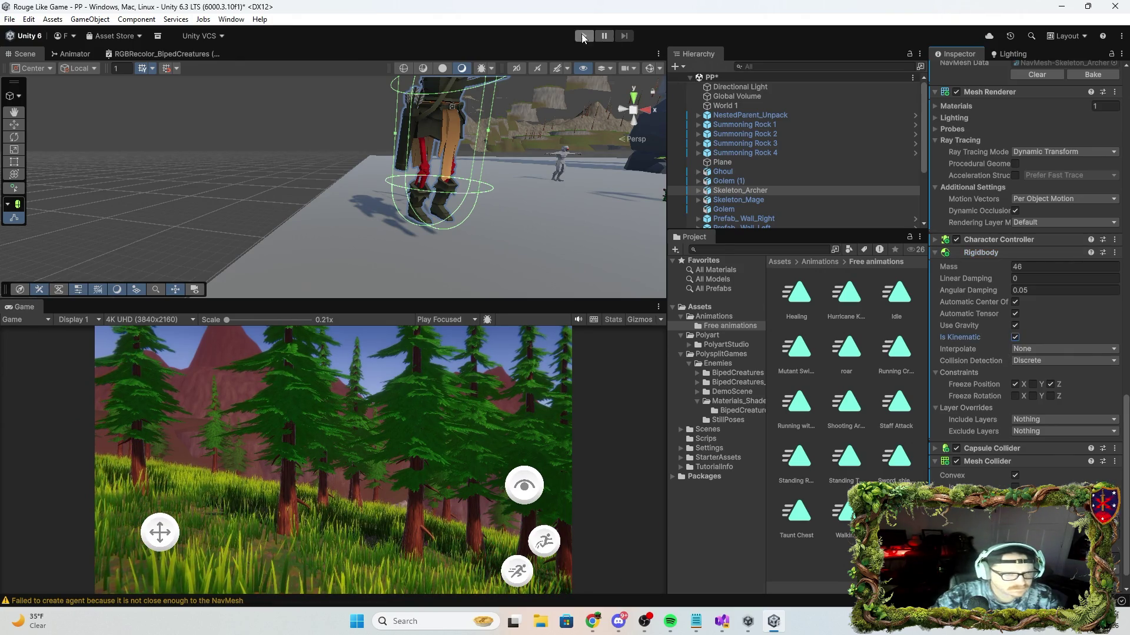
left_click(584, 35)
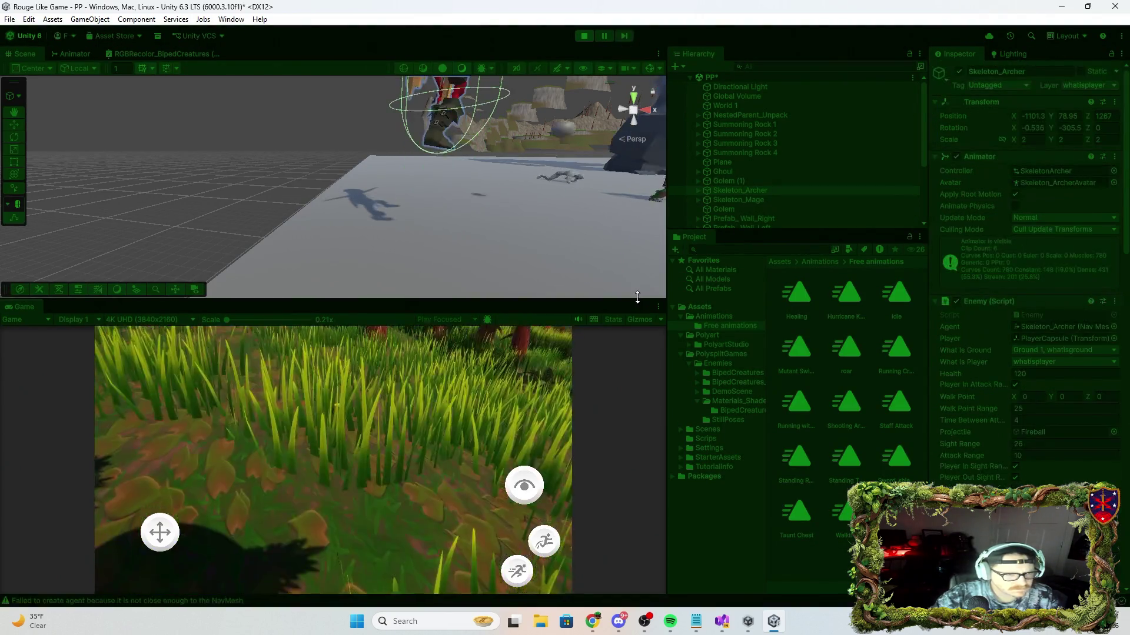
left_click(585, 35)
scroll(1019, 423, "down", 10)
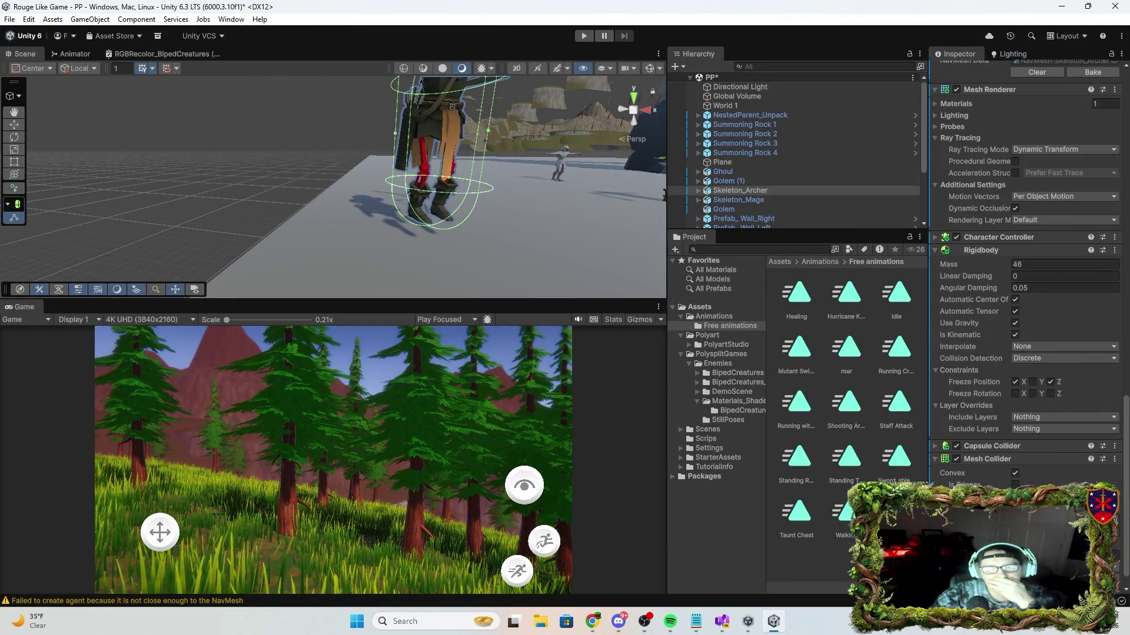
key("alt+Tab")
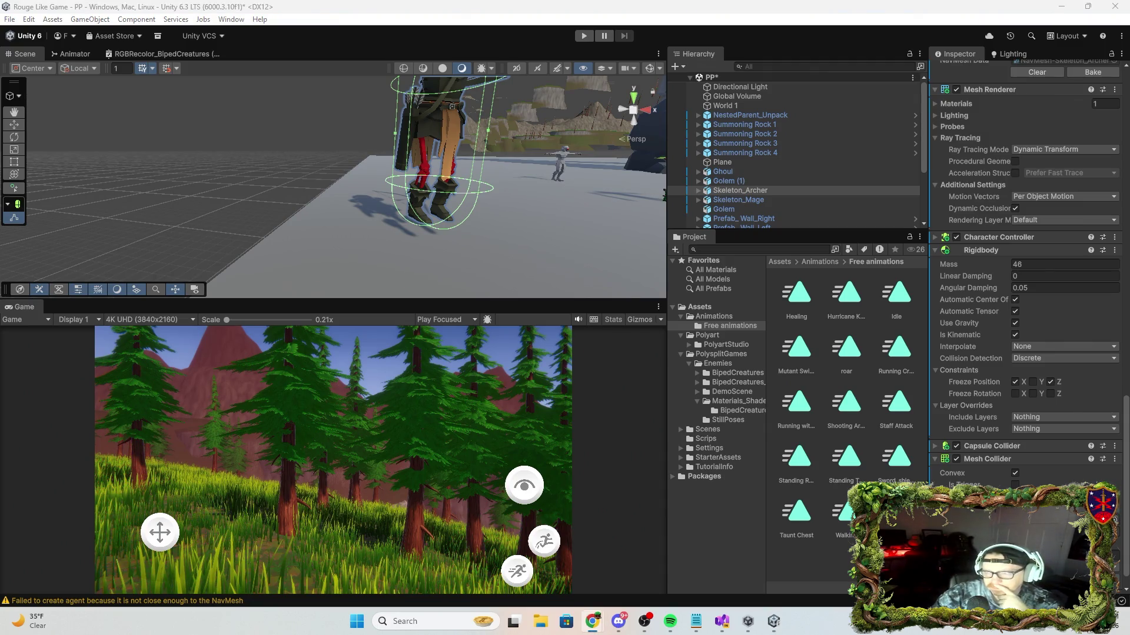
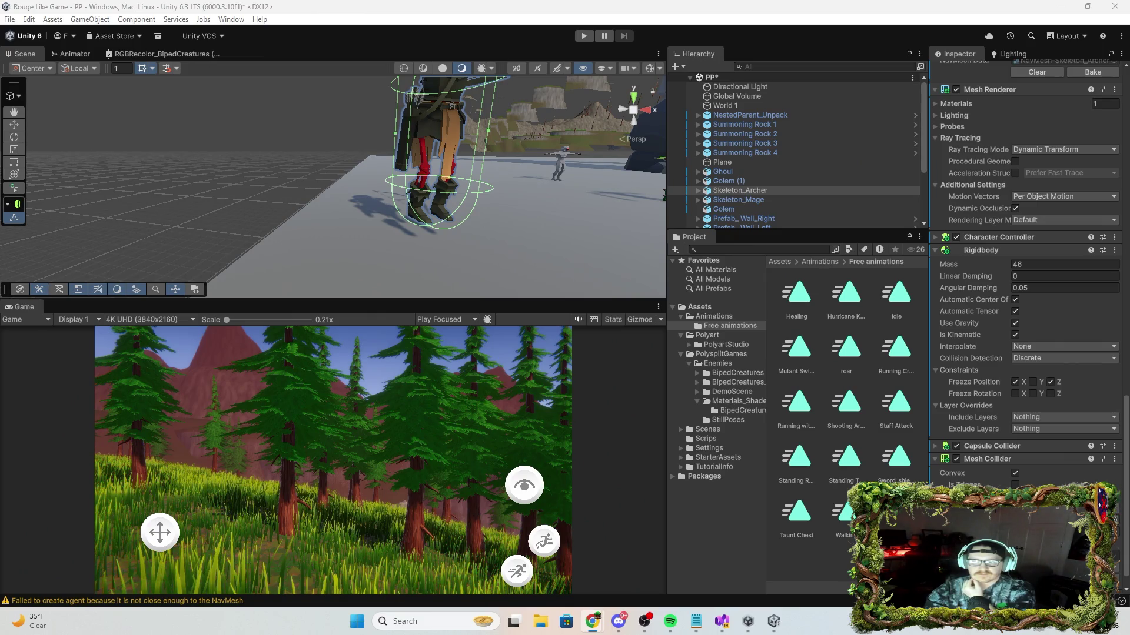
Run a quick Play-mode test of the scene and stop it.
key("ctrl+p")
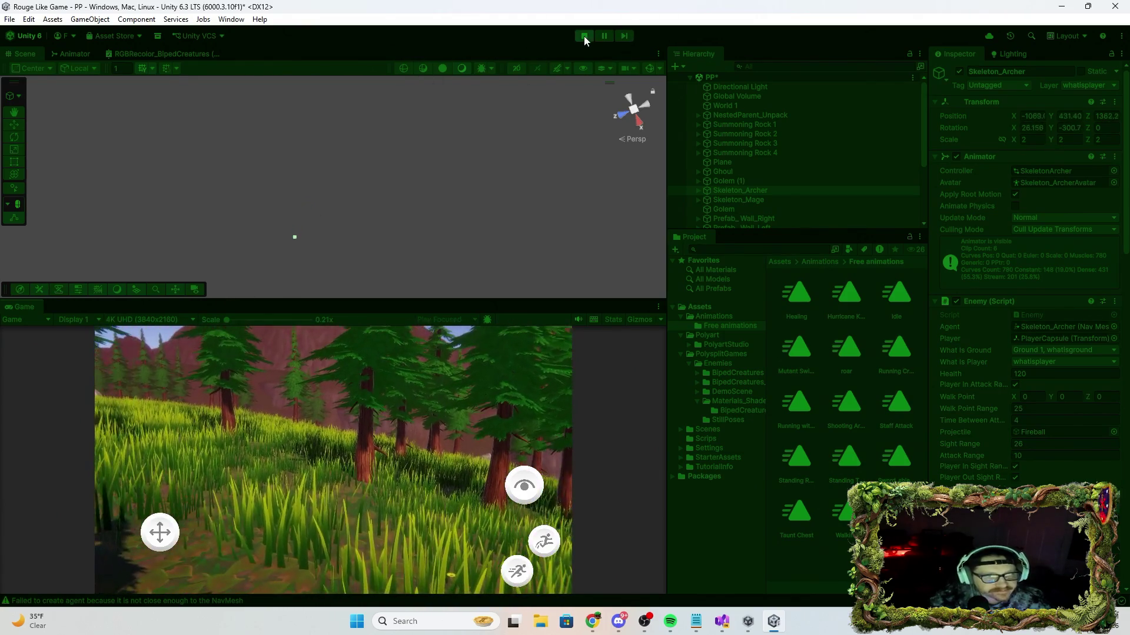
left_click(584, 36)
scroll(968, 324, "down", 10)
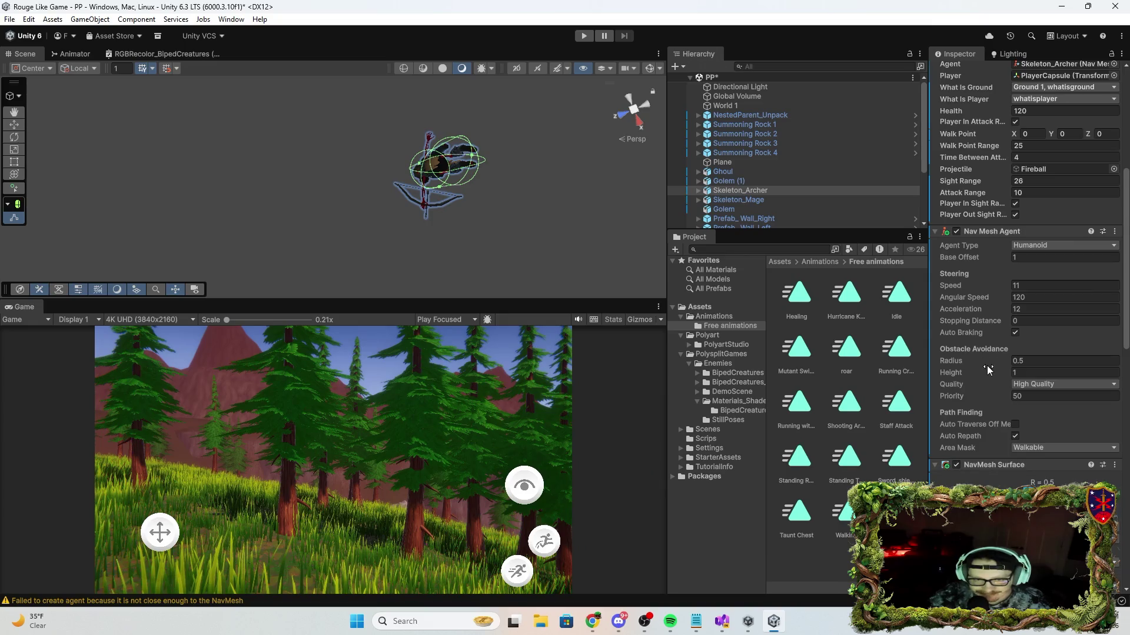
scroll(987, 380, "down", 10)
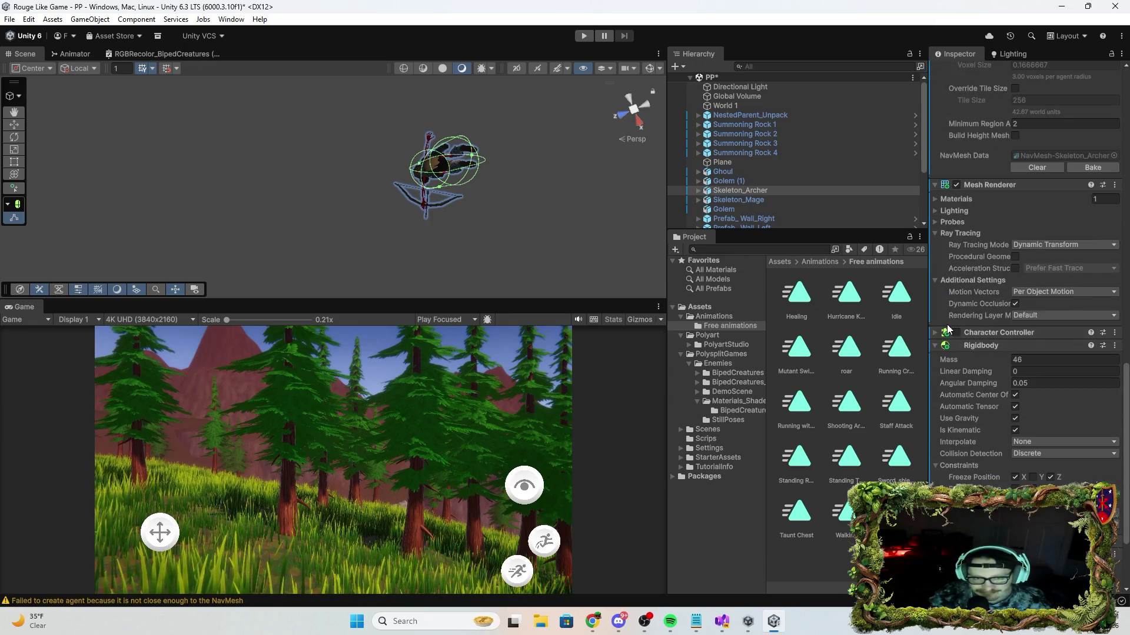
Enable the Skeleton_Archer's Character Controller with Include Layers set to Ground 1, then play again.
left_click(956, 333)
left_click(934, 333)
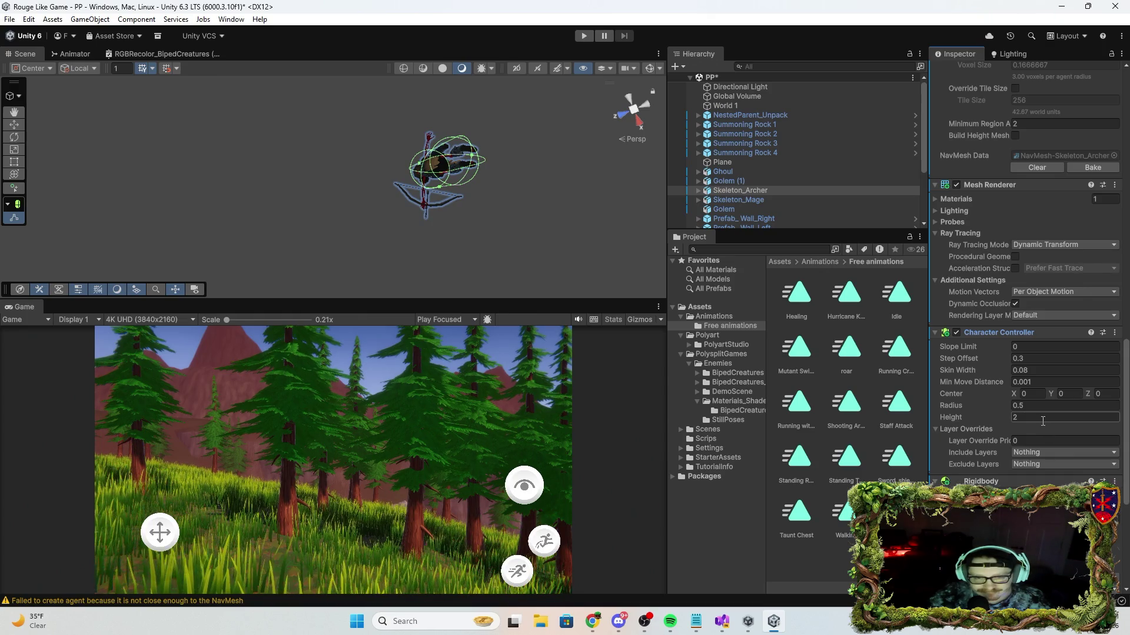
scroll(1040, 423, "down", 3)
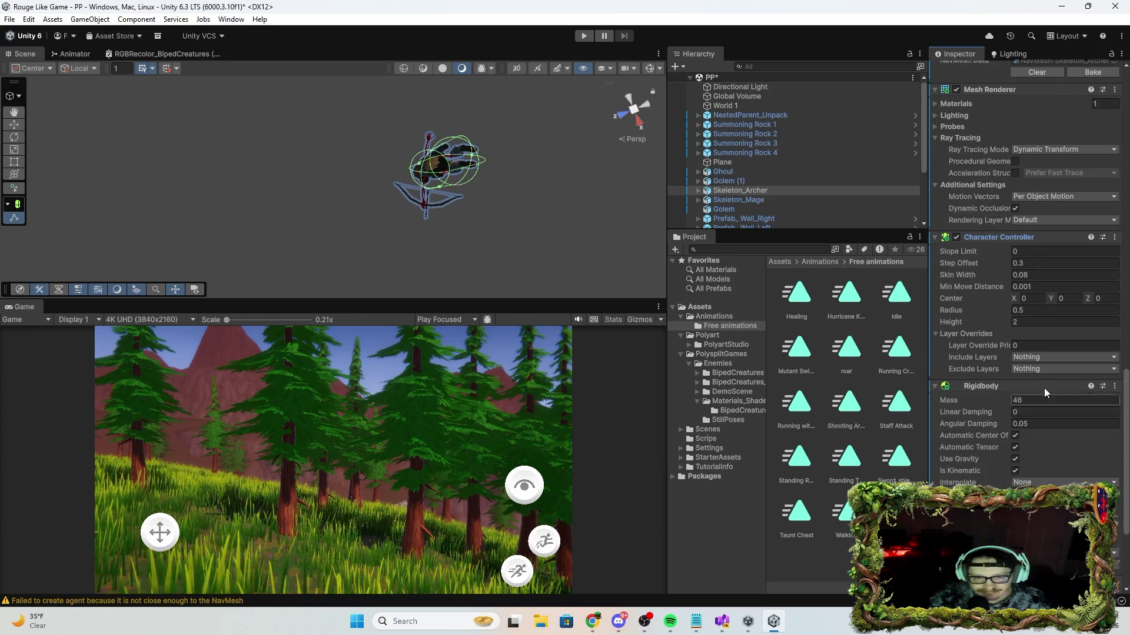
left_click(1040, 358)
left_click(1050, 429)
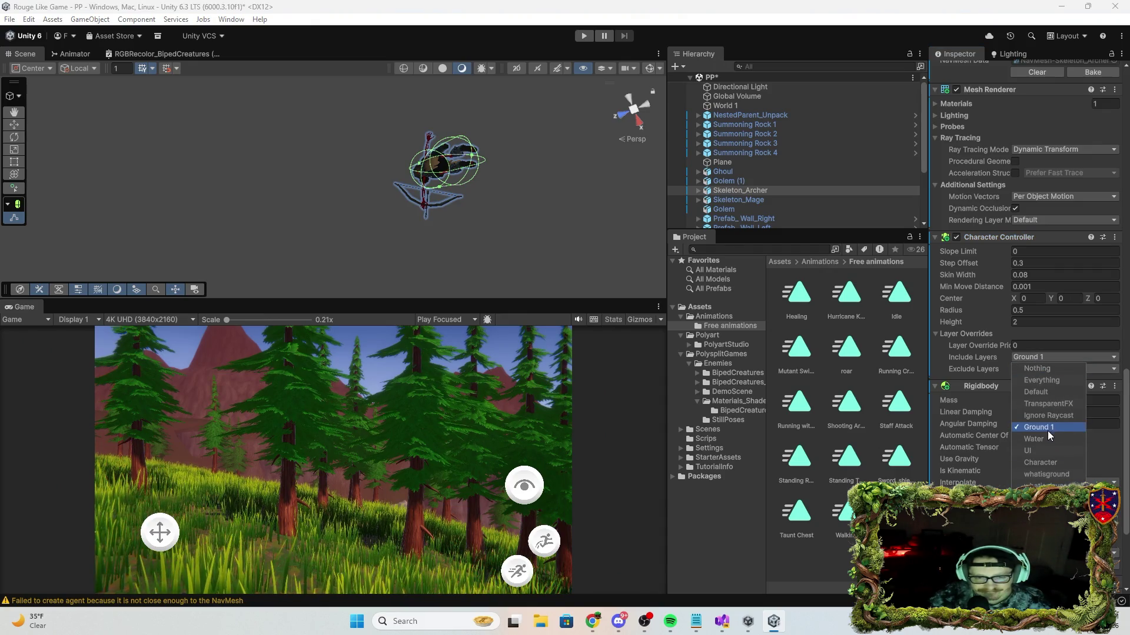
key("ctrl+p")
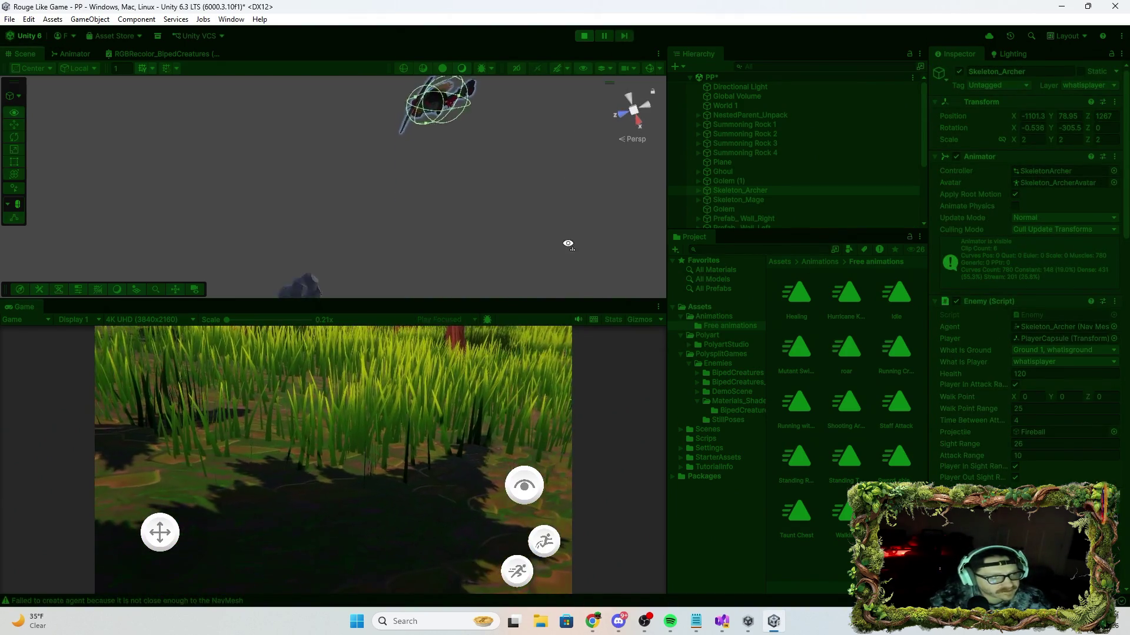
Orbit the Scene view down to check the archer on the ground, then stop playing.
mouse_move(581, 194)
left_mouse_down()
mouse_move(1019, 393)
mouse_move(76, 512)
mouse_move(330, 177)
mouse_move(659, 23)
mouse_move(599, 93)
mouse_move(376, 234)
mouse_move(287, 141)
mouse_move(220, 169)
mouse_move(188, 395)
mouse_move(372, 612)
left_mouse_up()
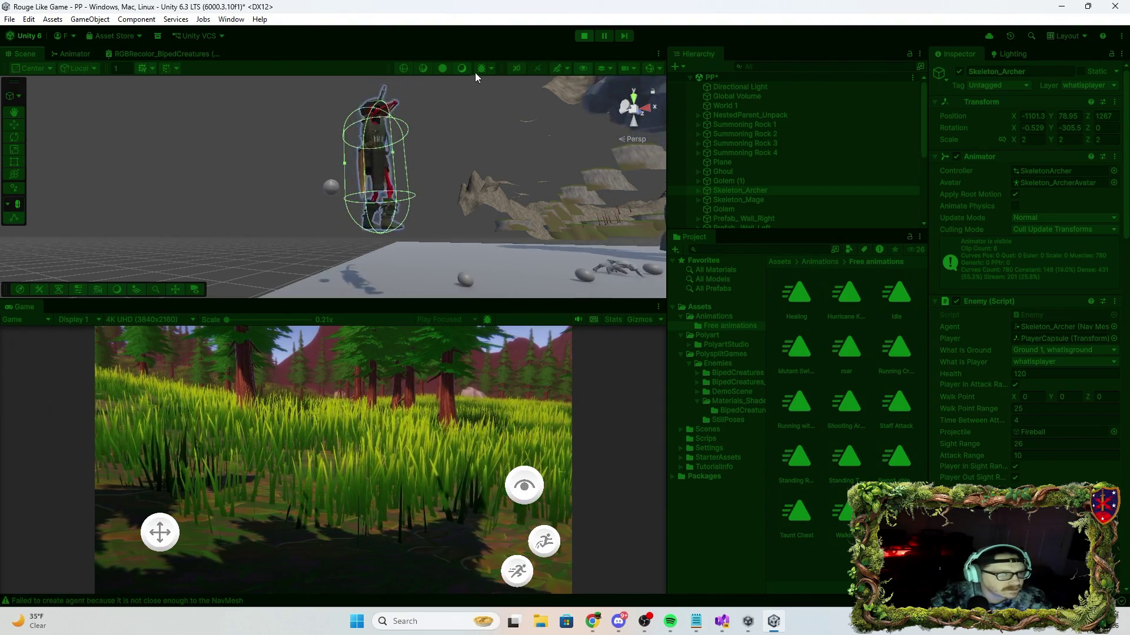
left_click(581, 35)
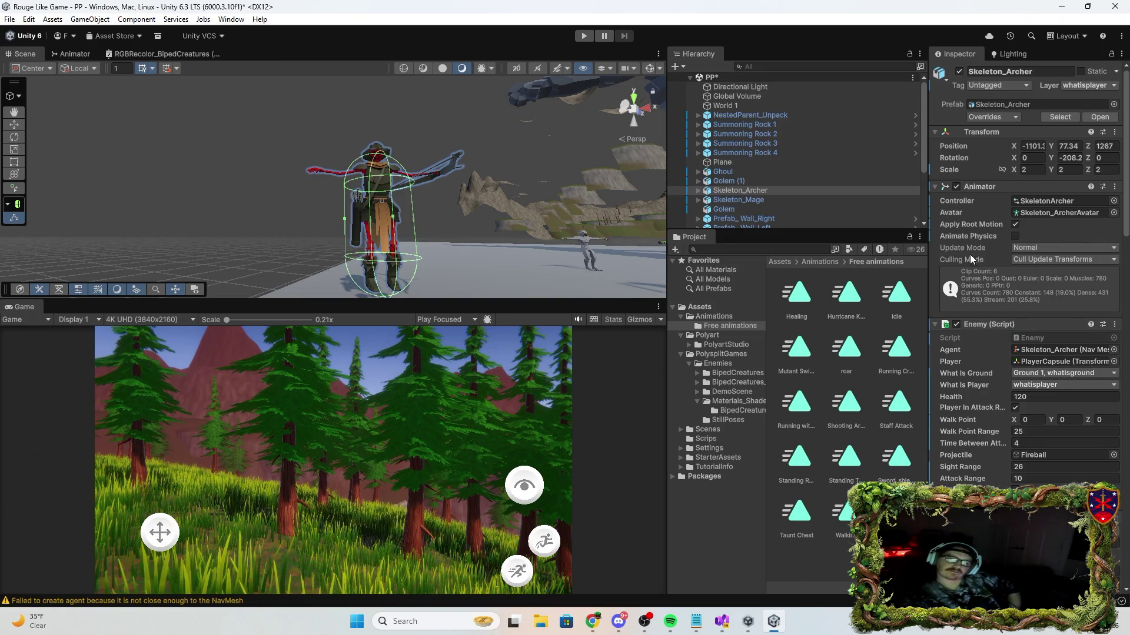
scroll(976, 230, "down", 3)
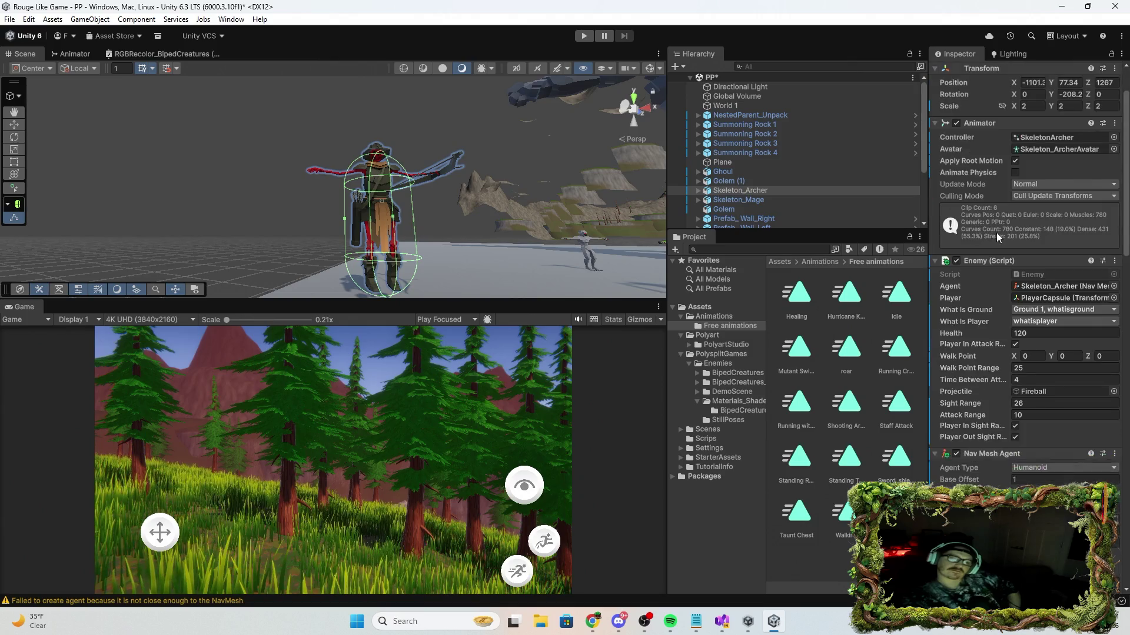
scroll(994, 238, "down", 20)
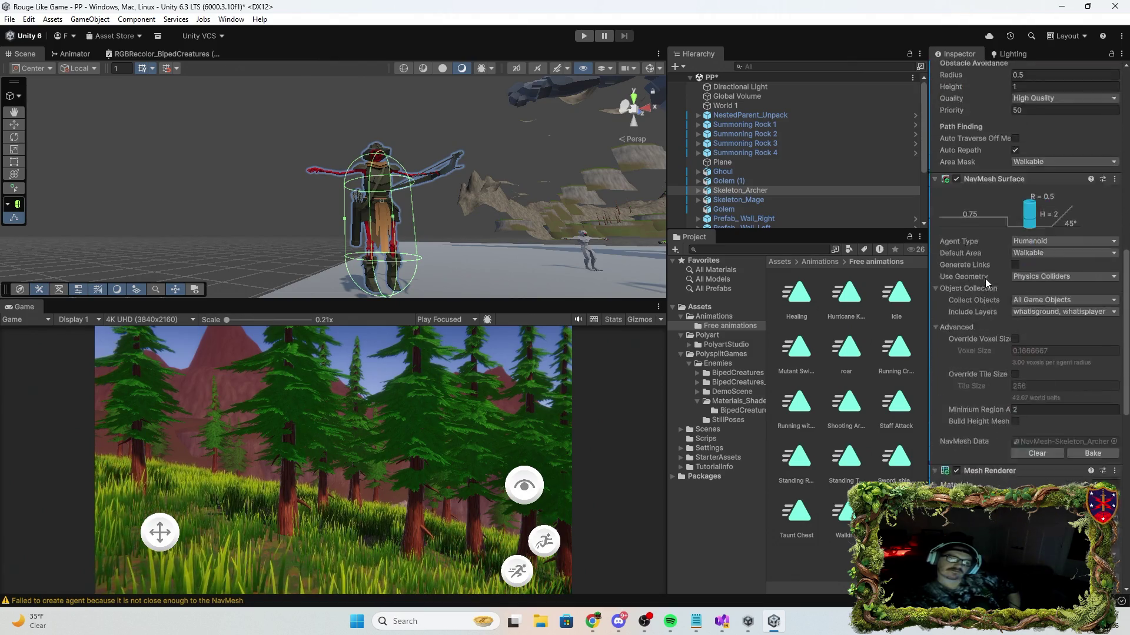
scroll(985, 278, "down", 2)
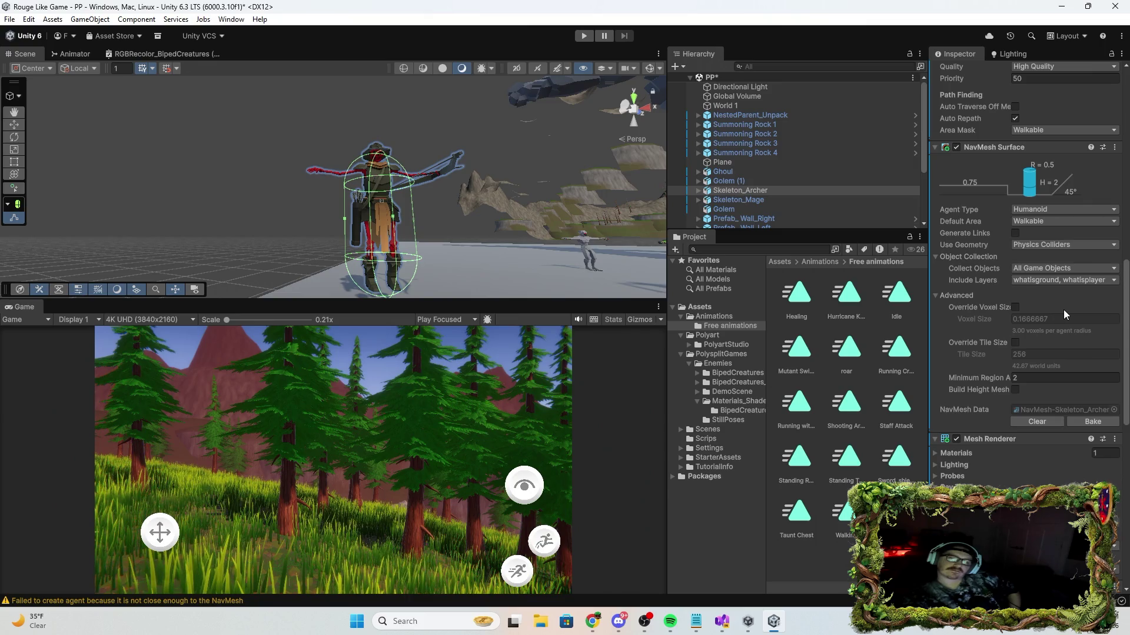
scroll(1063, 318, "down", 20)
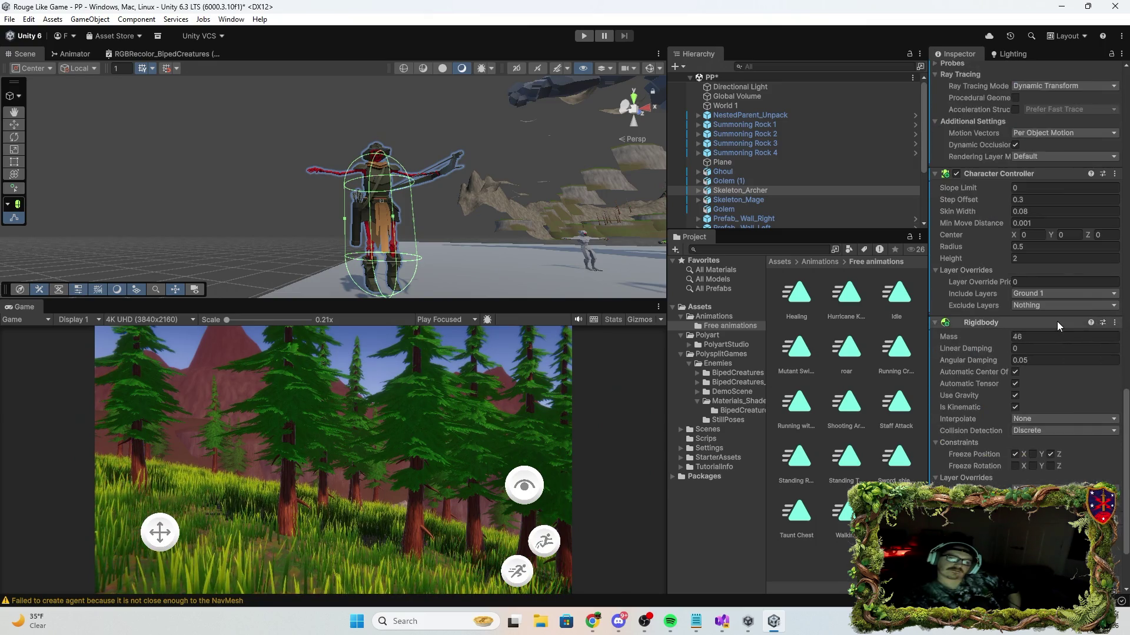
scroll(1057, 321, "down", 4)
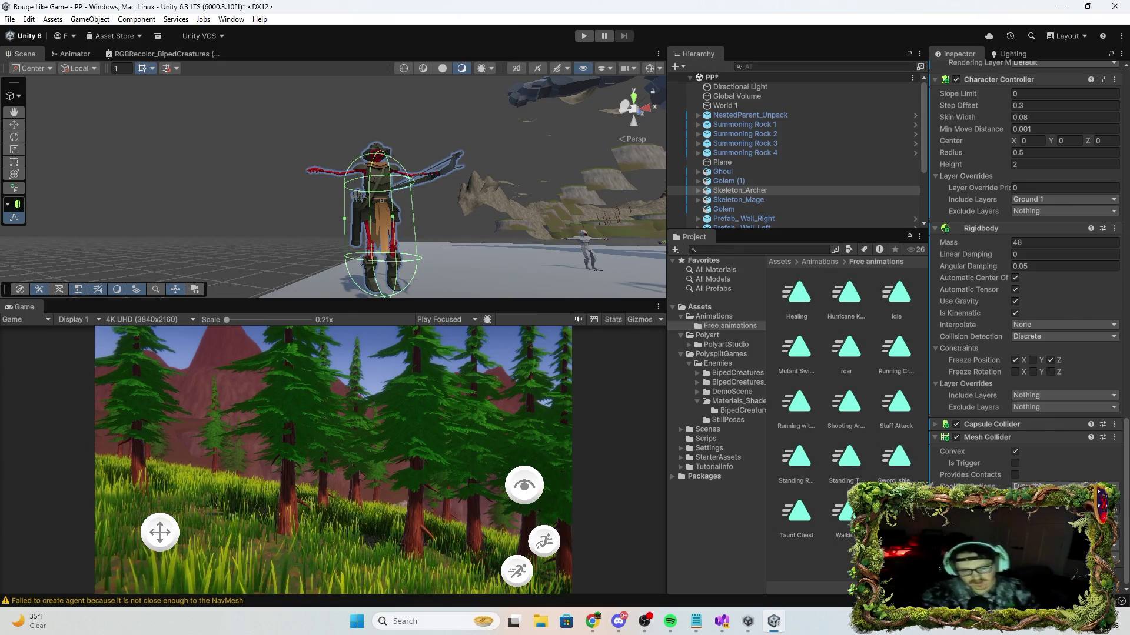
left_click(1013, 474)
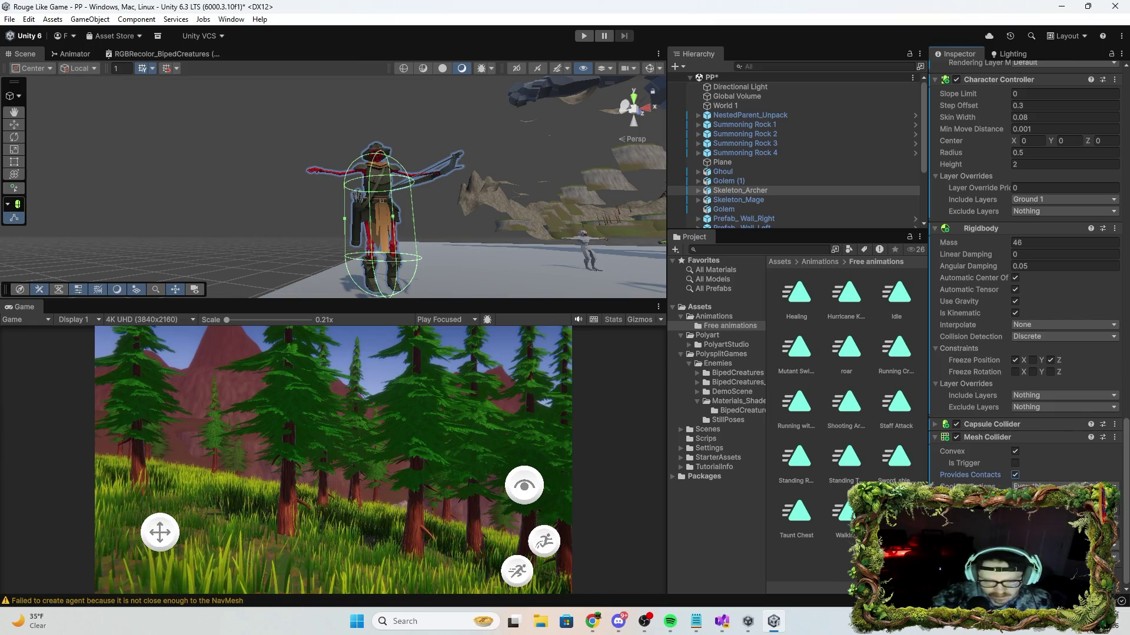
left_click(1014, 475)
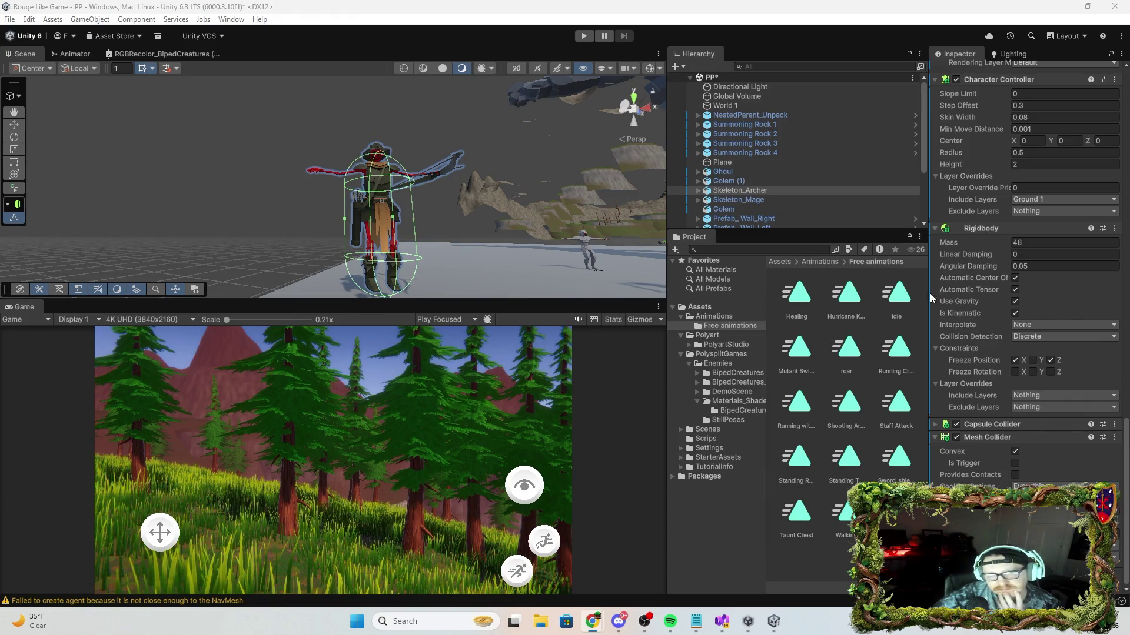
Select World 1 to show its Terrain and Terrain Collider settings in the Inspector.
left_click(730, 105)
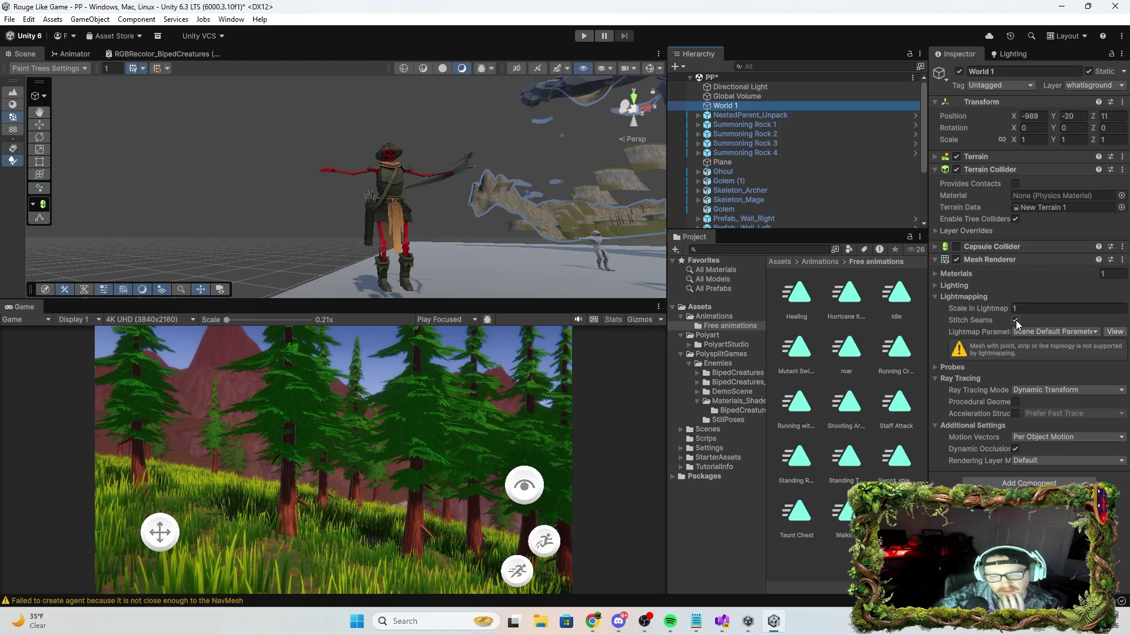
Expand World 1's Probes settings and ping its New Terrain 1 data asset in the Project window.
left_click(931, 366)
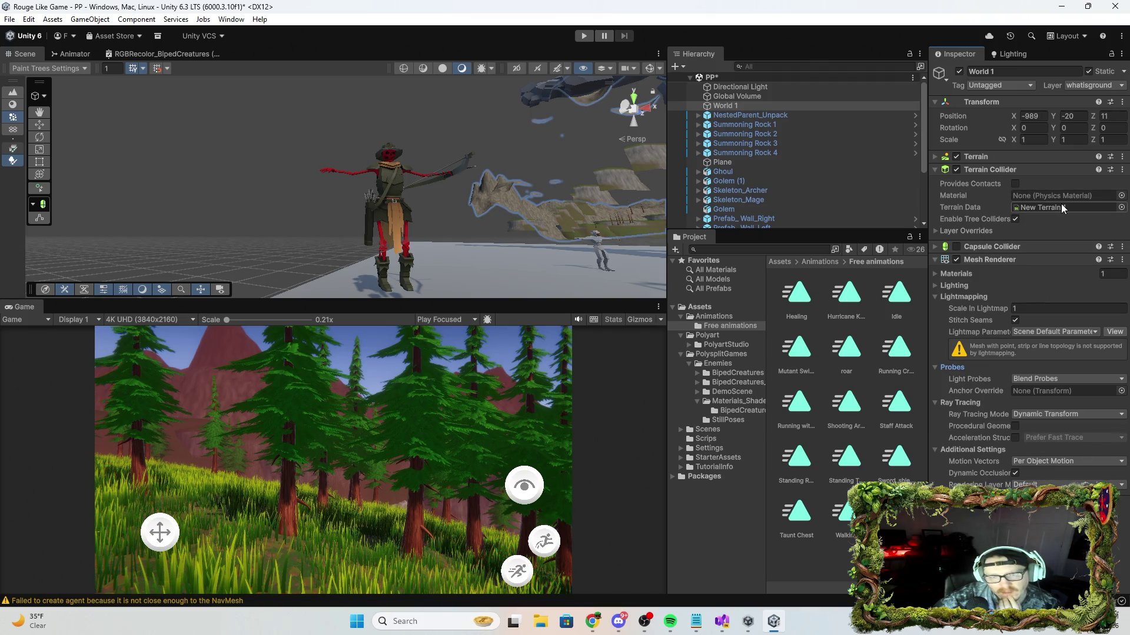
left_click(1081, 207)
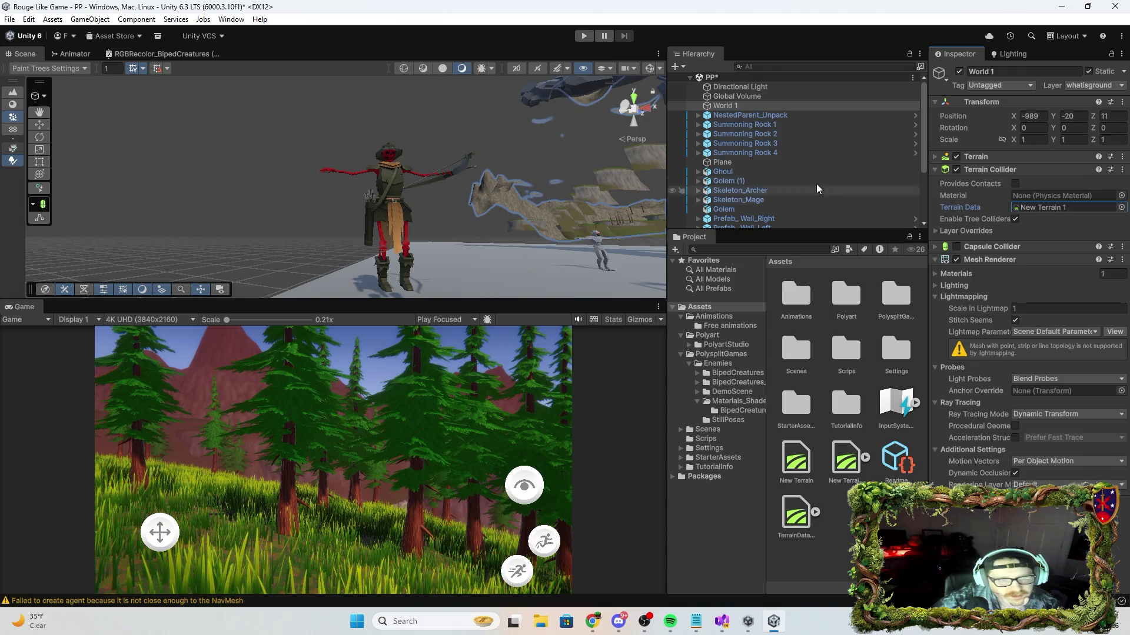
Select the Skeleton_Archer and expand its Capsule Collider (Radius 0.5, Height 2, Center Y 0.9).
scroll(766, 129, "down", 3)
left_click(742, 120)
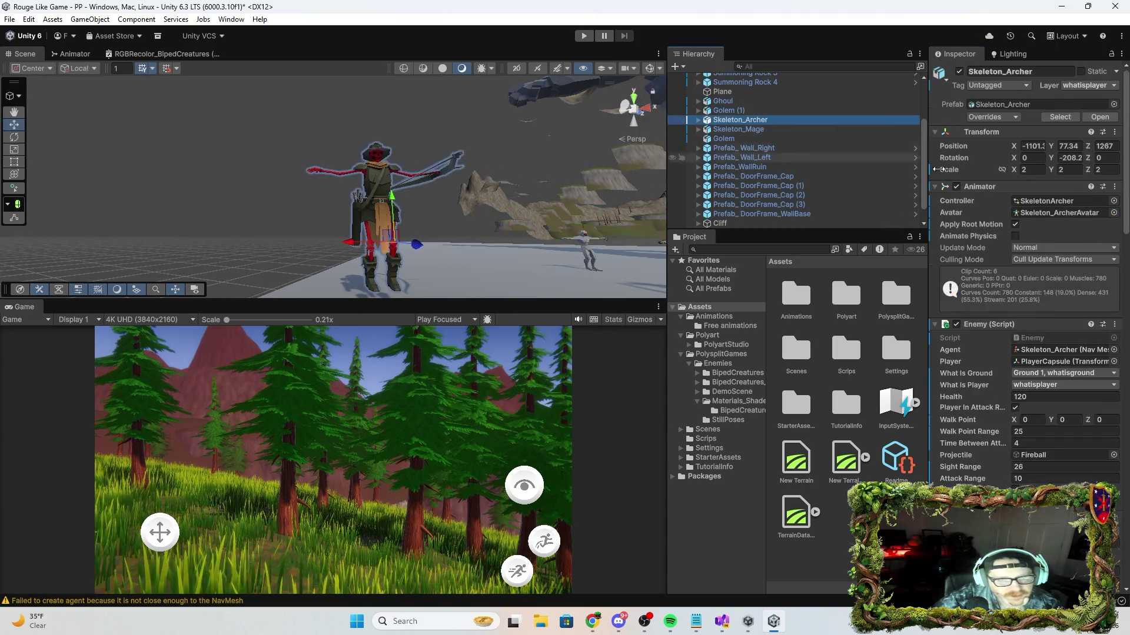
scroll(1063, 325, "down", 10)
scroll(1062, 324, "down", 5)
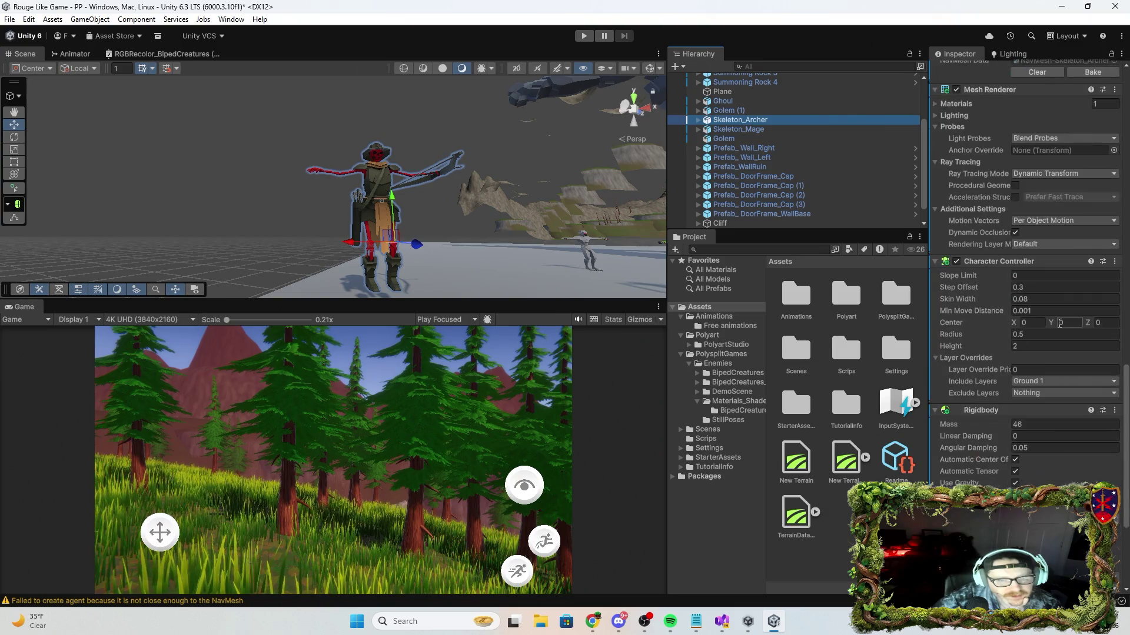
scroll(1059, 324, "down", 5)
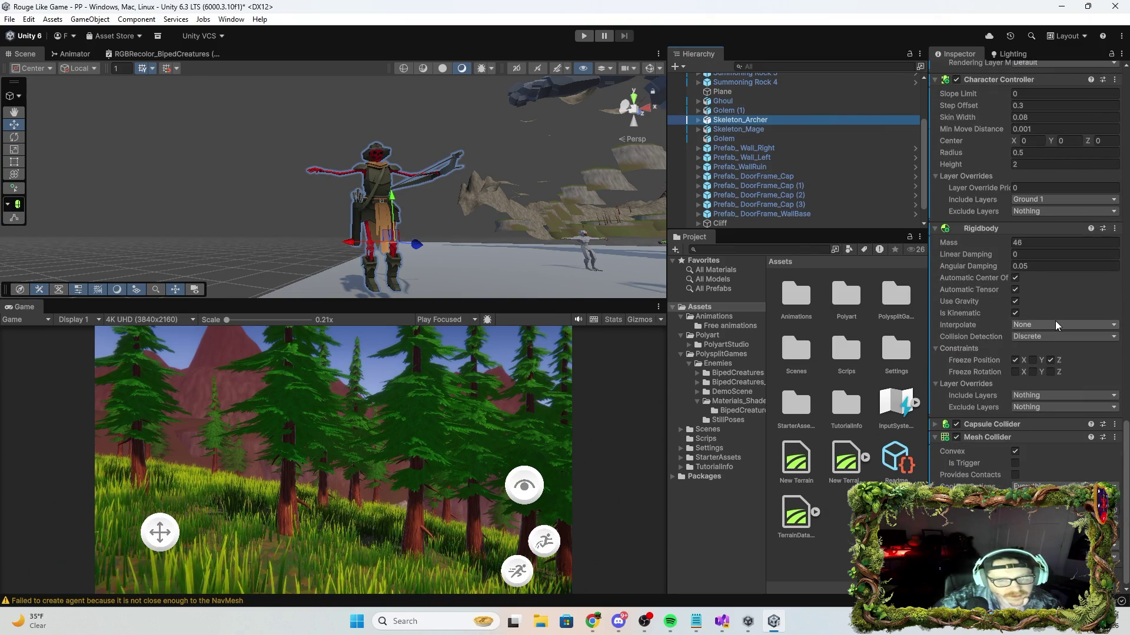
left_click(937, 425)
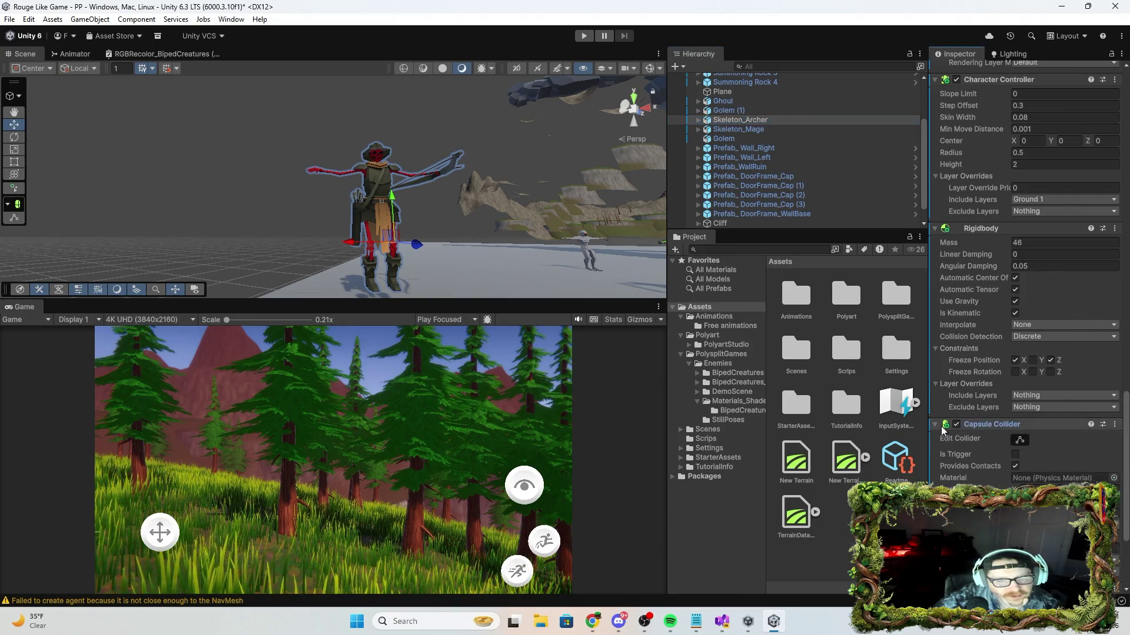
scroll(1025, 400, "down", 3)
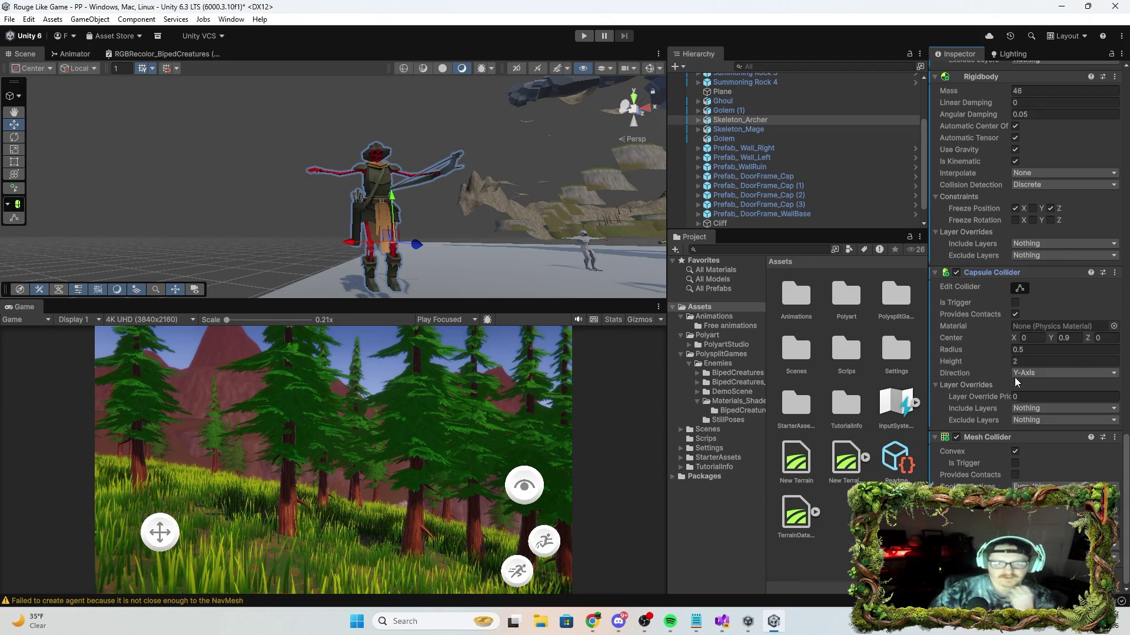
Browse the collider's physics materials twice without choosing, leaving Material as None.
left_click(1114, 326)
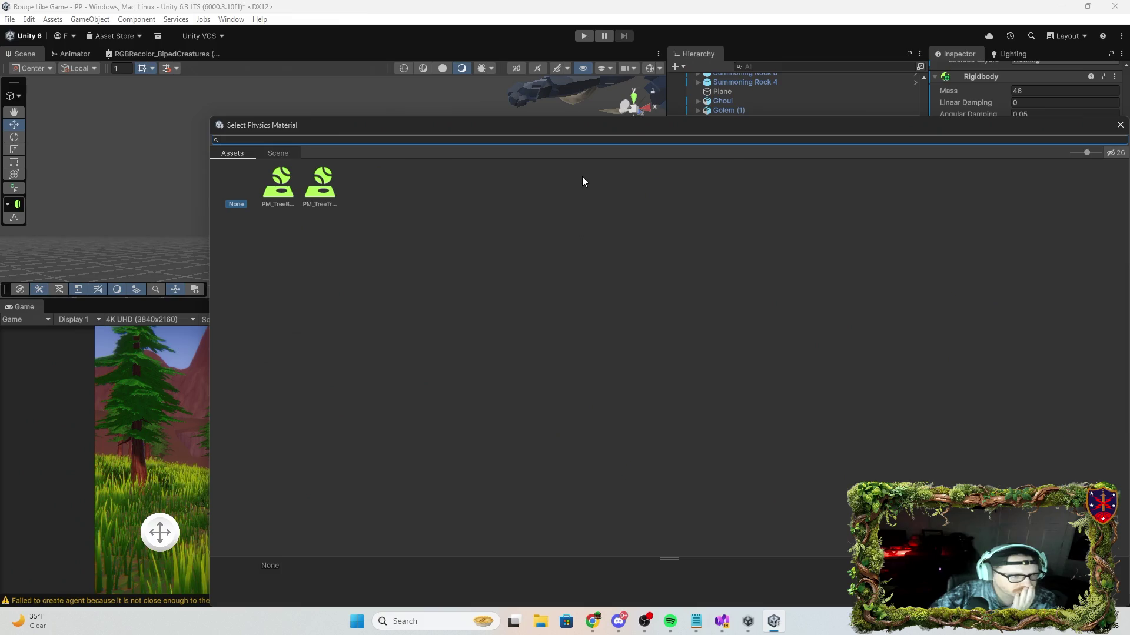
left_click(1120, 125)
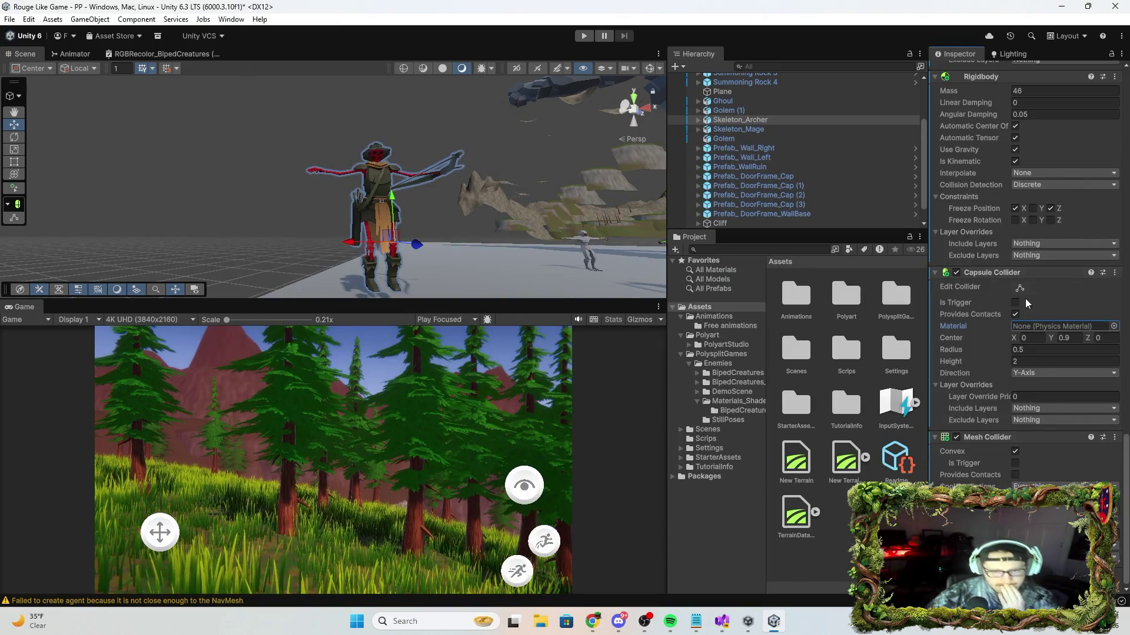
left_click(1114, 326)
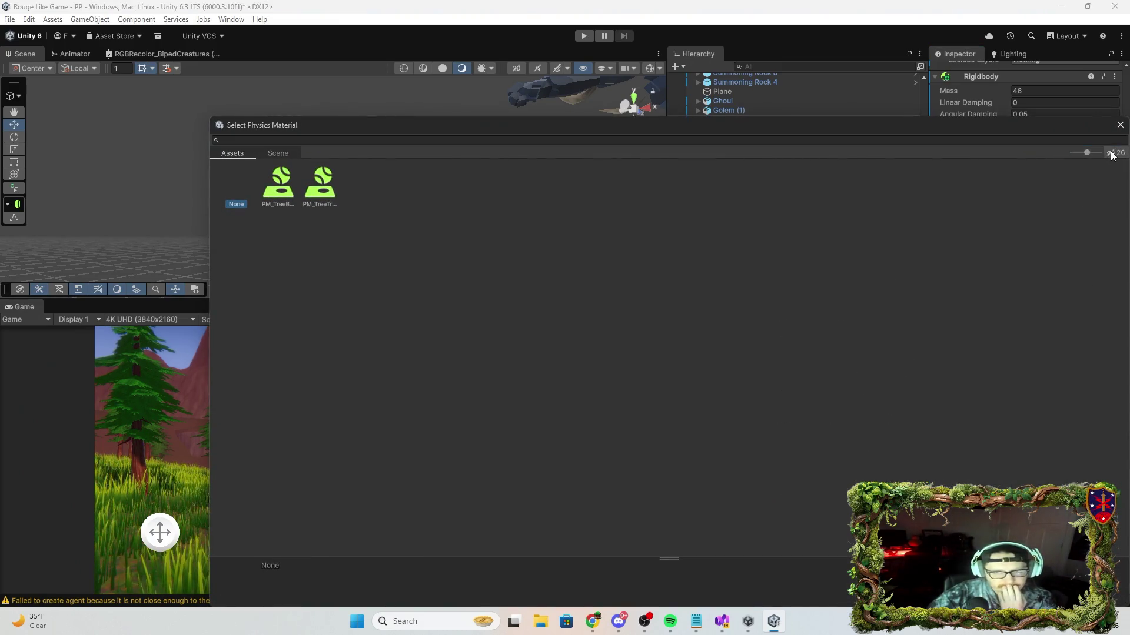
left_click(1120, 125)
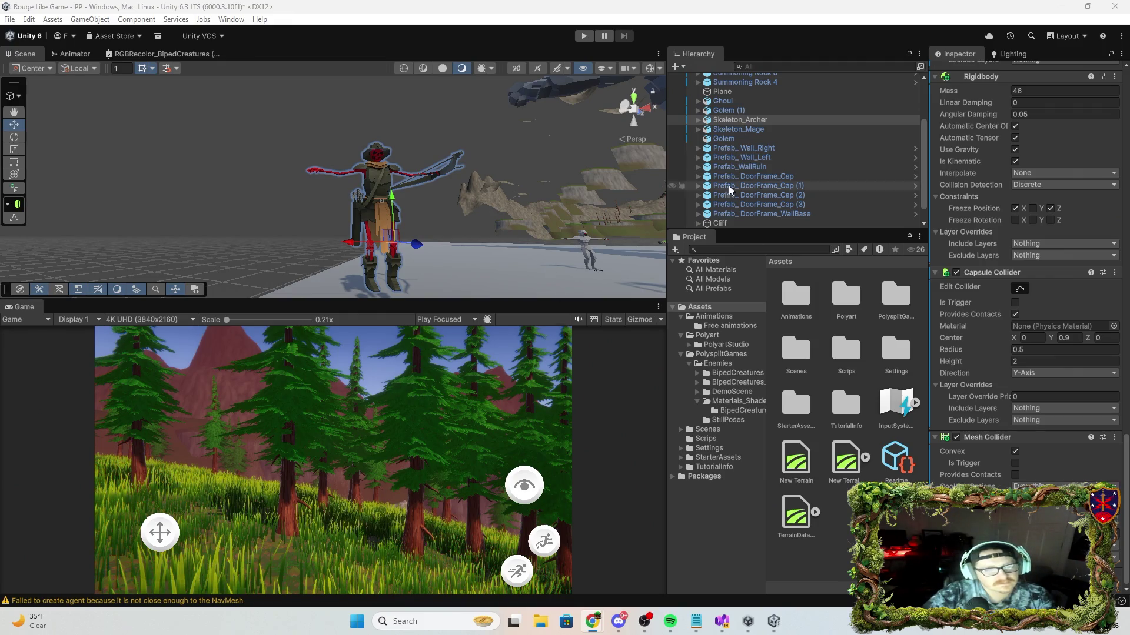
scroll(1116, 299, "down", 15)
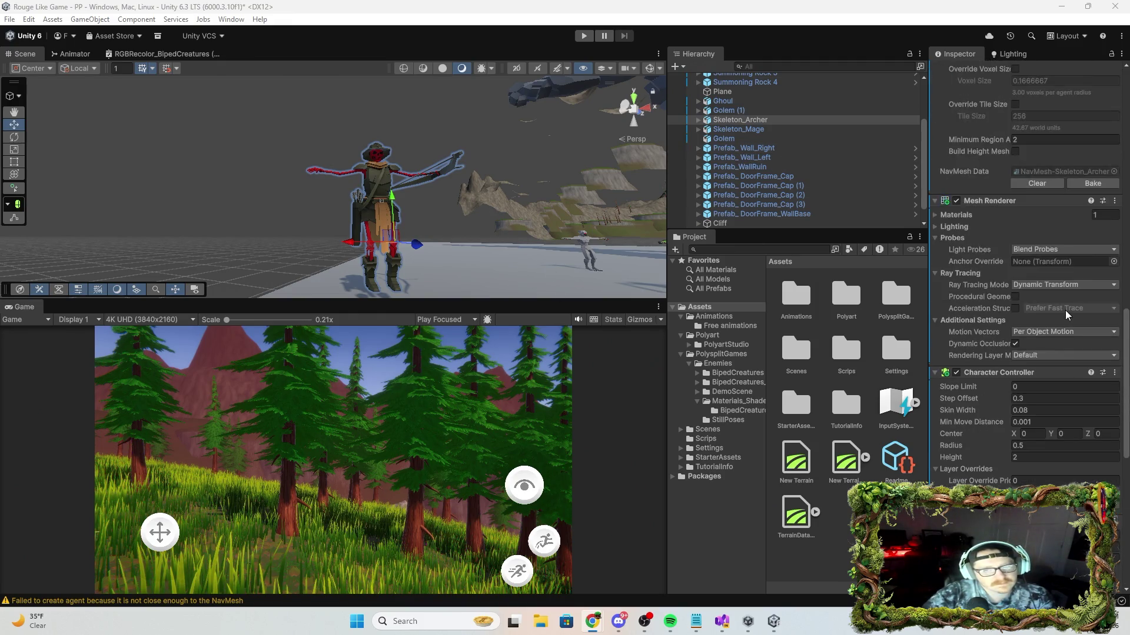
scroll(1053, 311, "up", 5)
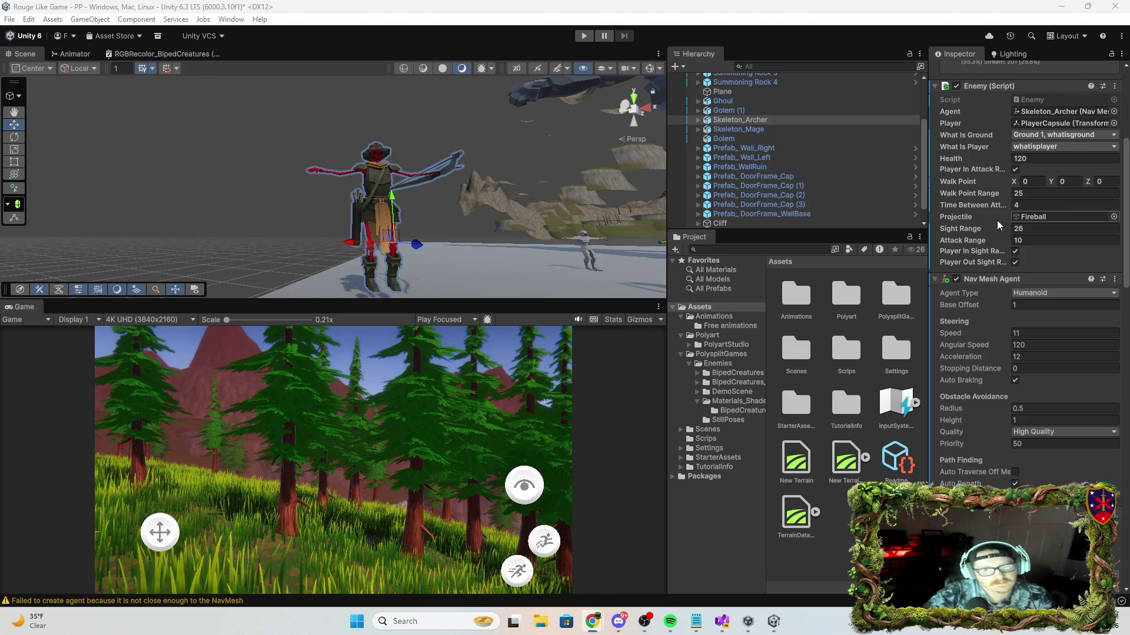
scroll(998, 224, "up", 7)
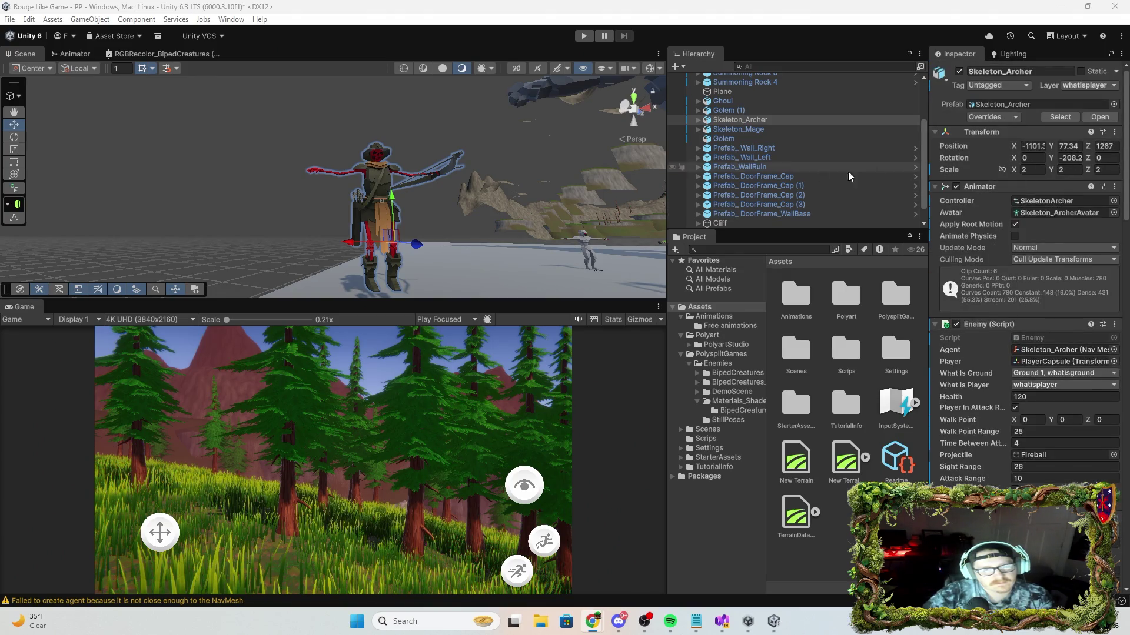
key("w")
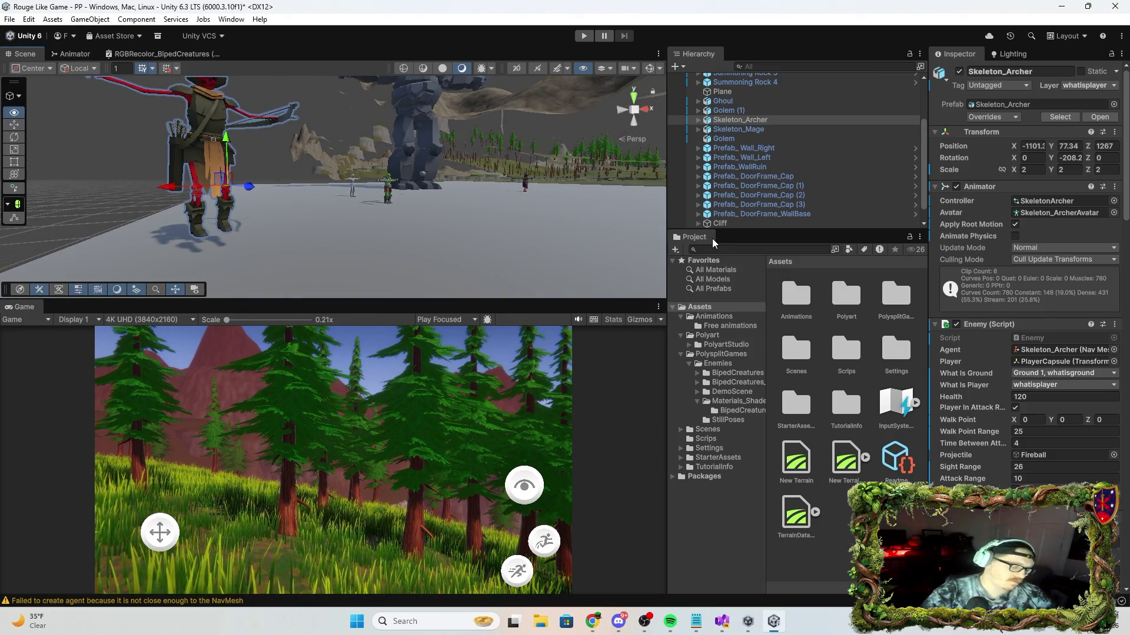
key("w")
key("Up")
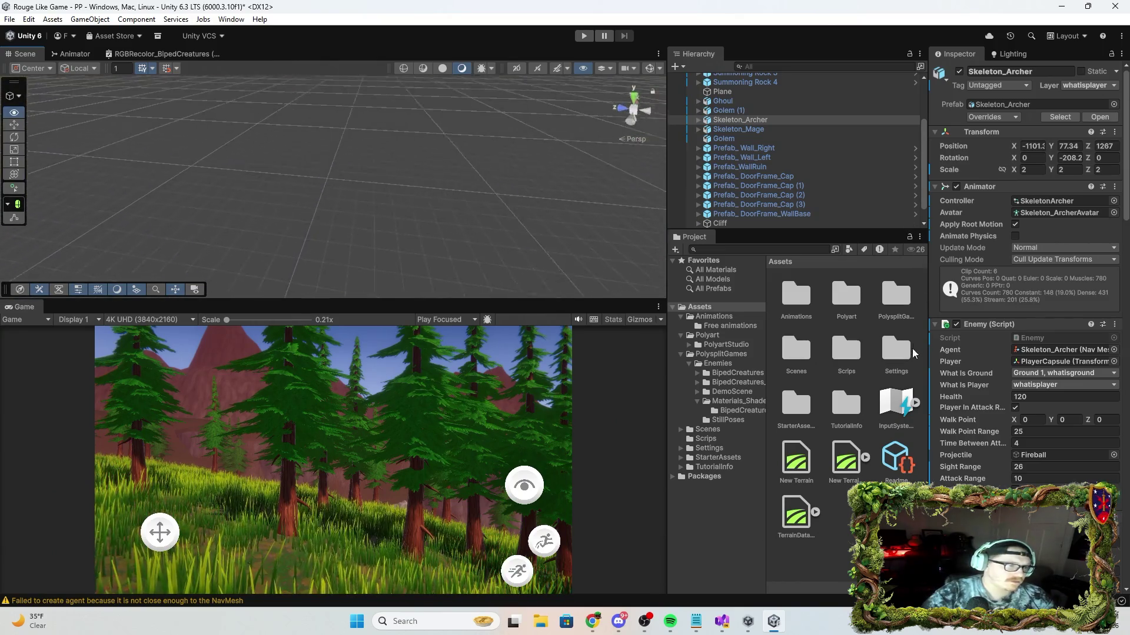
mouse_move(483, 206)
left_mouse_down()
mouse_move(499, 214)
mouse_move(252, 194)
mouse_move(207, 217)
mouse_move(118, 204)
mouse_move(441, 174)
mouse_move(488, 204)
mouse_move(474, 168)
mouse_move(450, 151)
mouse_move(654, 189)
left_mouse_up()
left_click_drag(807, 213, 900, 173)
key("w")
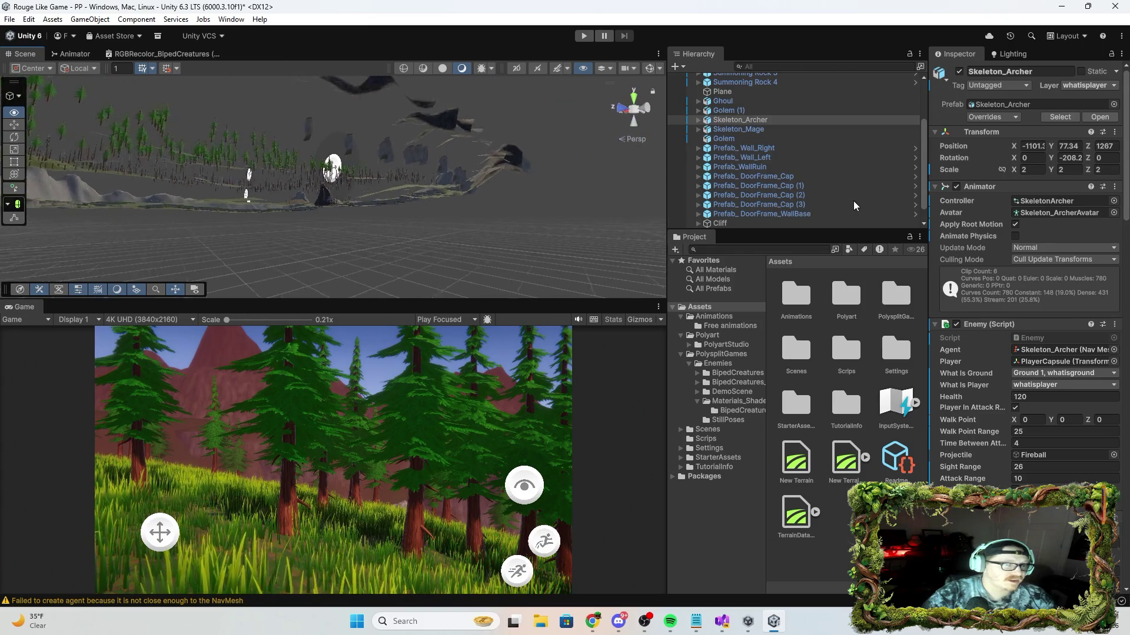
mouse_move(412, 177)
left_mouse_down()
mouse_move(368, 177)
mouse_move(367, 266)
mouse_move(547, 297)
mouse_move(606, 289)
left_mouse_up()
scroll(710, 127, "up", 3)
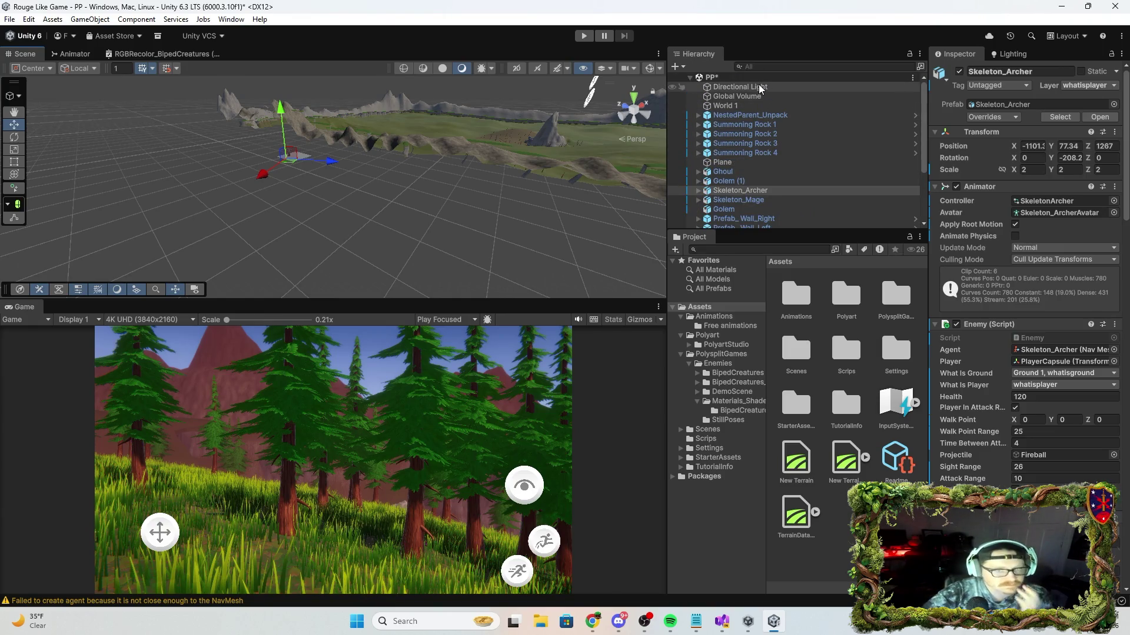
left_click(760, 99)
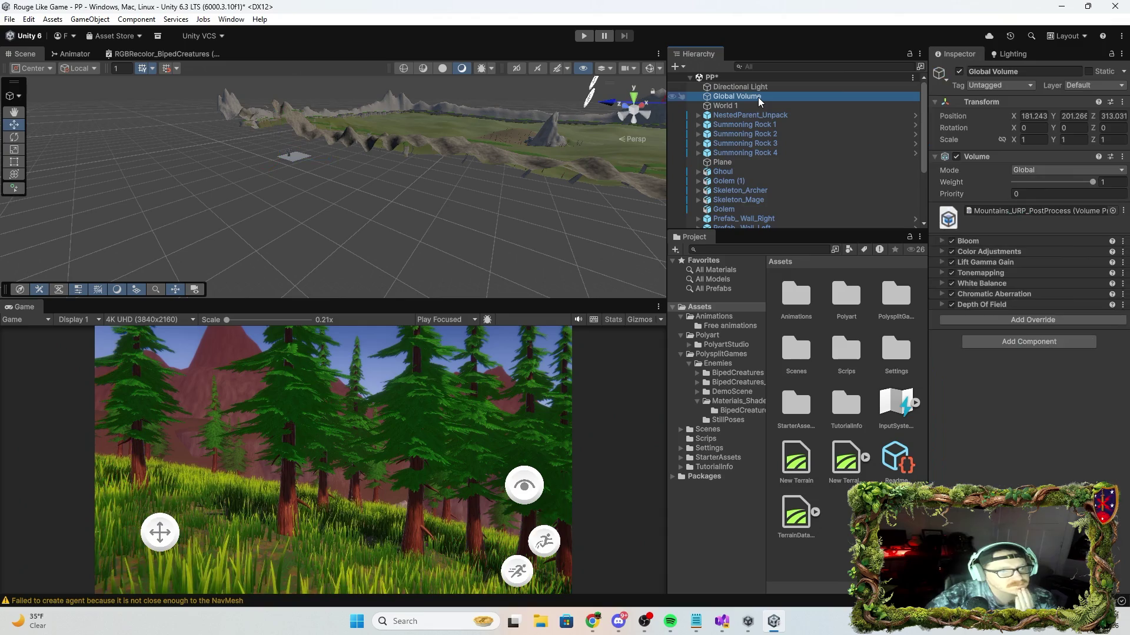
double_click(759, 99)
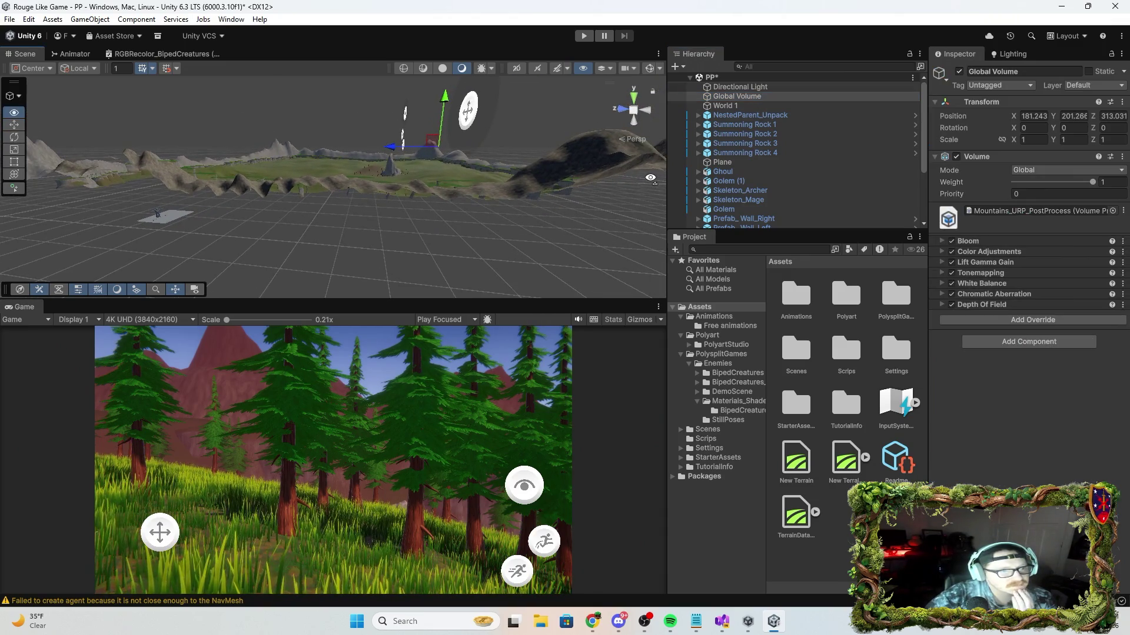
left_click(673, 98)
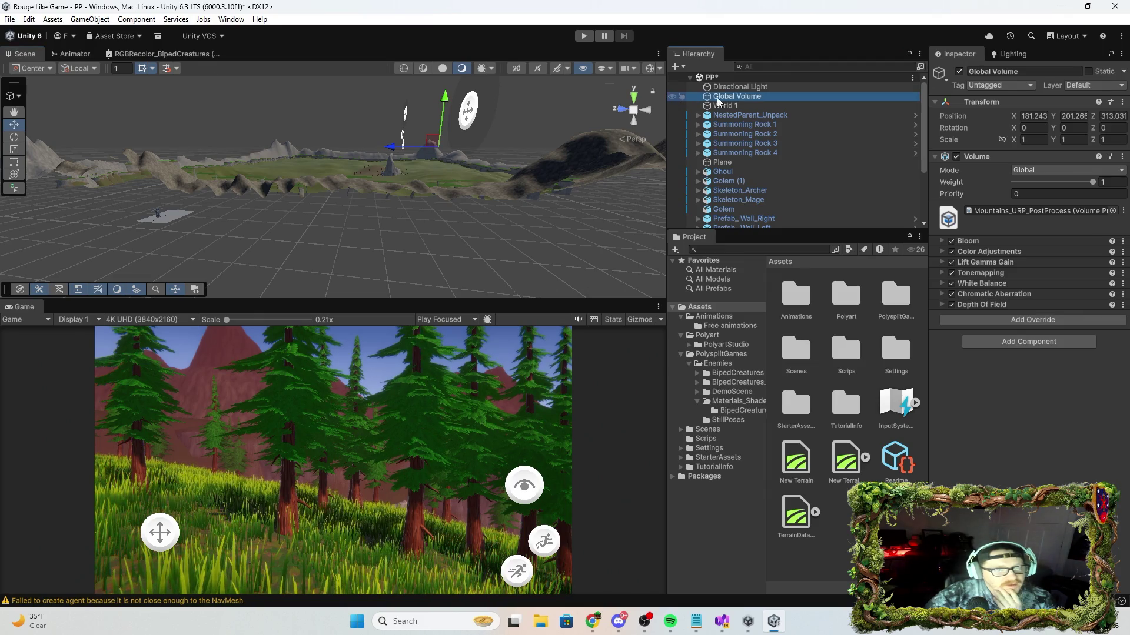
left_click(742, 107)
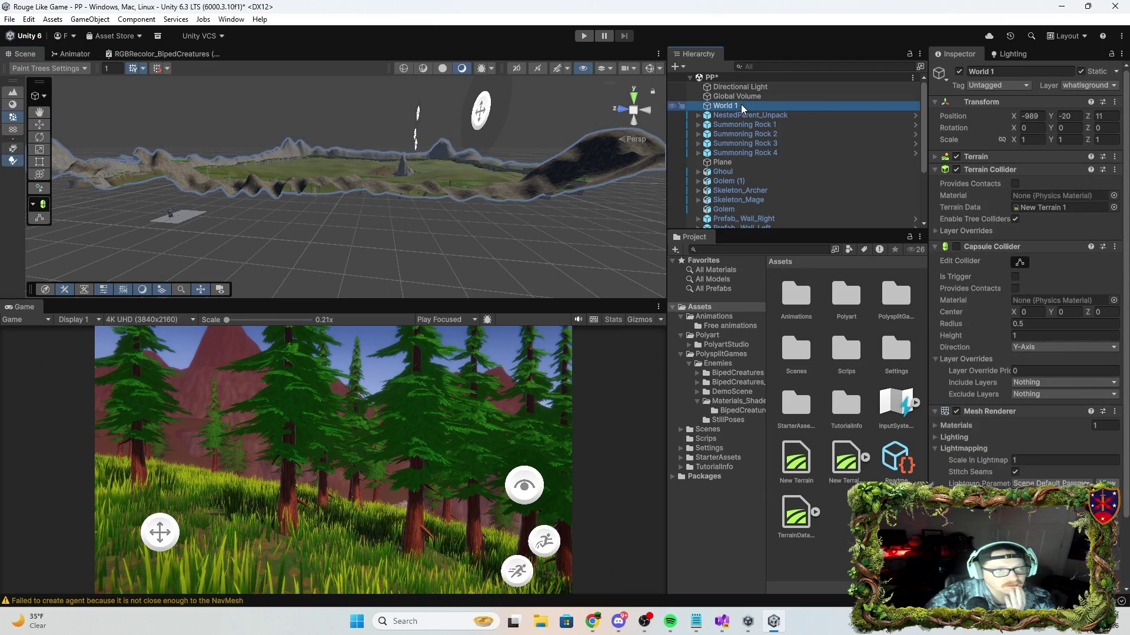
left_click_drag(353, 236, 397, 242)
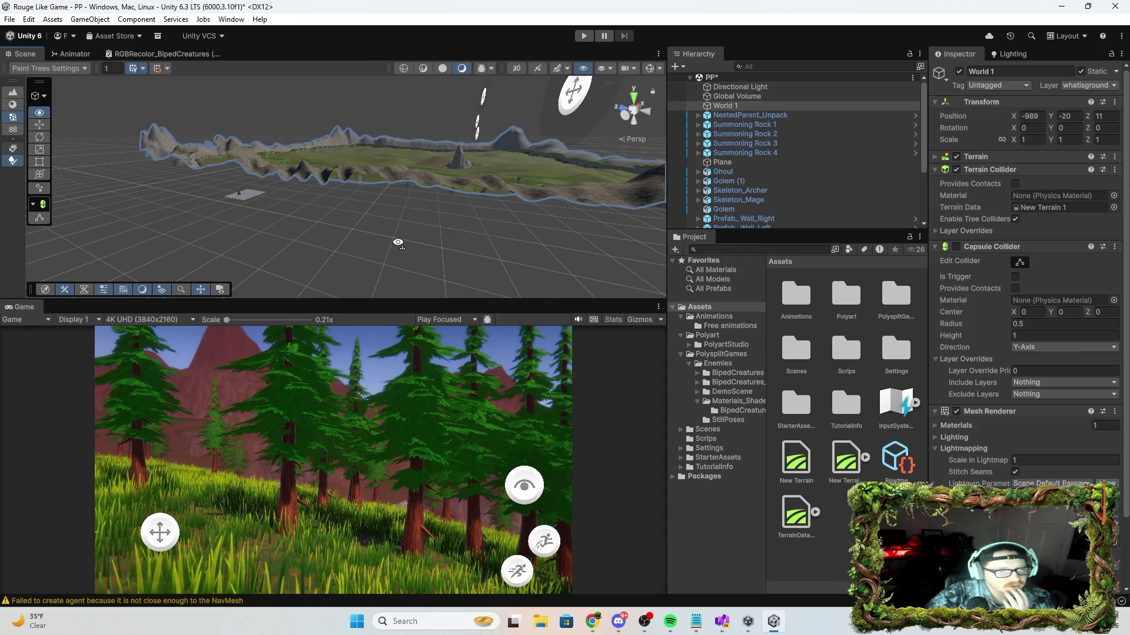
left_click(746, 116)
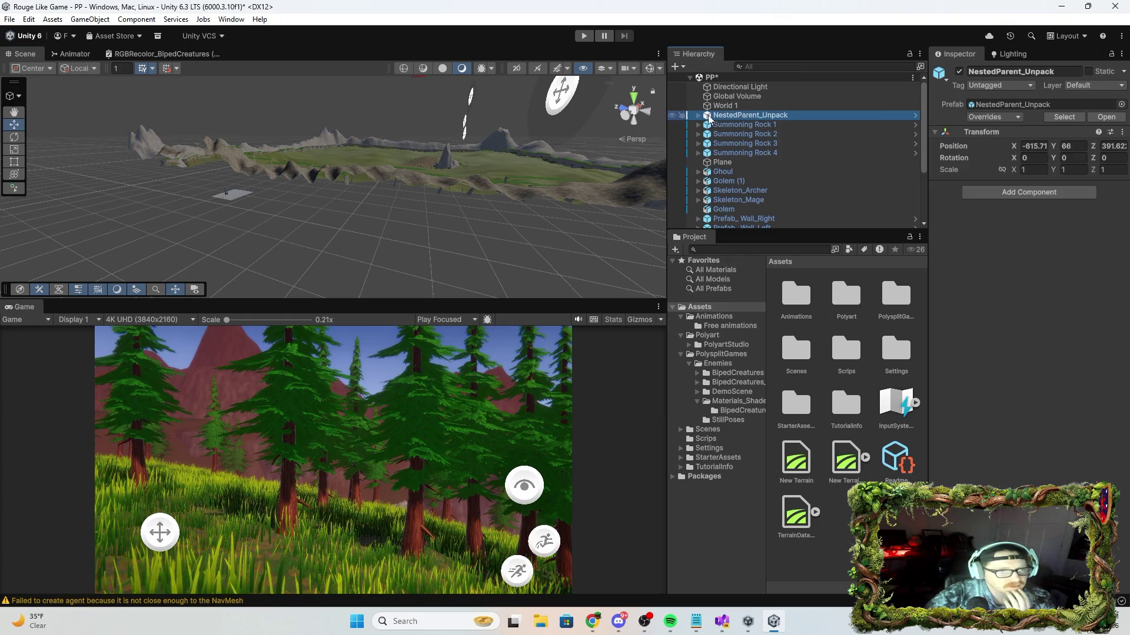
Move NestedParent_Unpack below Plane and Cliff up beside World 1, then create an empty GameObject.
left_click_drag(724, 118, 721, 173)
scroll(736, 184, "down", 3)
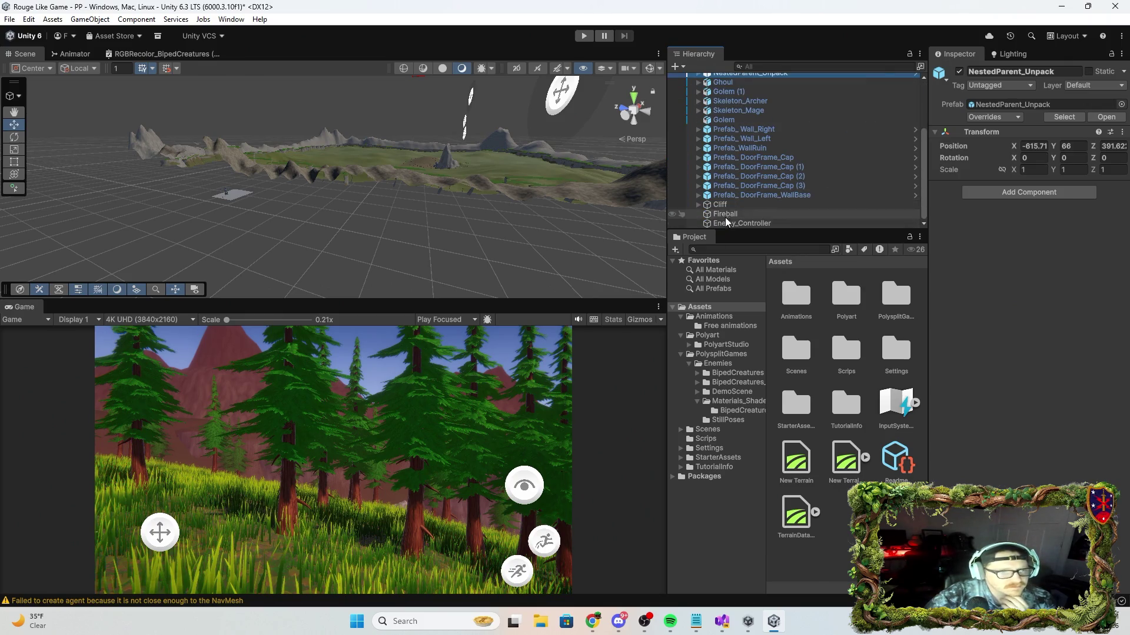
mouse_move(721, 204)
left_mouse_down()
mouse_move(734, 178)
mouse_move(727, 76)
mouse_move(730, 117)
left_mouse_up()
scroll(736, 176, "down", 3)
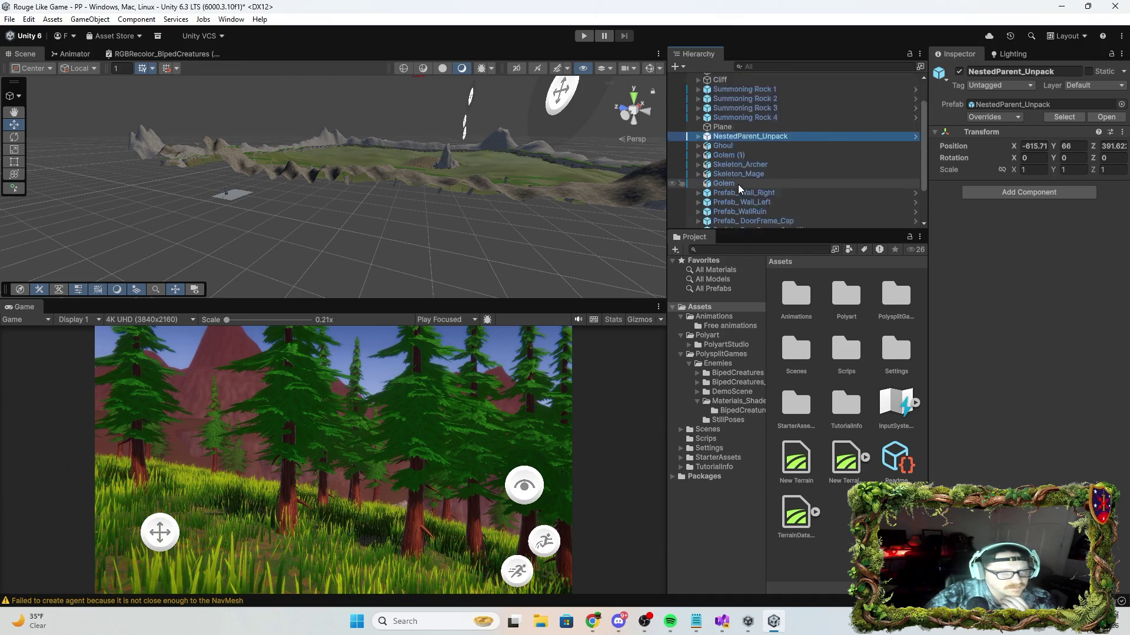
scroll(735, 176, "down", 1)
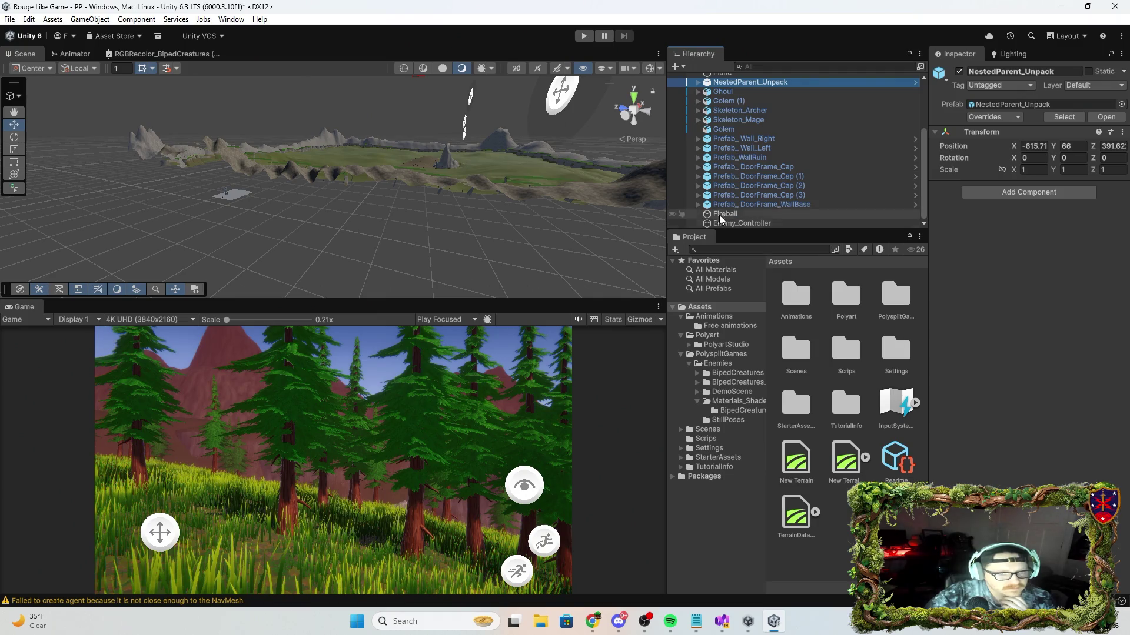
left_click(682, 67)
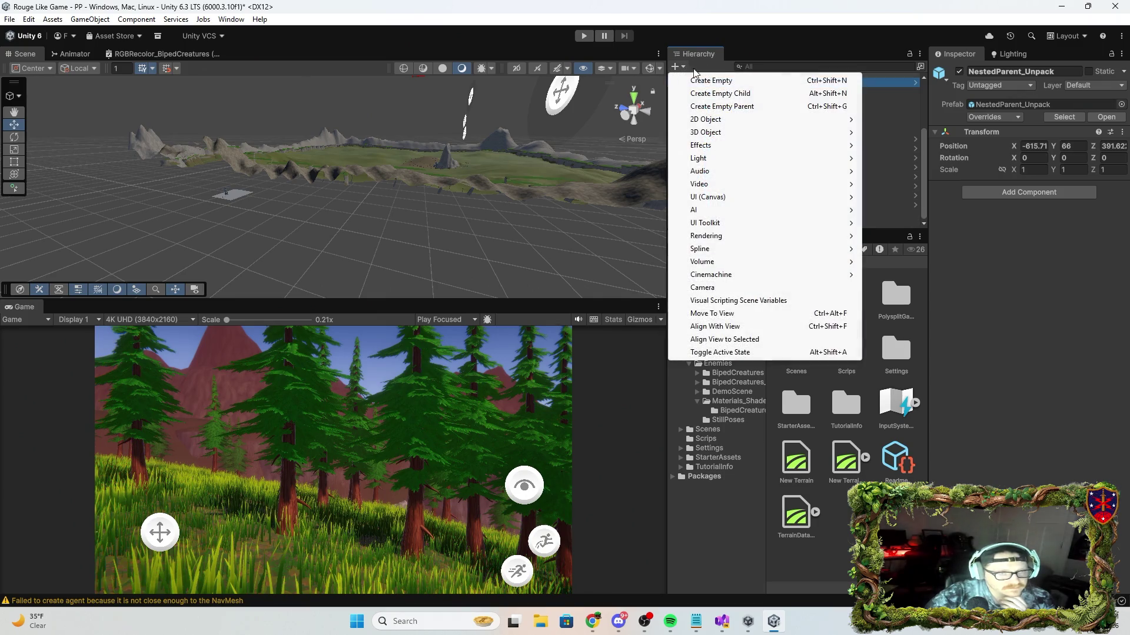
left_click(729, 79)
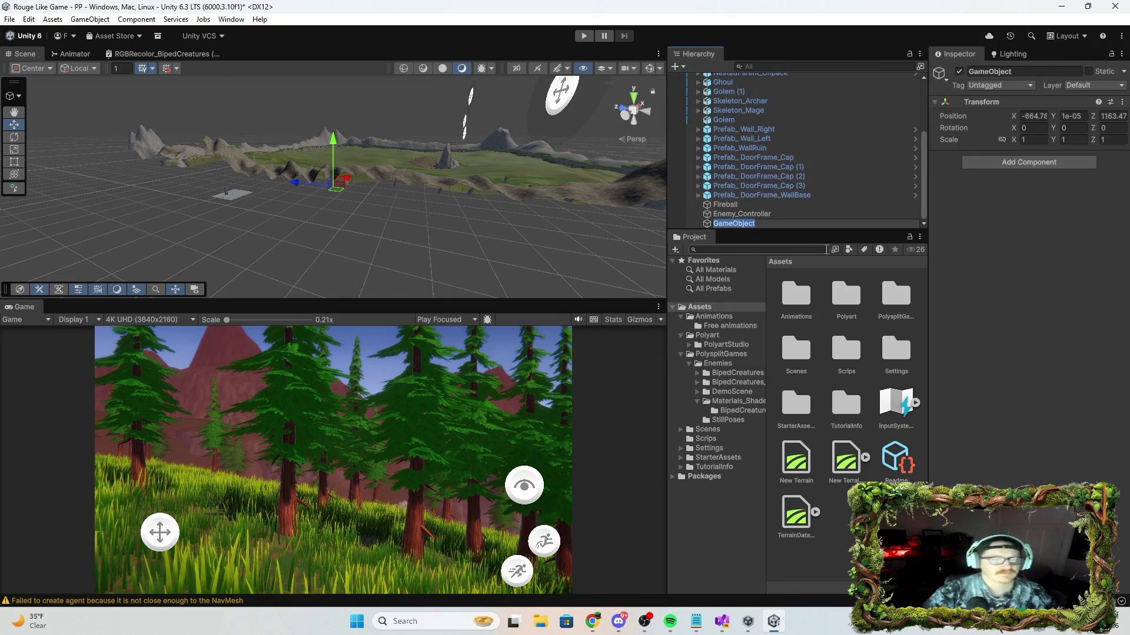
Name the new object Building and select the eight wall and doorframe prefabs.
type("B")
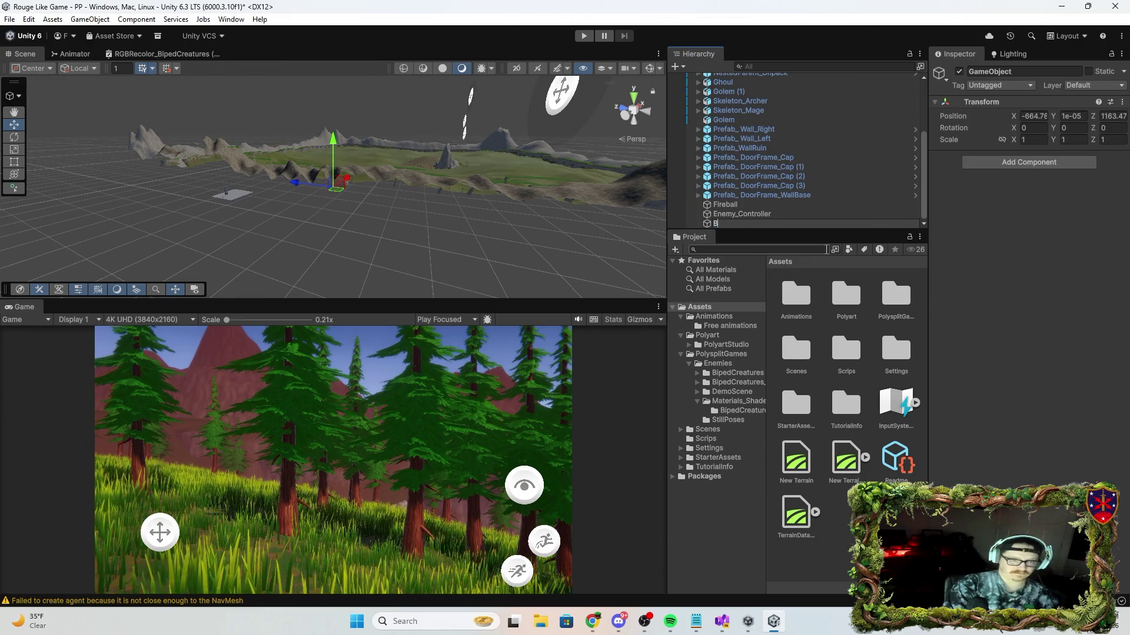
type("uilding")
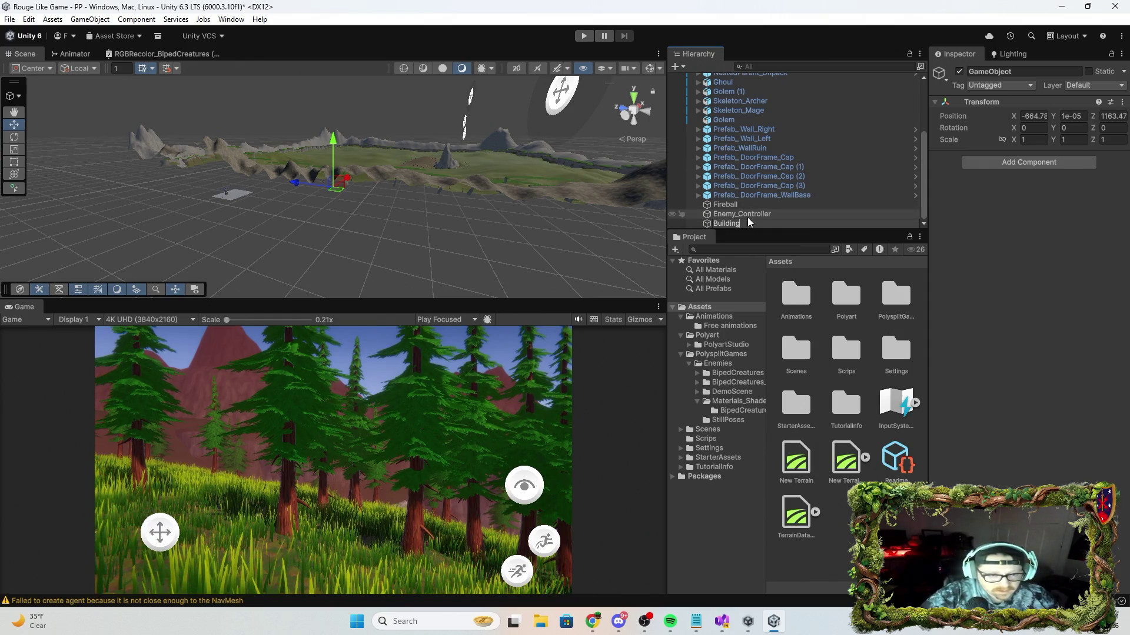
key("Return")
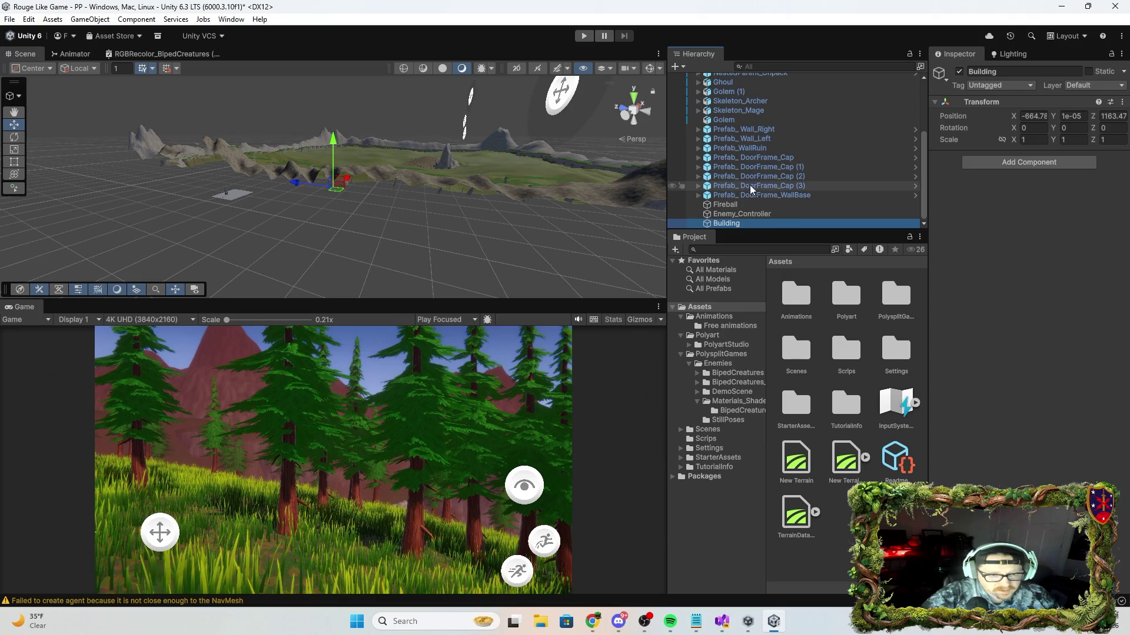
left_click(782, 193)
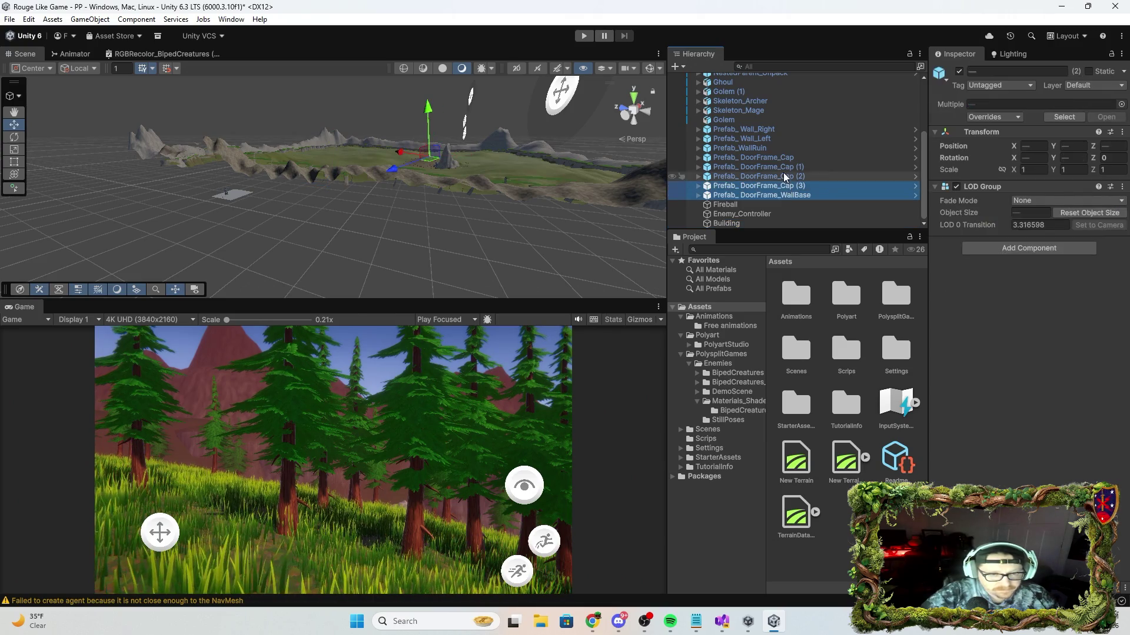
left_click(782, 162, "shift")
left_click(767, 149, "shift")
left_click(764, 139, "shift")
left_click(761, 132, "shift")
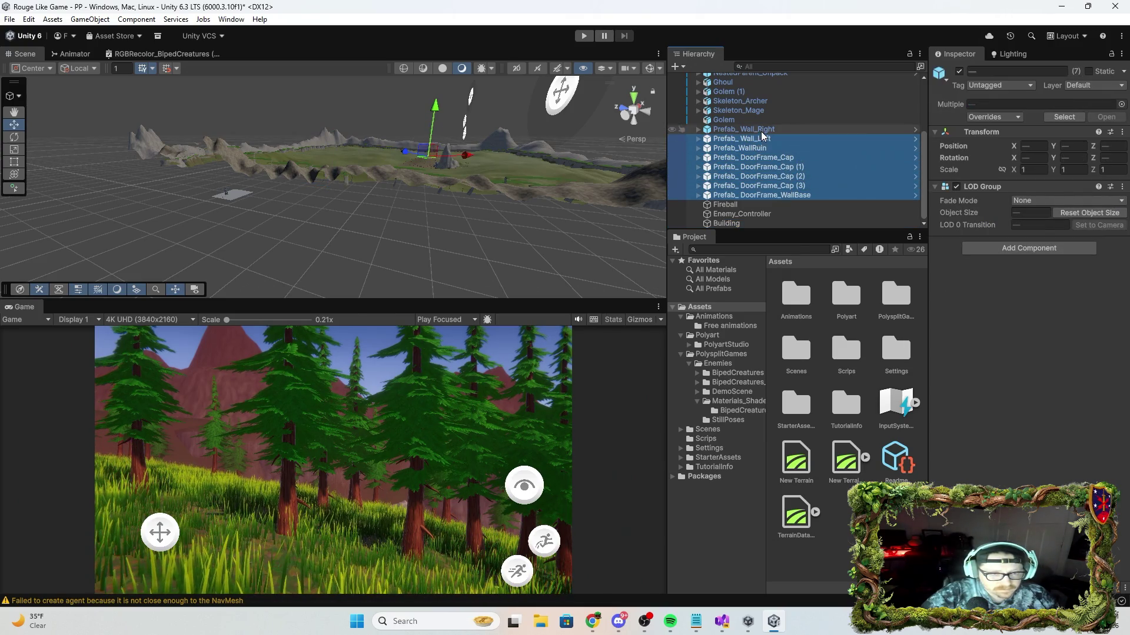
Parent the eight prefabs under Building and place Building directly after Cliff.
left_click_drag(715, 131, 742, 224)
left_click_drag(736, 149, 729, 224)
left_click(729, 225)
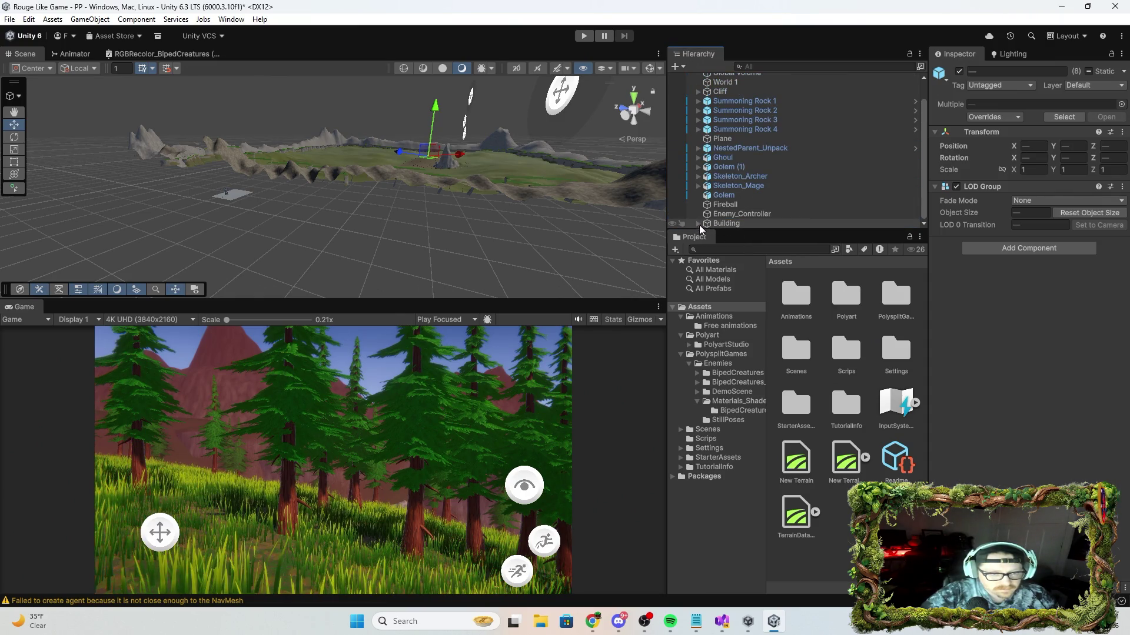
mouse_move(728, 104)
left_mouse_down()
mouse_move(728, 74)
mouse_move(713, 125)
left_mouse_up()
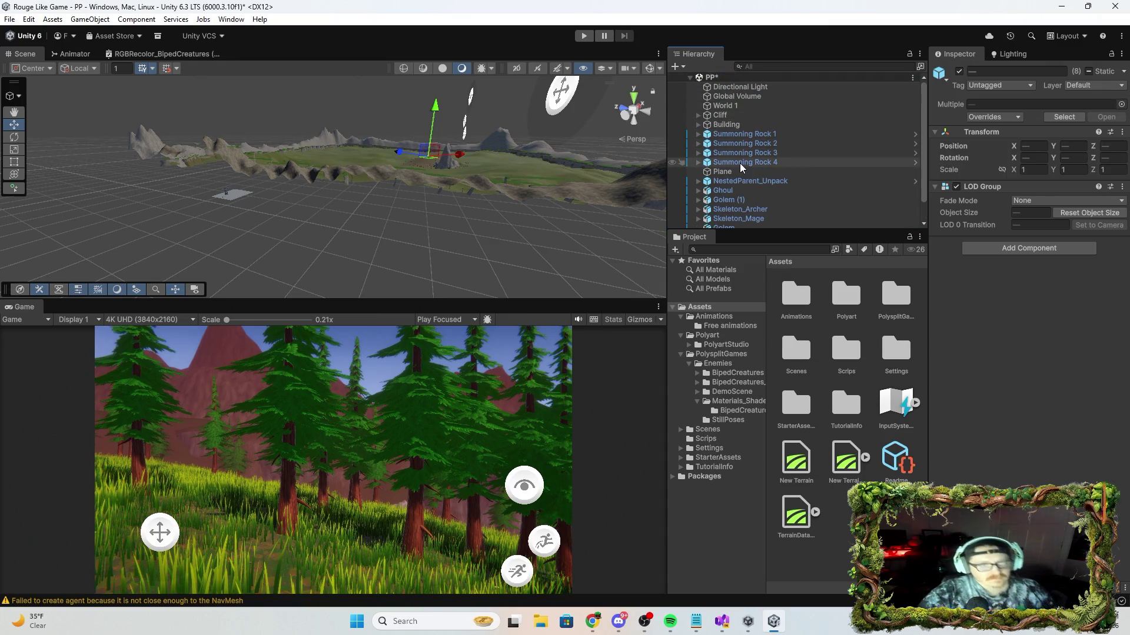
left_click(770, 108)
Set the selected objects' Position X, Y and Z to 0.
left_click(739, 125, "shift")
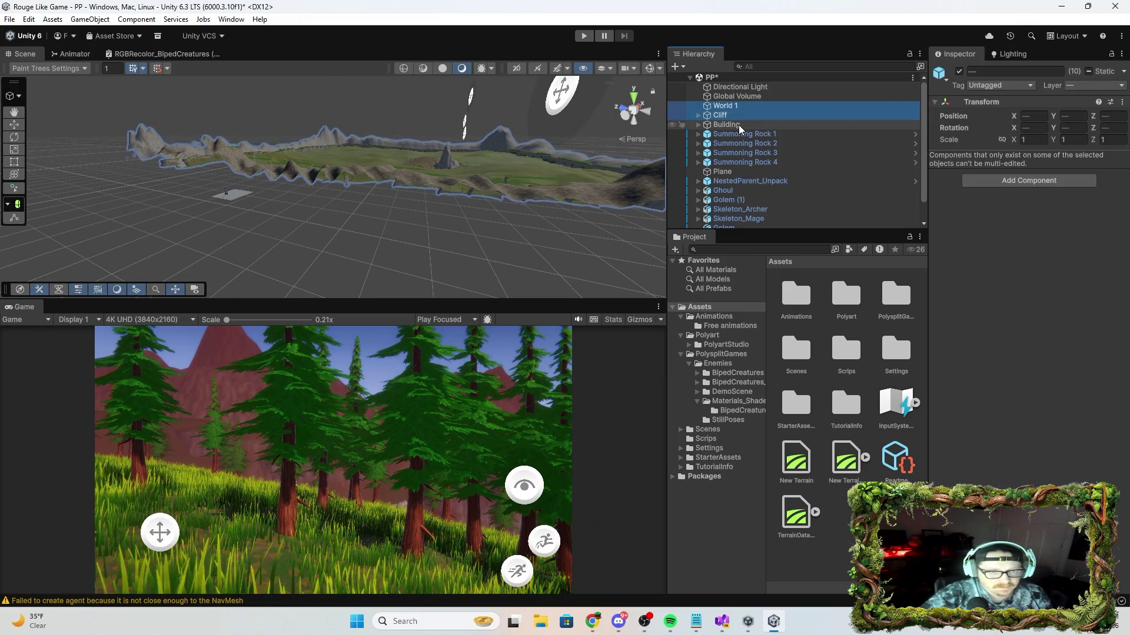
left_click_drag(549, 225, 561, 183)
left_click(1025, 117)
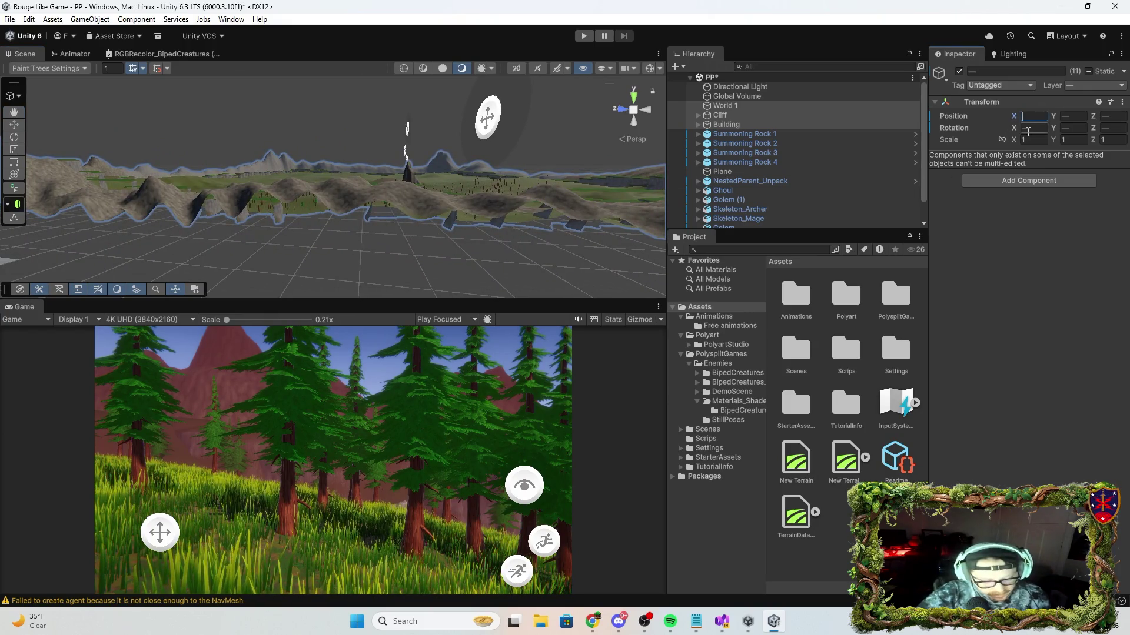
type("0")
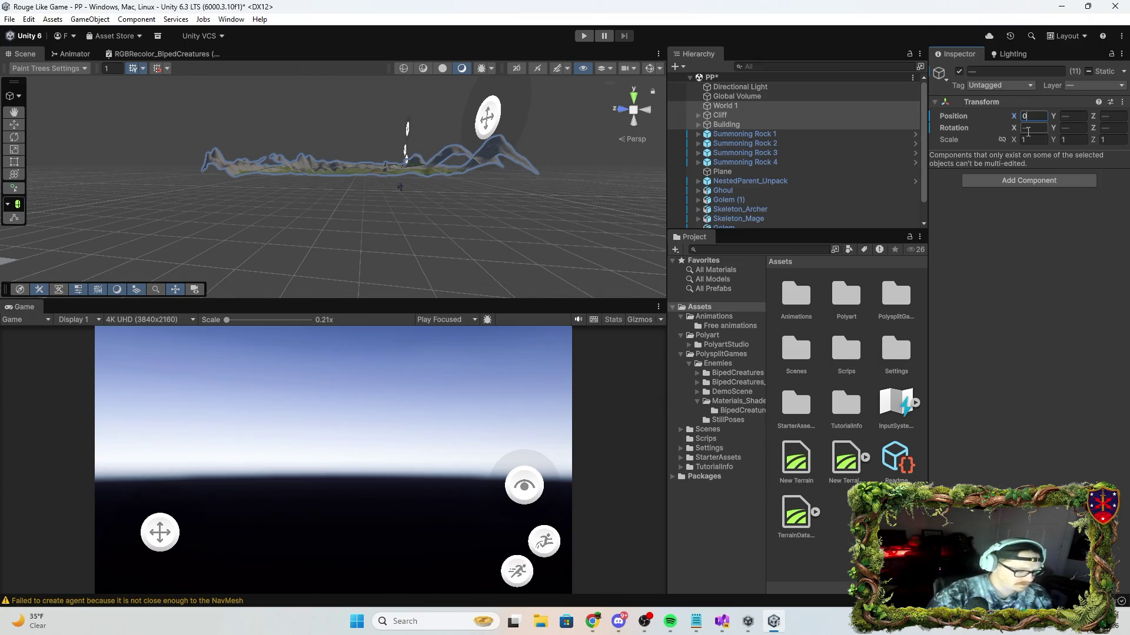
key("Tab")
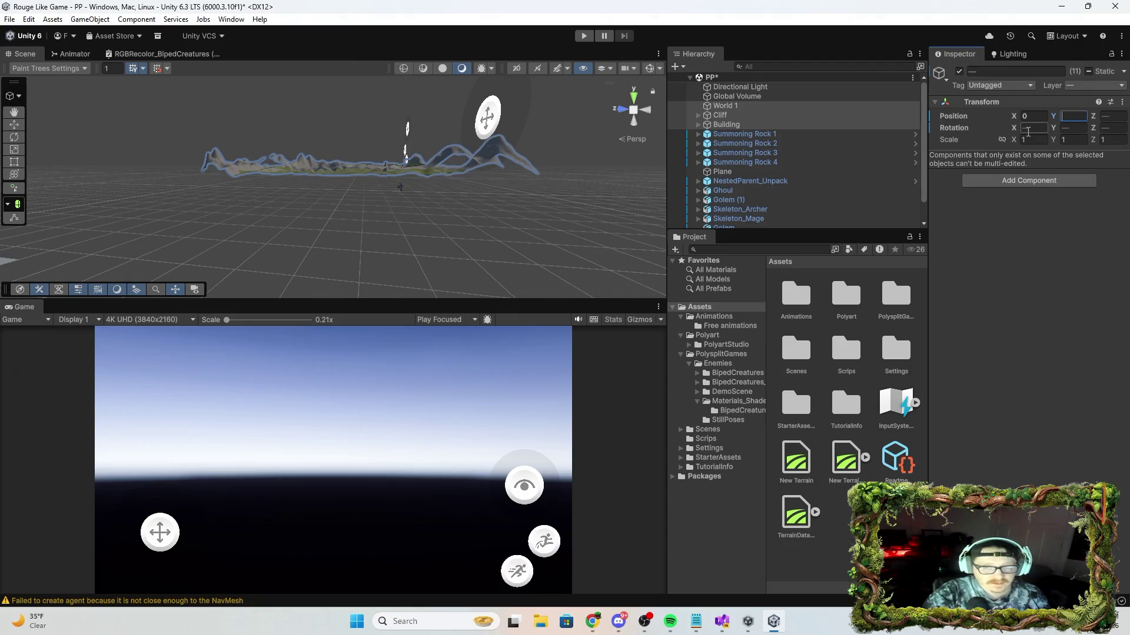
type("0")
key("Tab")
type("0")
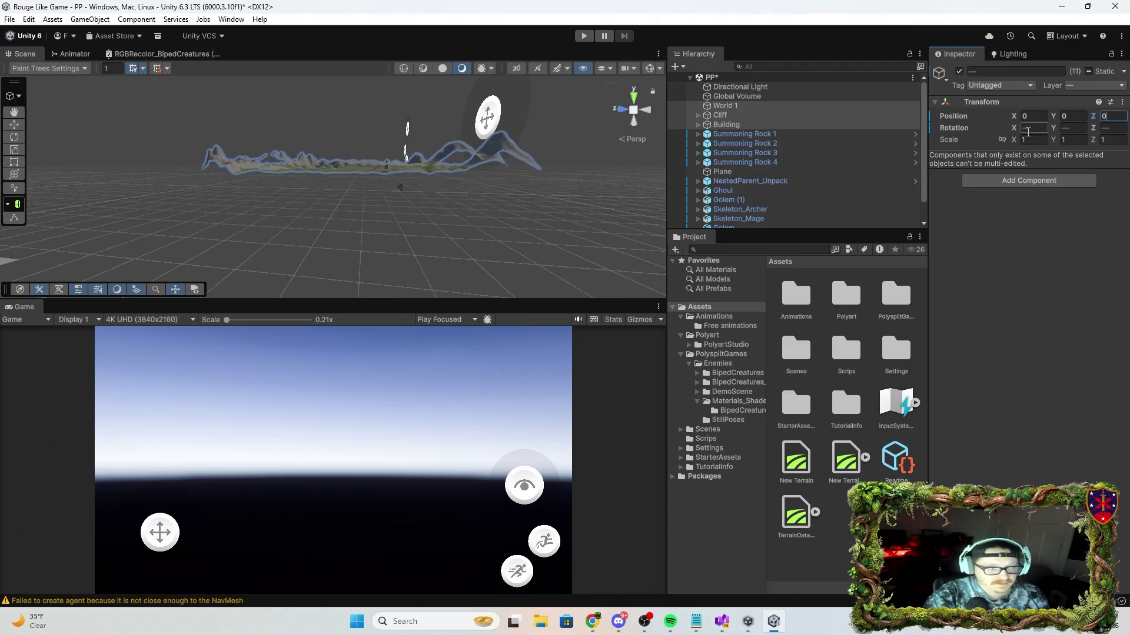
Undo the Y and Z position edits, keeping X at 0, and look toward the cliffs.
left_click_drag(507, 238, 575, 143)
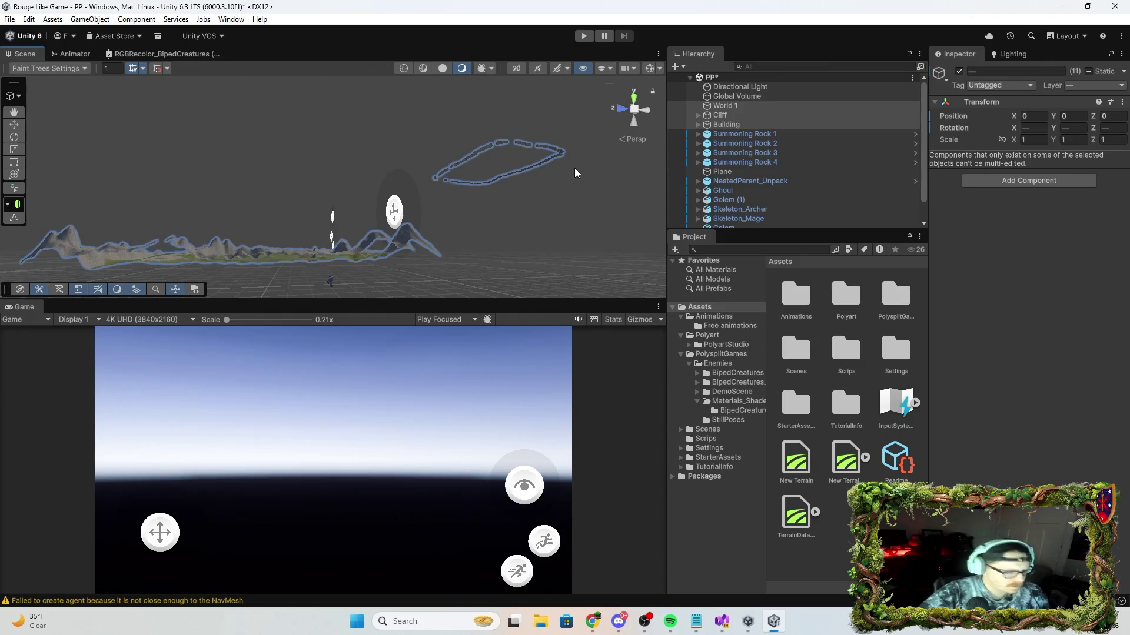
key("ctrl+z")
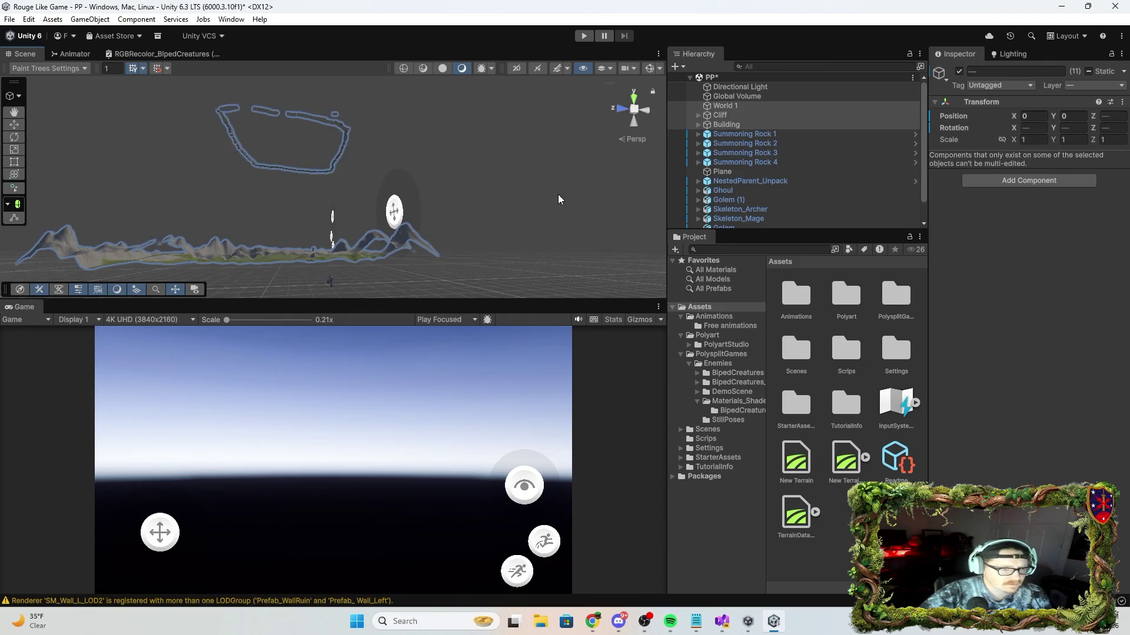
key("ctrl+z")
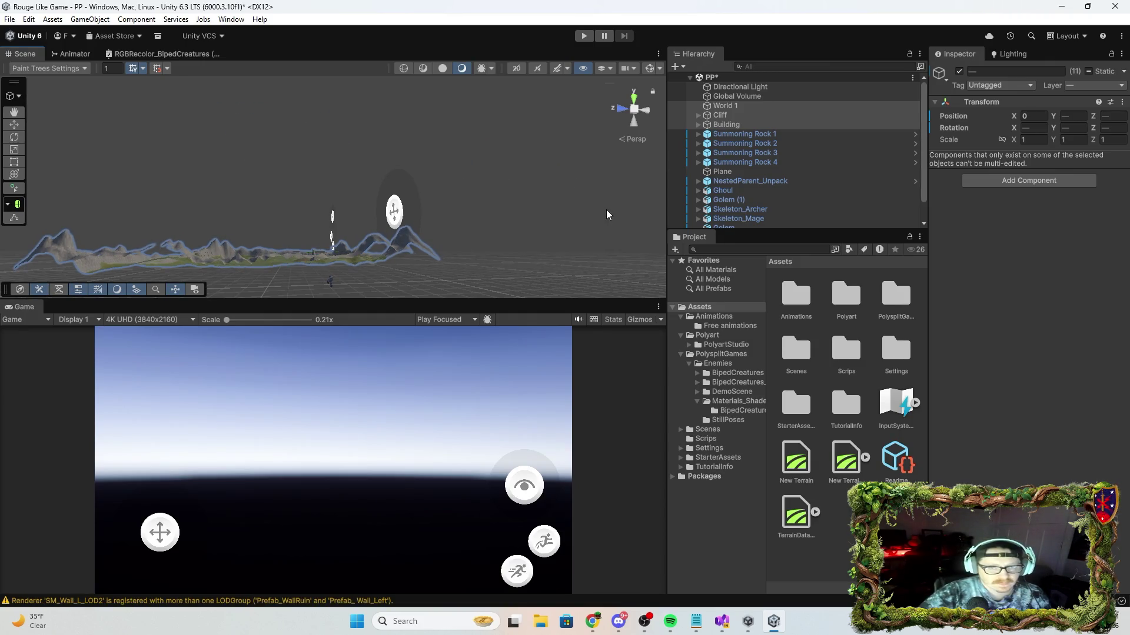
scroll(606, 210, "up", 5)
mouse_move(418, 315)
left_mouse_down()
mouse_move(476, 368)
mouse_move(97, 382)
mouse_move(204, 345)
mouse_move(842, 323)
mouse_move(63, 309)
mouse_move(530, 328)
mouse_move(836, 319)
left_mouse_up()
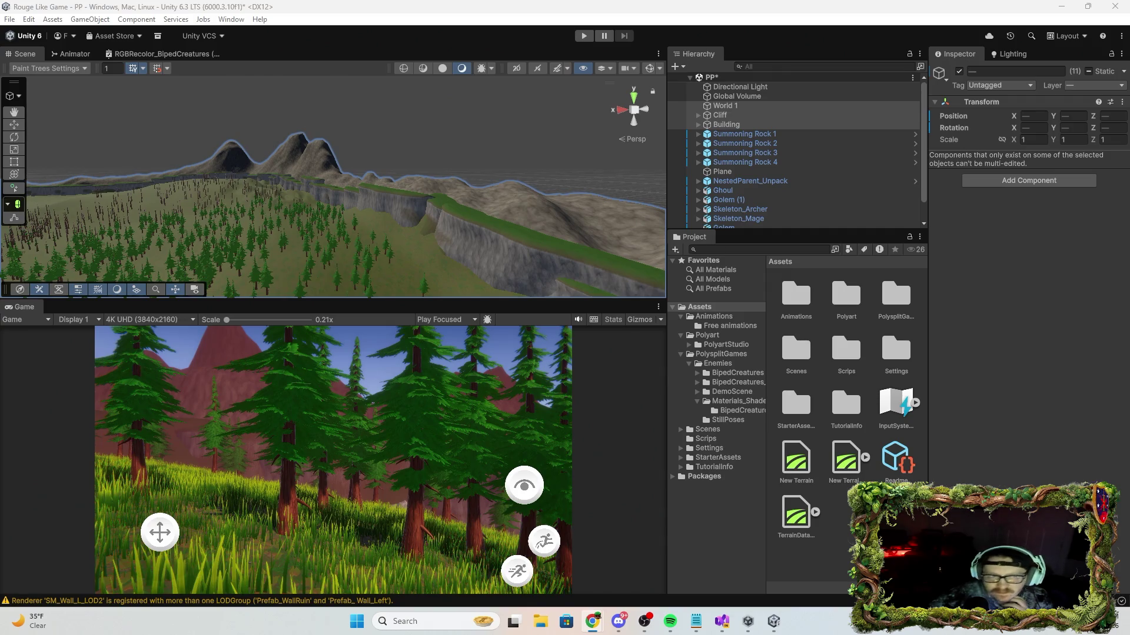
Frame the Building in the Scene view with the Move tool active, then reselect World 1.
left_click(746, 105)
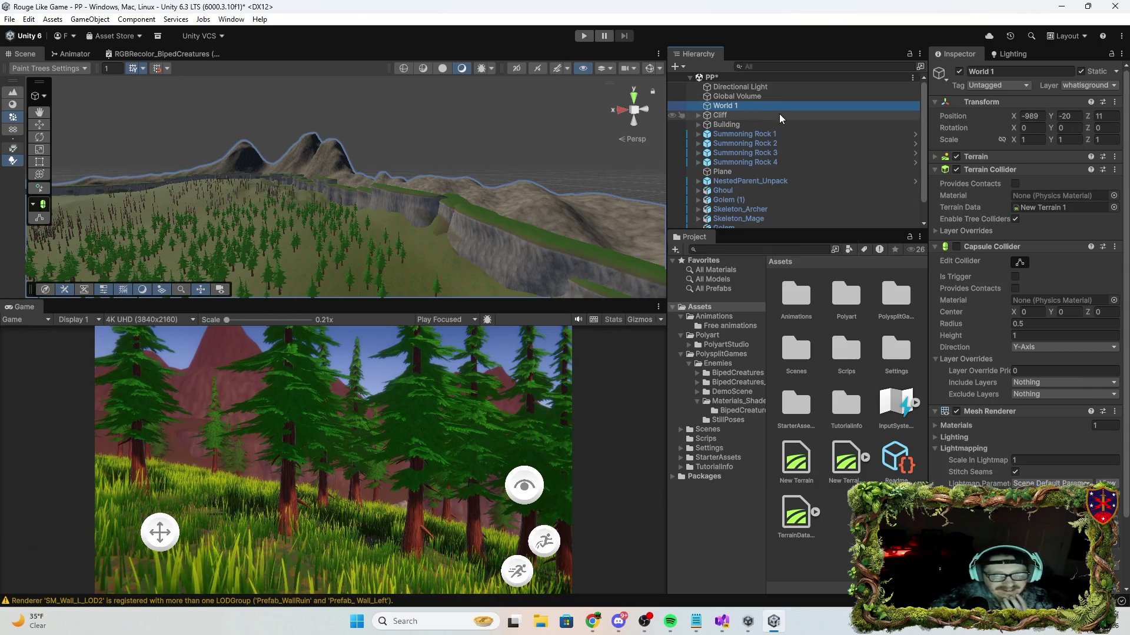
key("w")
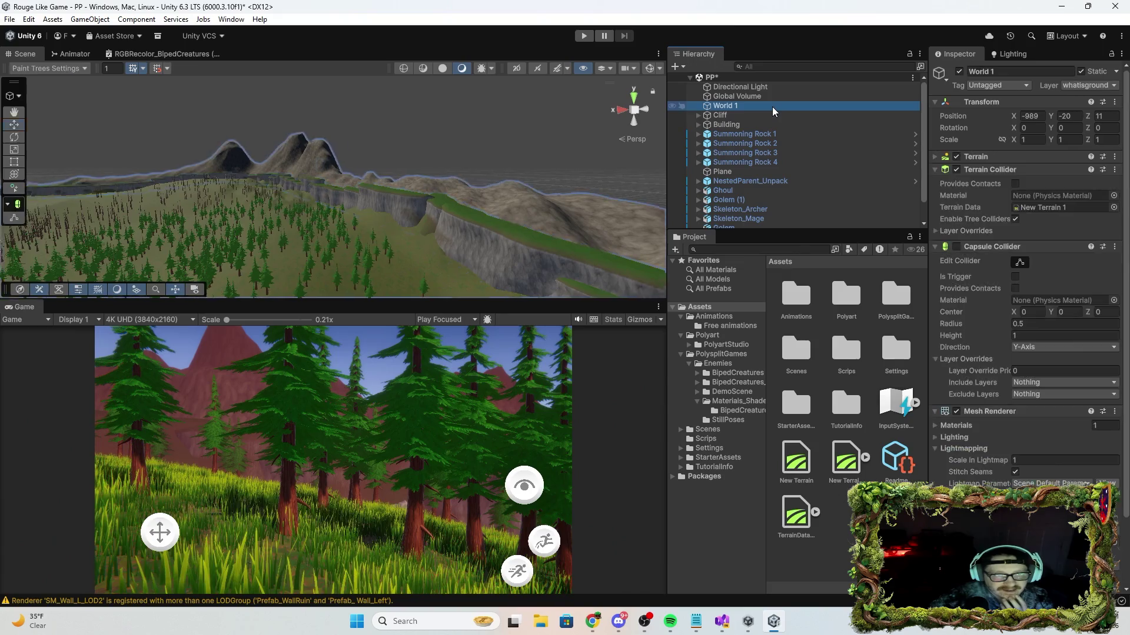
left_click(764, 123)
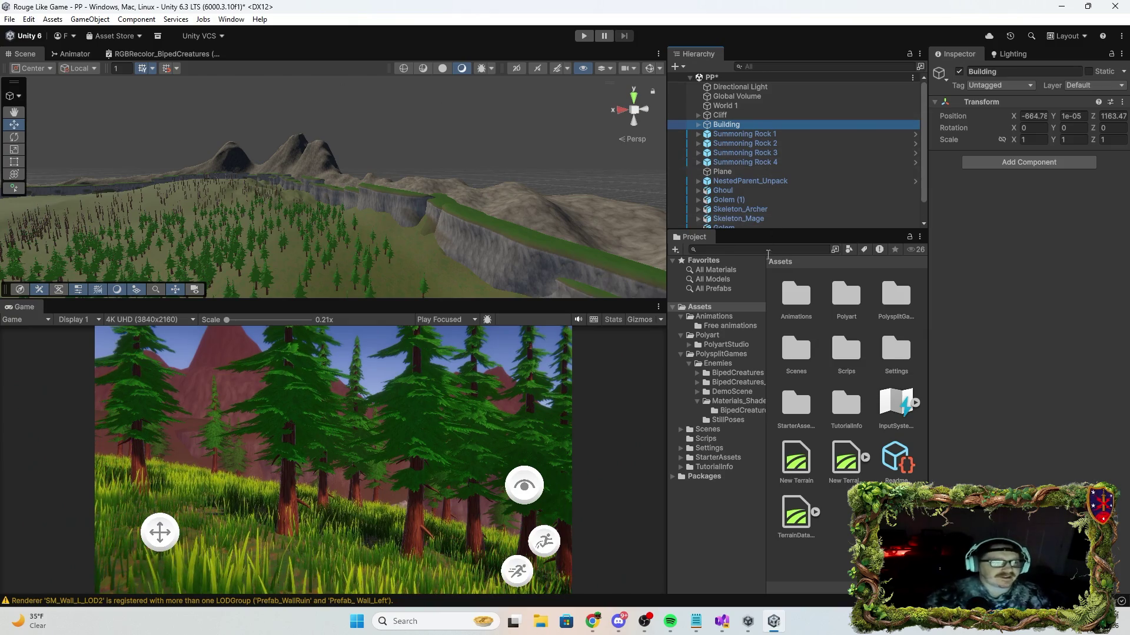
key("f")
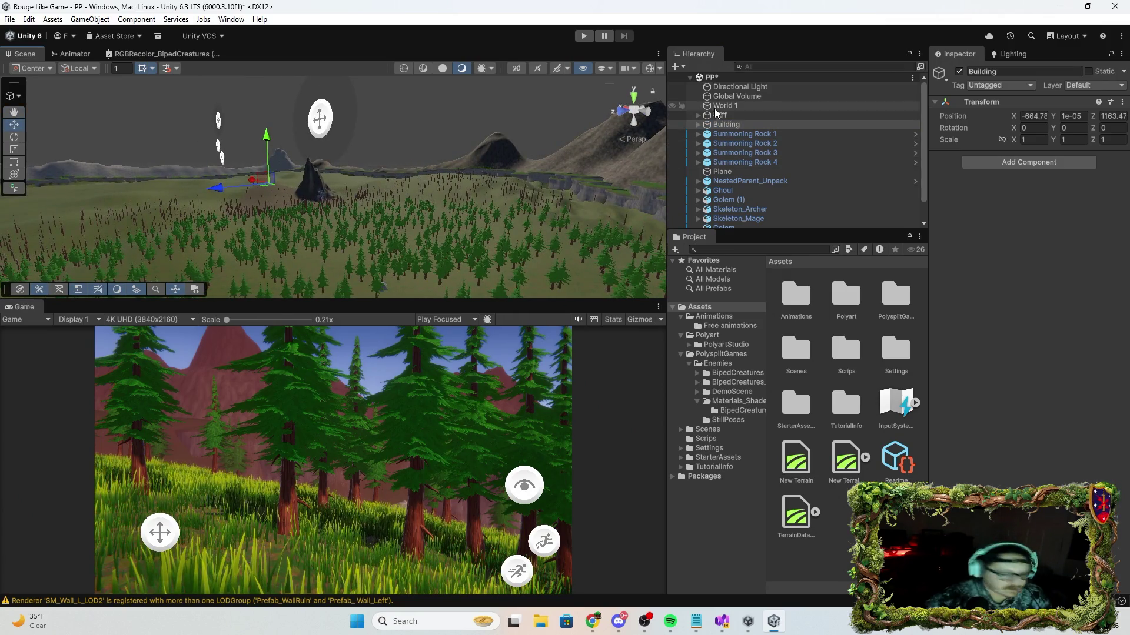
left_click(740, 105, "shift")
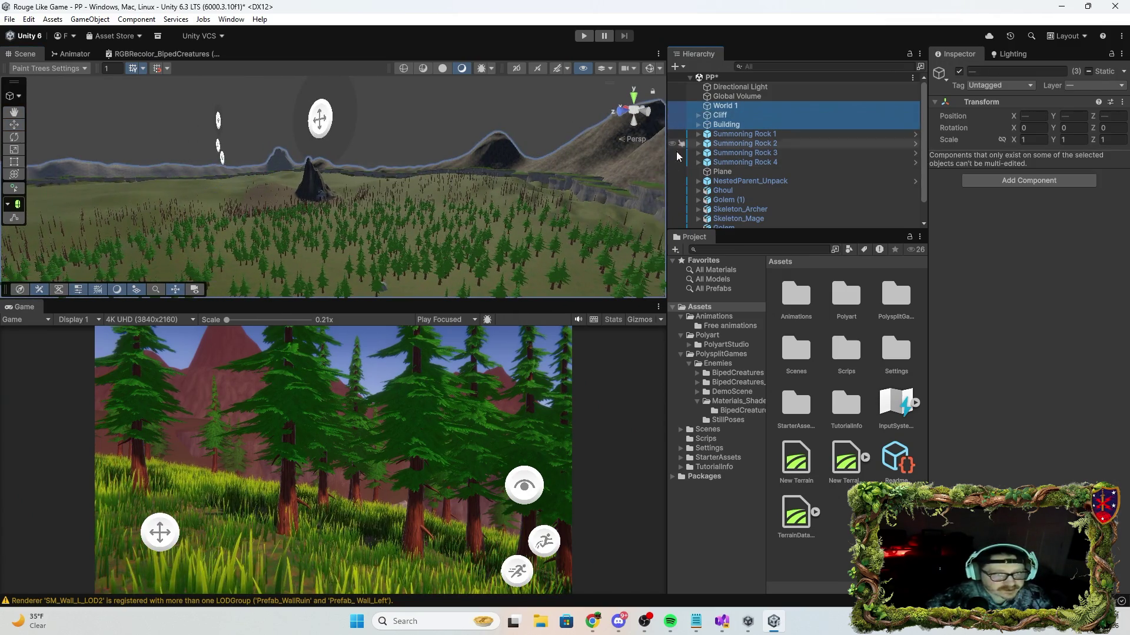
mouse_move(422, 160)
left_mouse_down()
mouse_move(483, 224)
mouse_move(699, 188)
mouse_move(606, 128)
mouse_move(144, 93)
mouse_move(294, 144)
mouse_move(290, 235)
mouse_move(366, 106)
mouse_move(365, 125)
mouse_move(362, 94)
mouse_move(370, 100)
mouse_move(362, 88)
mouse_move(372, 52)
mouse_move(334, 36)
mouse_move(192, 85)
mouse_move(472, 131)
mouse_move(147, 144)
mouse_move(545, 144)
mouse_move(912, 112)
mouse_move(867, 79)
mouse_move(647, 176)
mouse_move(469, 292)
mouse_move(413, 180)
mouse_move(495, 179)
left_mouse_up()
left_click(749, 107)
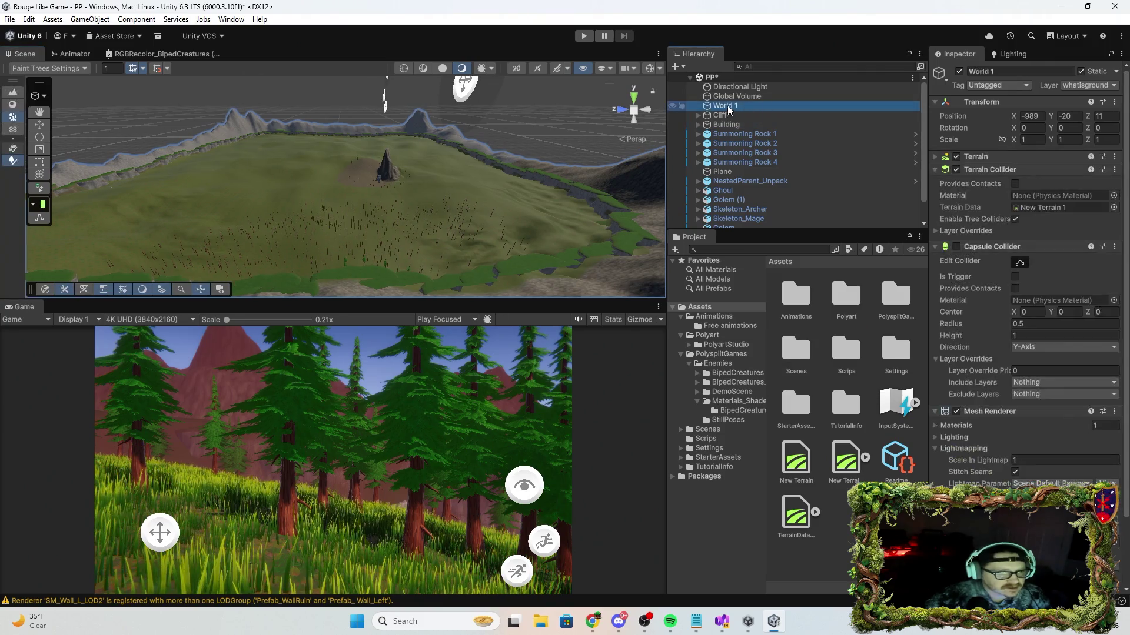
Set World 1's Position to X 10, Y 10 and orbit around to check the moved terrain.
left_click(1040, 116)
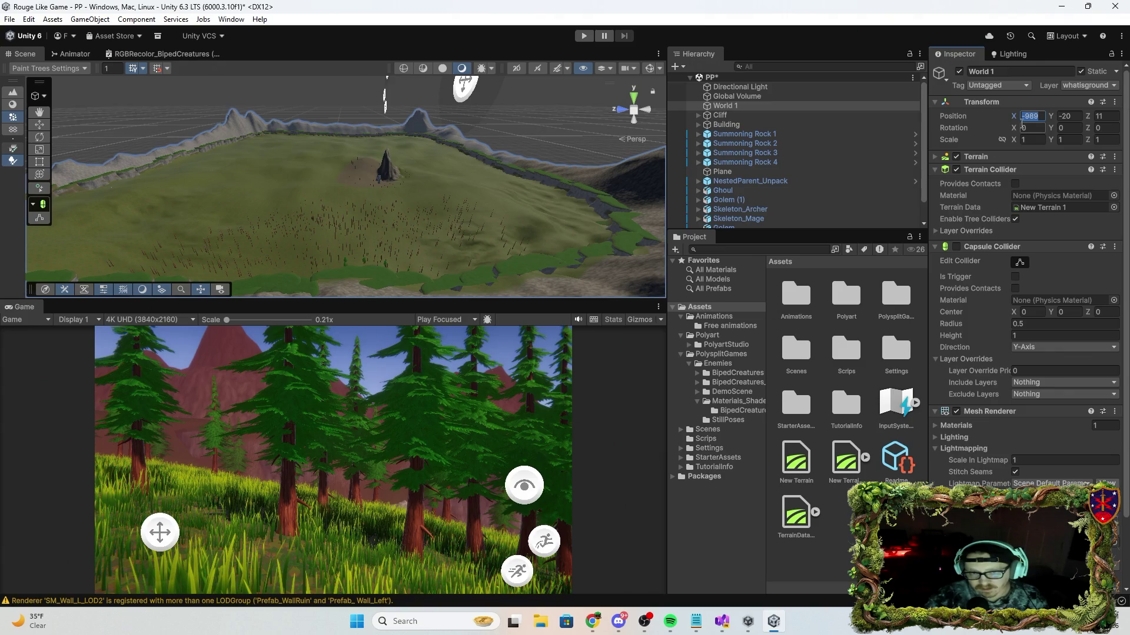
type("10")
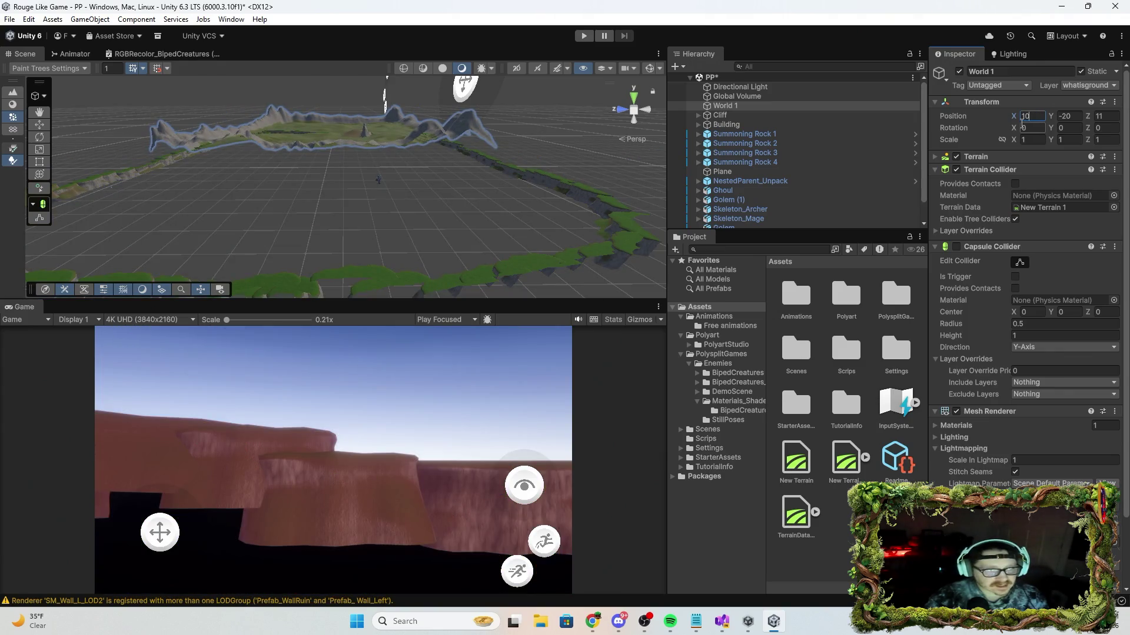
type("101")
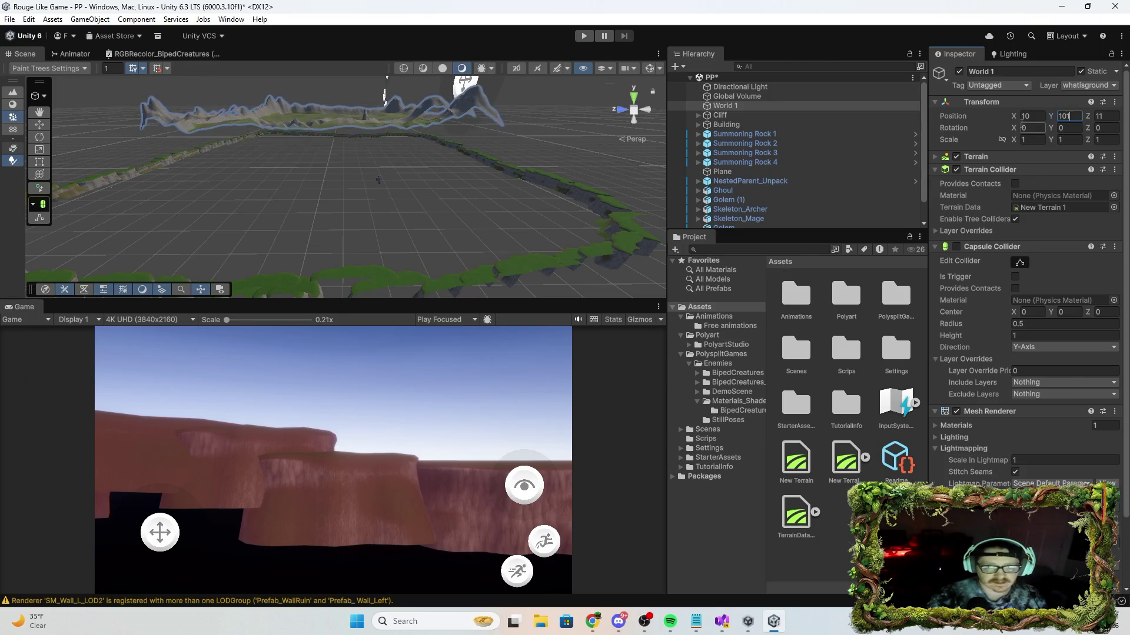
key("BackSpace")
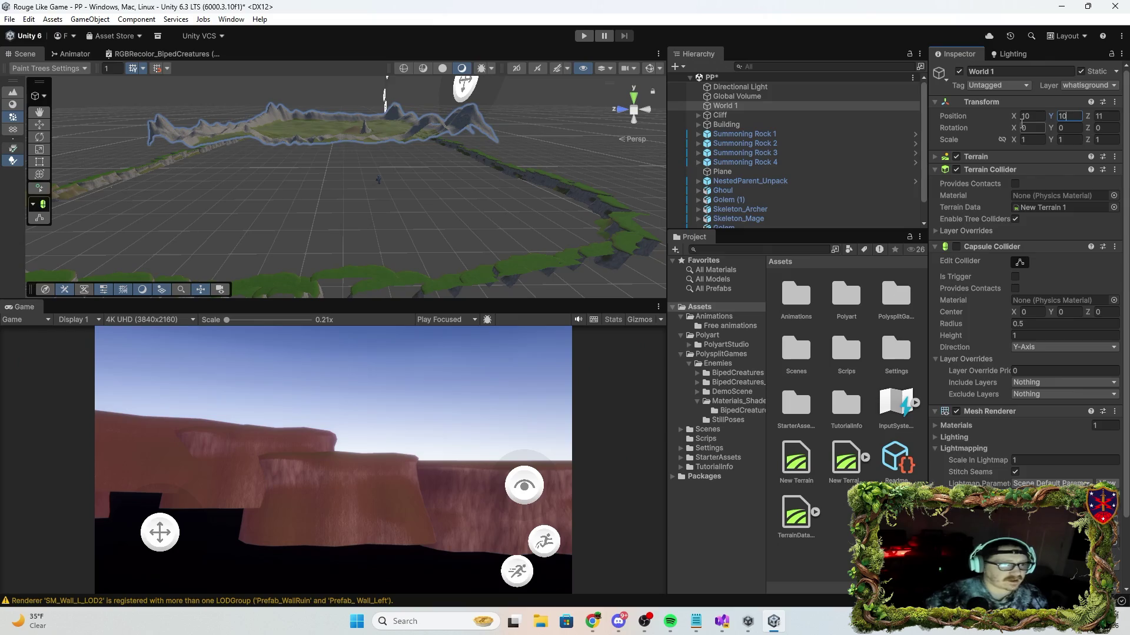
mouse_move(326, 277)
left_mouse_down()
mouse_move(394, 199)
mouse_move(396, 232)
mouse_move(400, 196)
mouse_move(430, 153)
mouse_move(432, 111)
mouse_move(609, 136)
left_mouse_up()
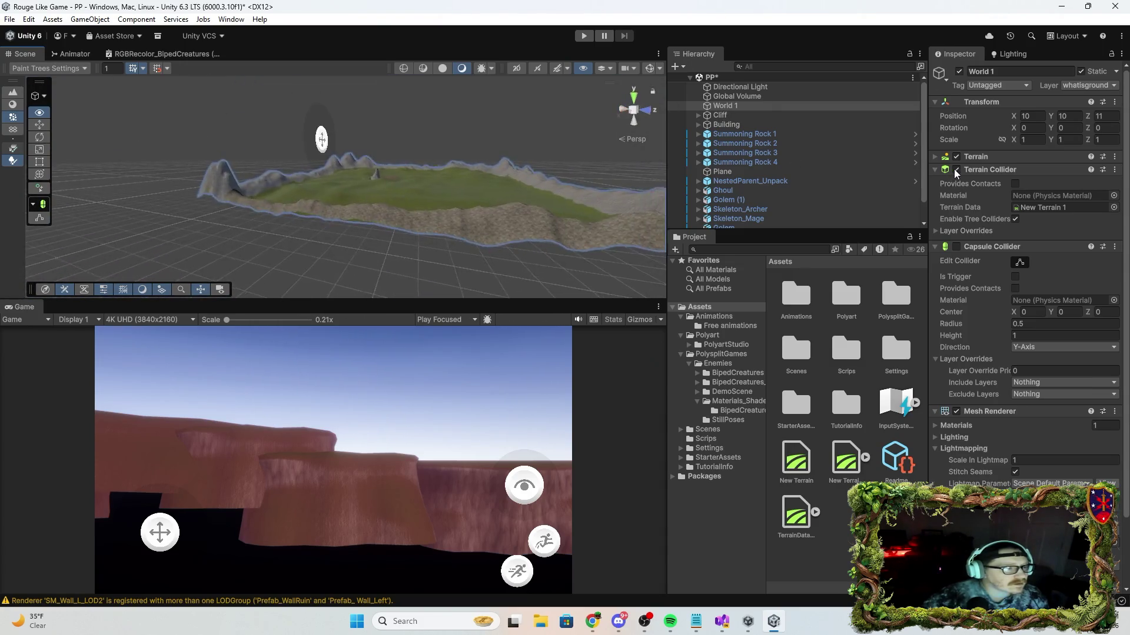
mouse_move(447, 147)
left_mouse_down()
mouse_move(503, 146)
mouse_move(472, 132)
mouse_move(447, 147)
mouse_move(408, 251)
mouse_move(353, 141)
mouse_move(707, 210)
mouse_move(693, 303)
left_mouse_up()
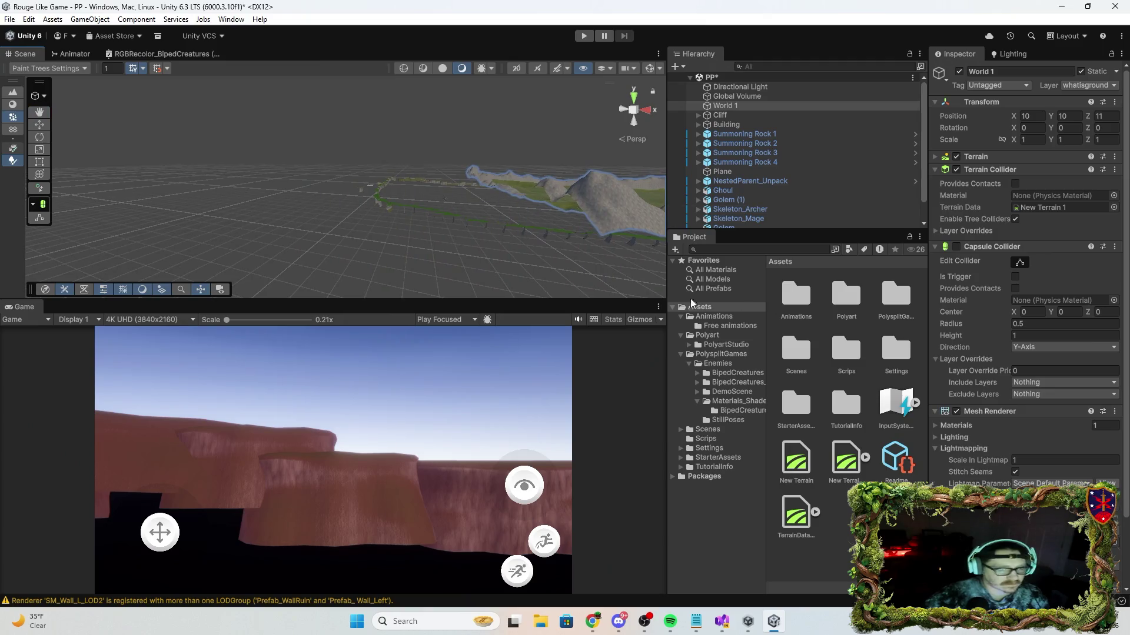
Slide the Cliff along X and raise it to X -983, Y -1694 around the relocated terrain.
left_click(727, 115)
mouse_move(485, 294)
left_mouse_down()
mouse_move(590, 280)
mouse_move(527, 295)
left_mouse_up()
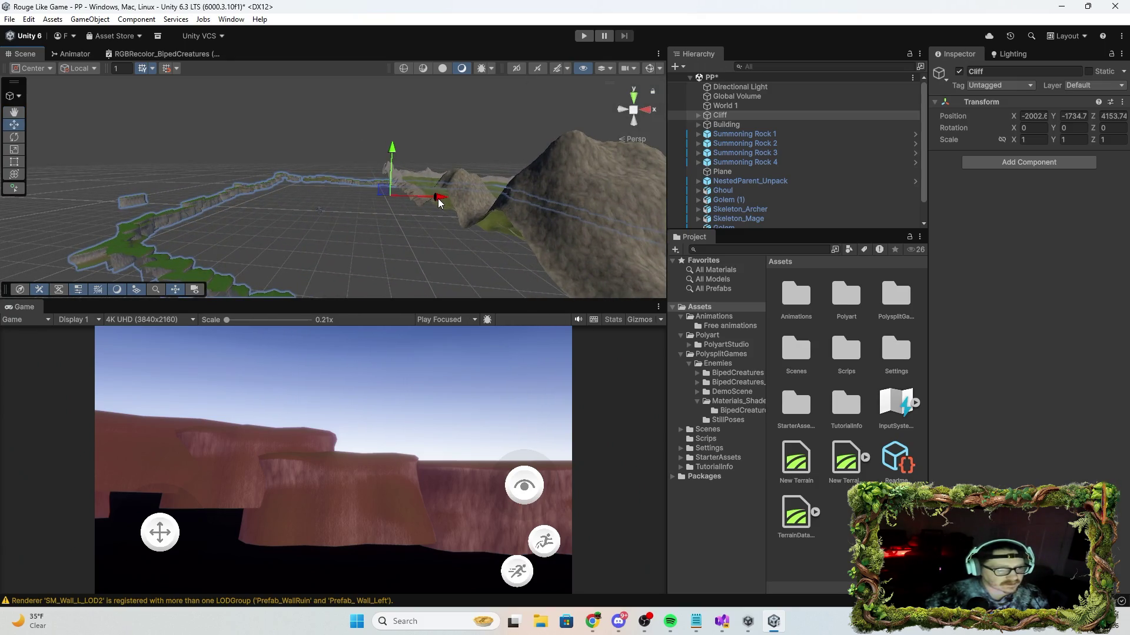
left_click_drag(440, 202, 588, 199)
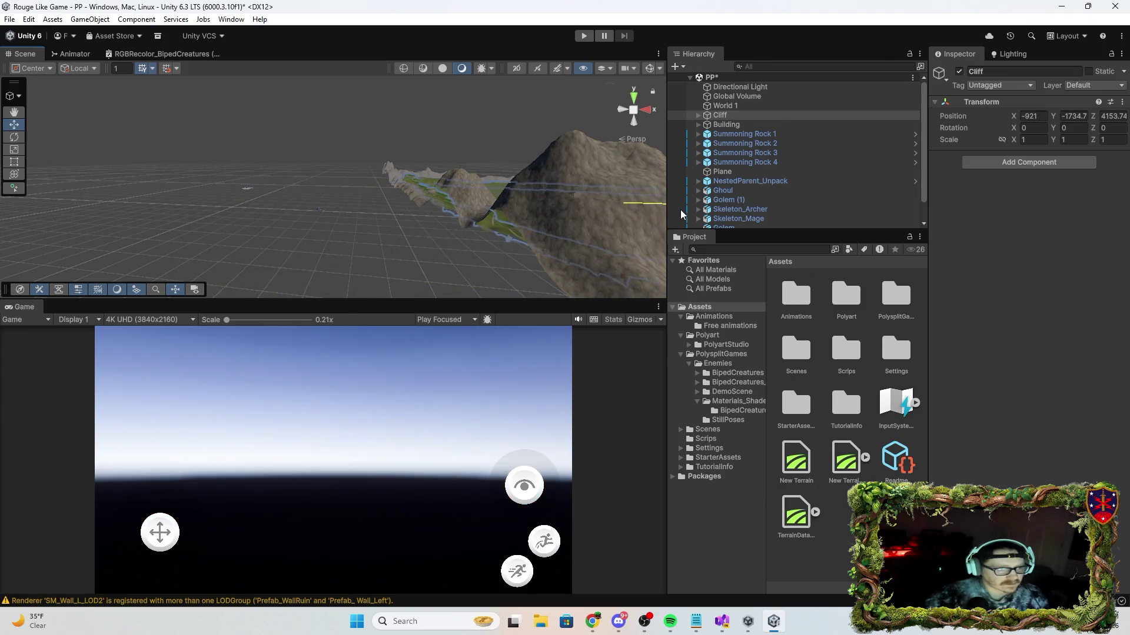
mouse_move(389, 275)
left_mouse_down()
mouse_move(526, 222)
mouse_move(622, 299)
mouse_move(730, 263)
mouse_move(855, 290)
mouse_move(917, 272)
mouse_move(976, 279)
mouse_move(785, 298)
left_mouse_up()
left_click_drag(310, 219, 339, 218)
mouse_move(384, 186)
left_mouse_down()
mouse_move(383, 171)
mouse_move(565, 229)
mouse_move(757, 264)
mouse_move(994, 350)
mouse_move(987, 291)
mouse_move(1018, 285)
mouse_move(937, 247)
mouse_move(980, 231)
mouse_move(1021, 245)
mouse_move(843, 323)
left_mouse_up()
left_click(424, 144)
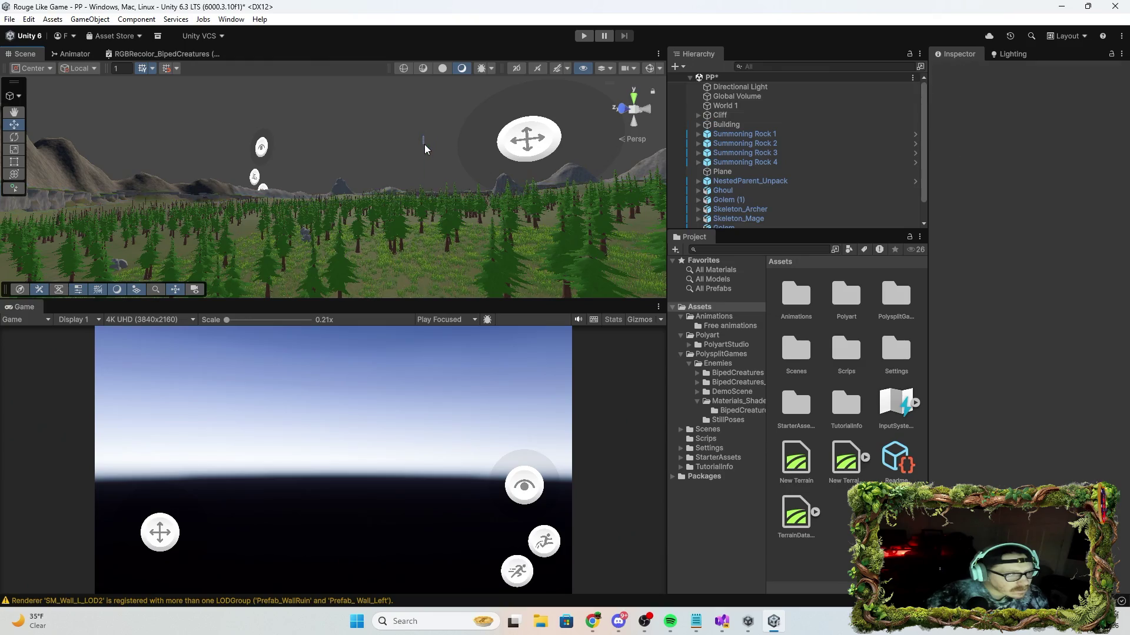
Fine-tune the Cliff position to about X -1018, Y -1716, keeping Z at 4153.74.
left_click(728, 114)
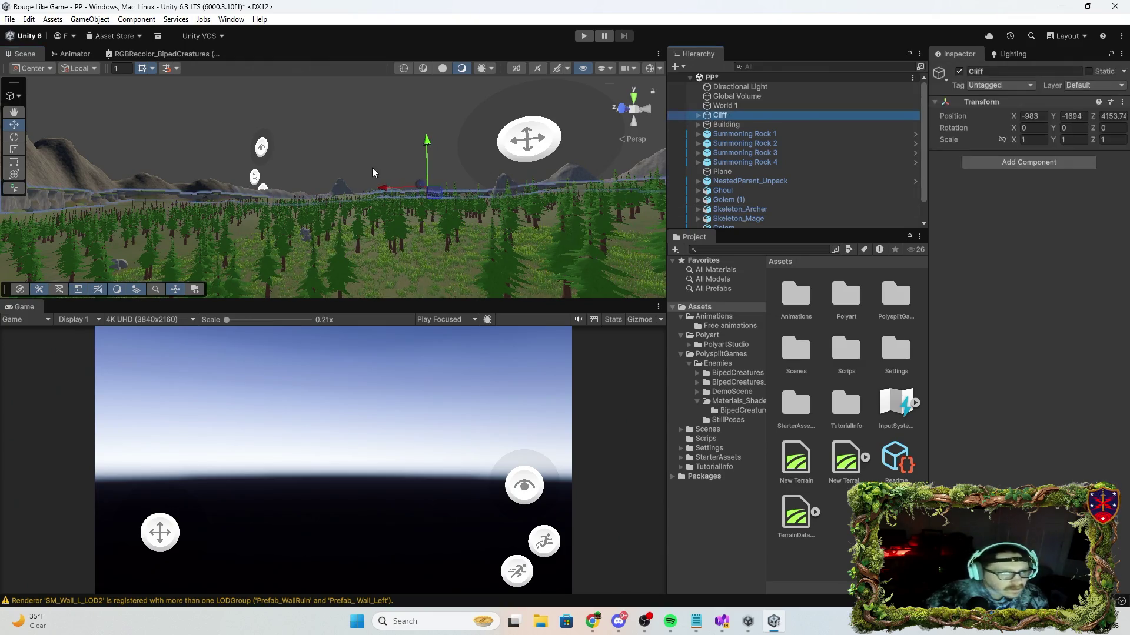
mouse_move(427, 144)
left_mouse_down()
mouse_move(11, 238)
mouse_move(350, 148)
mouse_move(461, 172)
mouse_move(496, 196)
mouse_move(790, 266)
mouse_move(865, 220)
mouse_move(1016, 232)
mouse_move(970, 235)
left_mouse_up()
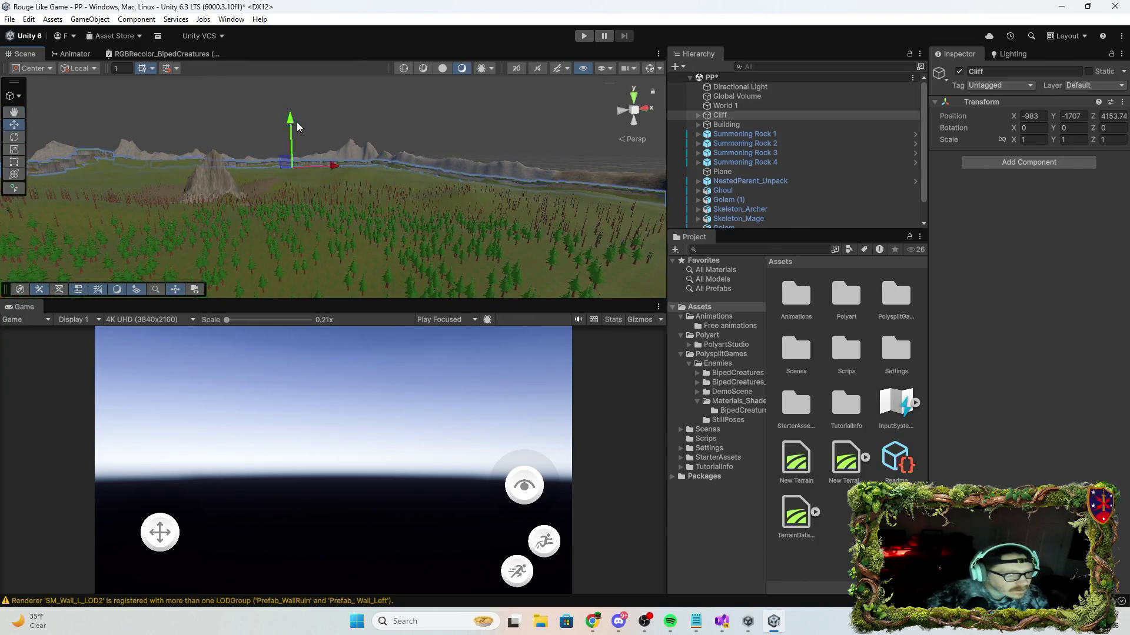
mouse_move(331, 167)
left_mouse_down()
mouse_move(344, 169)
mouse_move(185, 184)
mouse_move(153, 135)
mouse_move(195, 113)
mouse_move(300, 141)
left_mouse_up()
key("f")
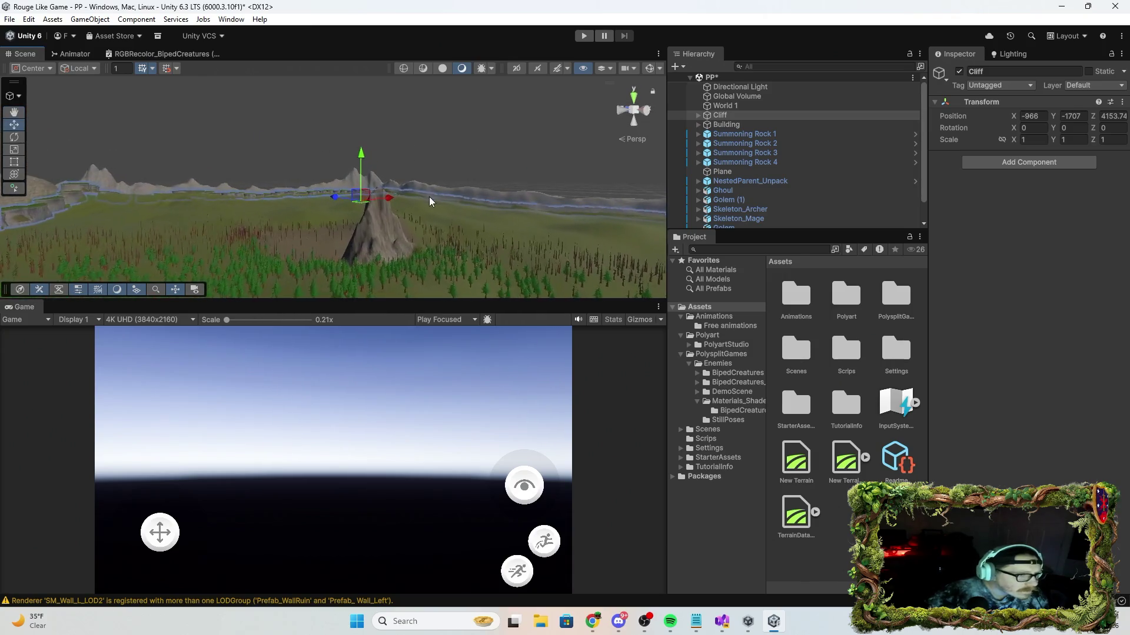
mouse_move(388, 201)
left_mouse_down()
mouse_move(380, 203)
mouse_move(793, 267)
mouse_move(853, 317)
mouse_move(593, 302)
mouse_move(359, 252)
mouse_move(459, 252)
mouse_move(391, 195)
mouse_move(386, 217)
mouse_move(523, 267)
mouse_move(510, 299)
mouse_move(543, 312)
mouse_move(524, 322)
mouse_move(396, 257)
mouse_move(390, 197)
mouse_move(453, 262)
mouse_move(317, 238)
mouse_move(349, 274)
mouse_move(105, 217)
mouse_move(523, 200)
left_mouse_up()
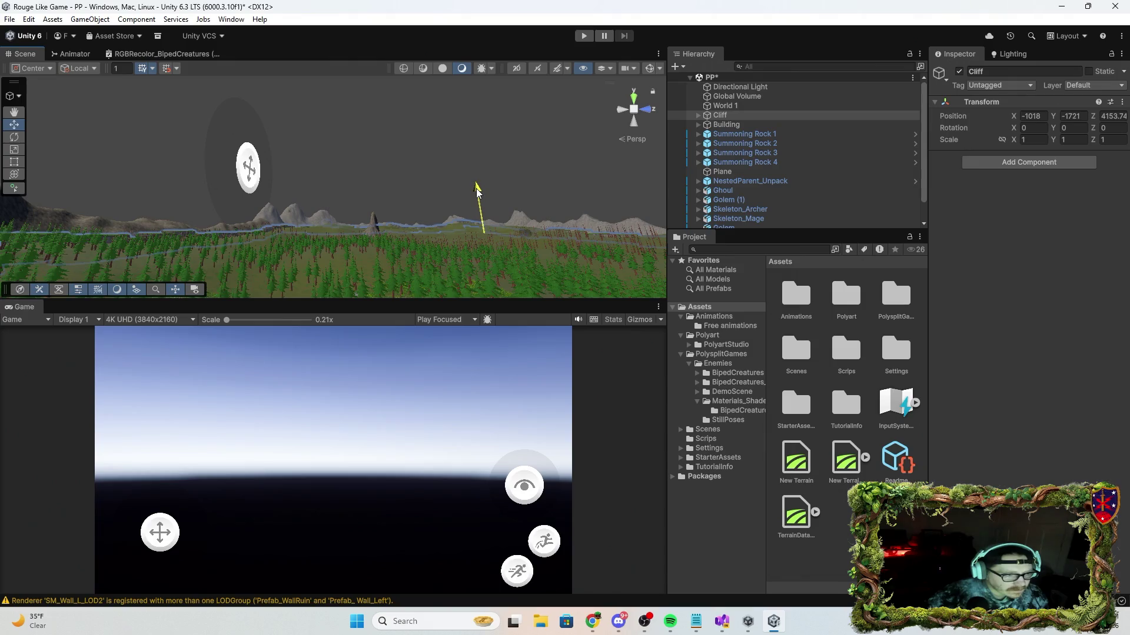
mouse_move(478, 186)
left_mouse_down()
mouse_move(842, 322)
mouse_move(1092, 246)
mouse_move(1119, 336)
mouse_move(964, 319)
mouse_move(951, 280)
mouse_move(1027, 270)
mouse_move(1001, 140)
left_mouse_up()
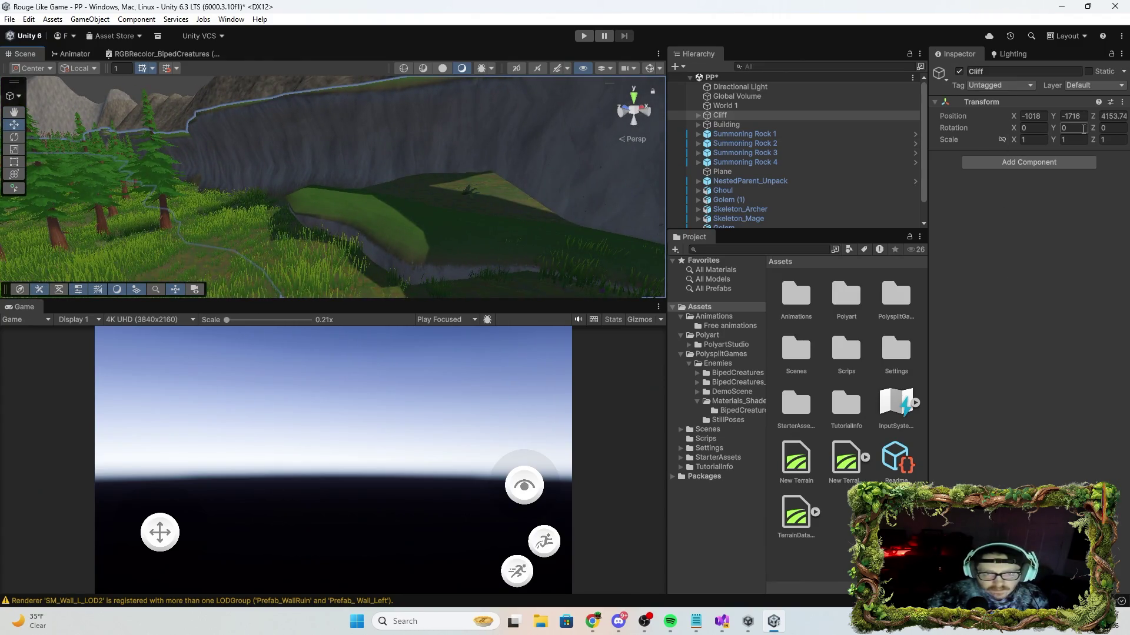
Edit the Cliff's Transform Position Y in the Inspector until it reads -1706.
key("f")
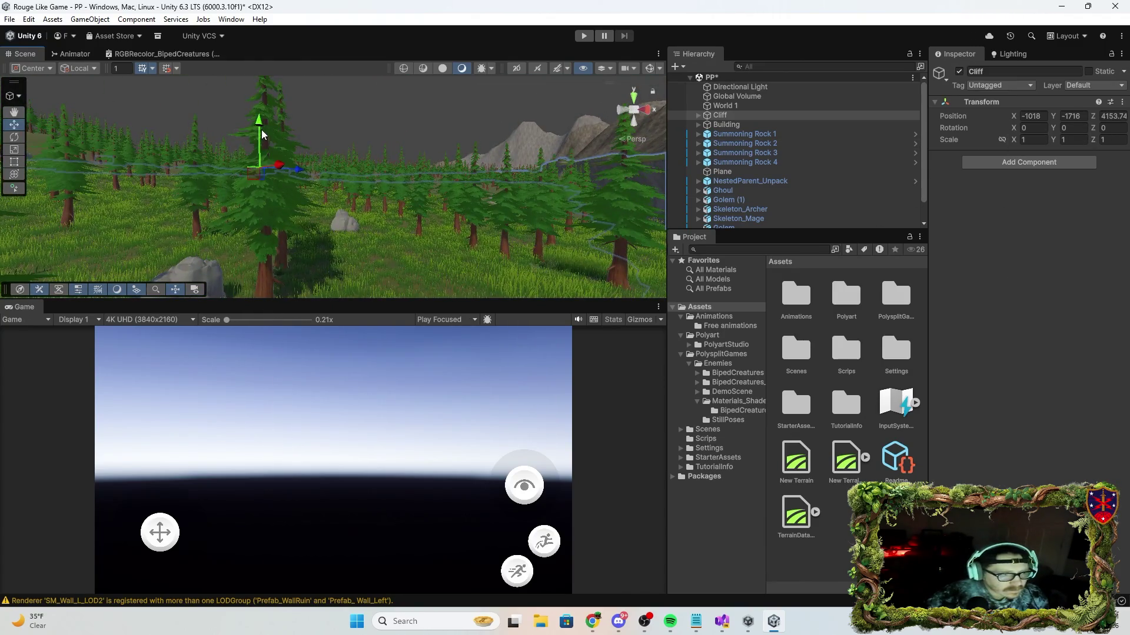
mouse_move(259, 119)
left_mouse_down()
mouse_move(259, 129)
mouse_move(663, 197)
left_mouse_up()
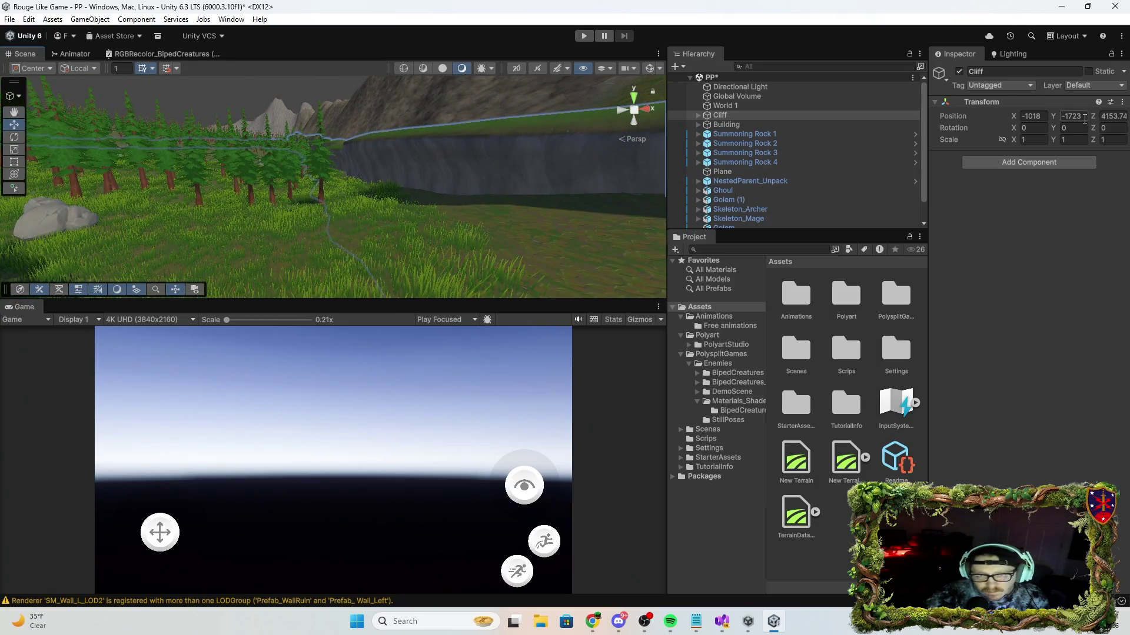
key("BackSpace")
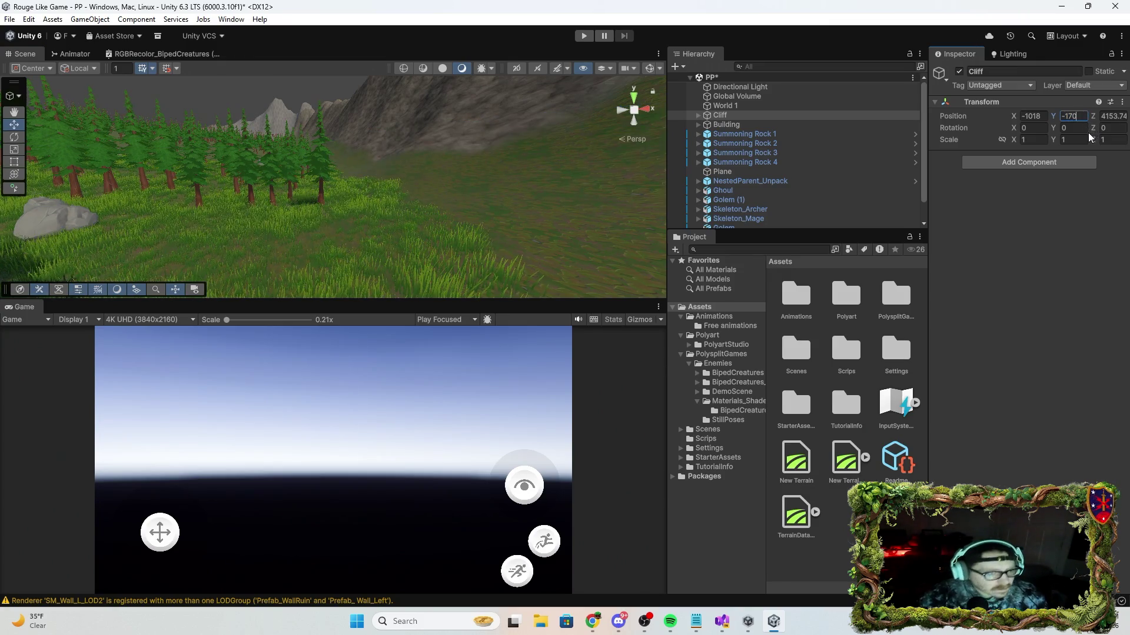
type("00")
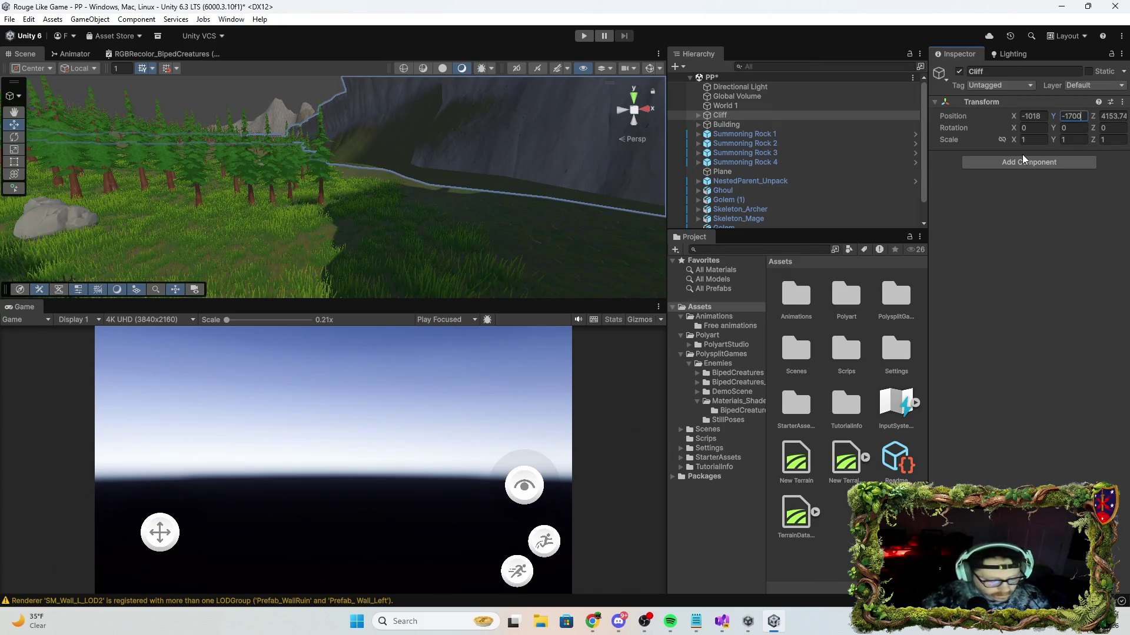
key("BackSpace")
key("BackSpace")
type("2")
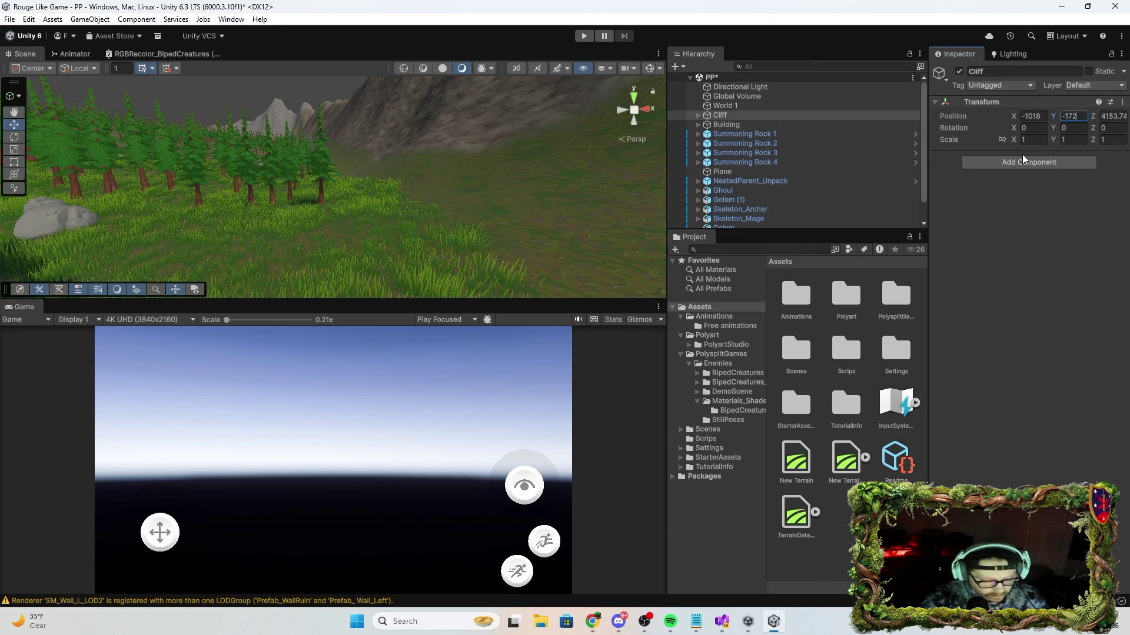
type("3")
key("BackSpace")
key("BackSpace")
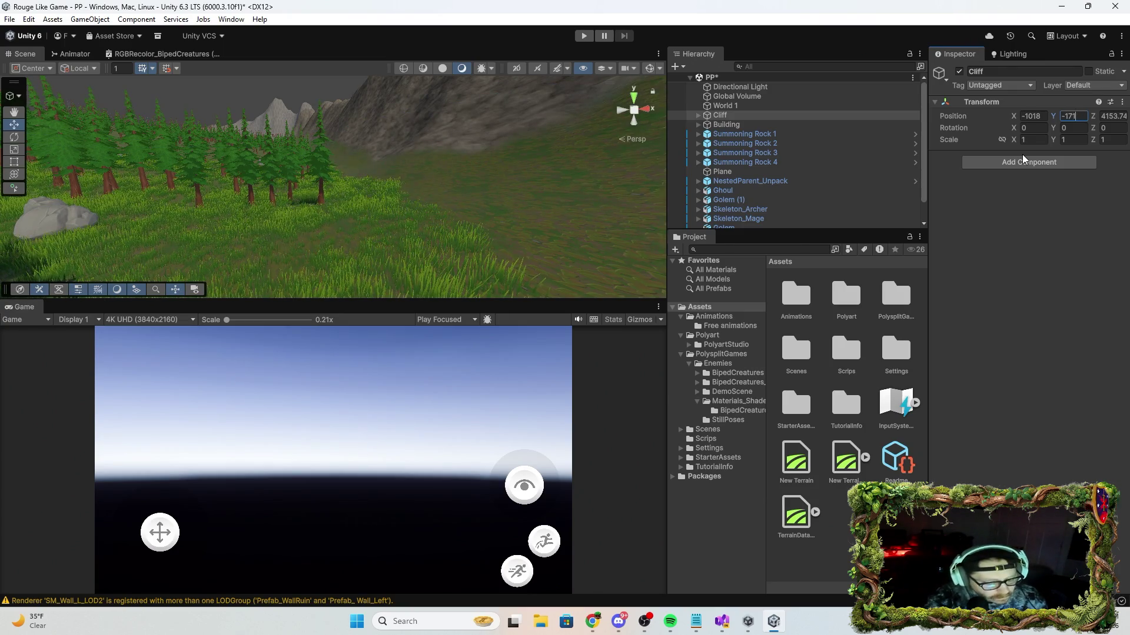
type("16")
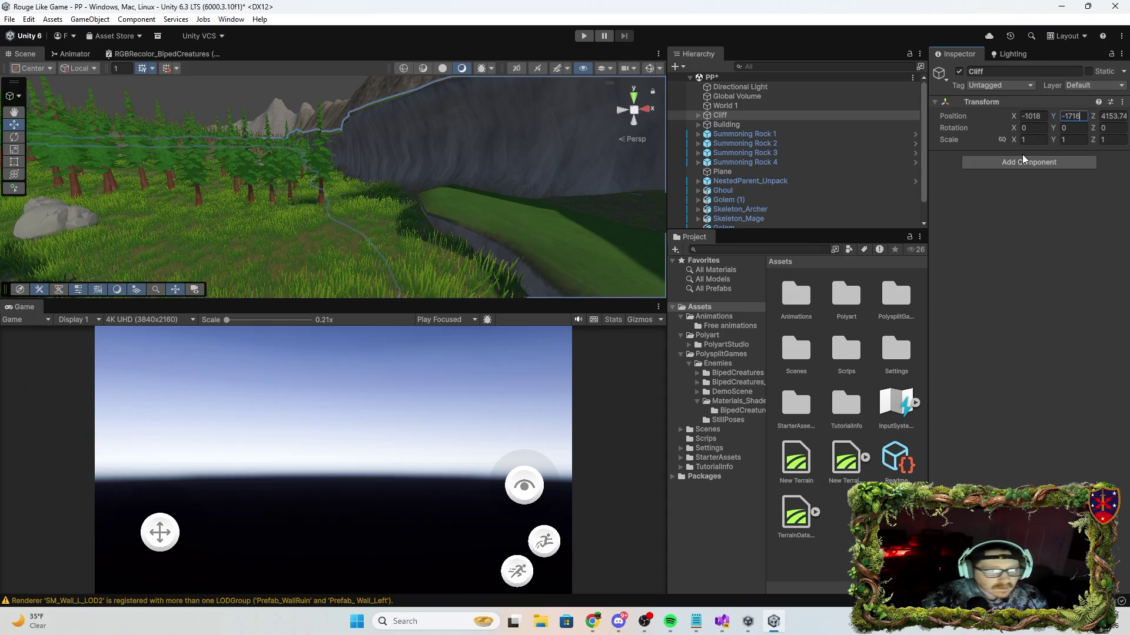
key("BackSpace")
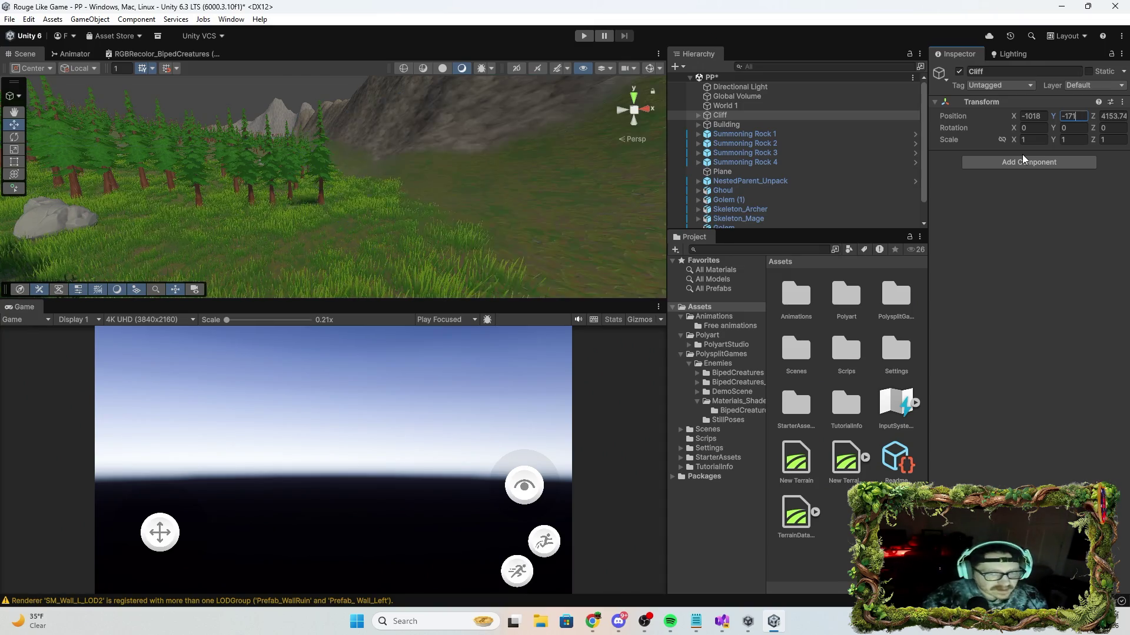
type("00")
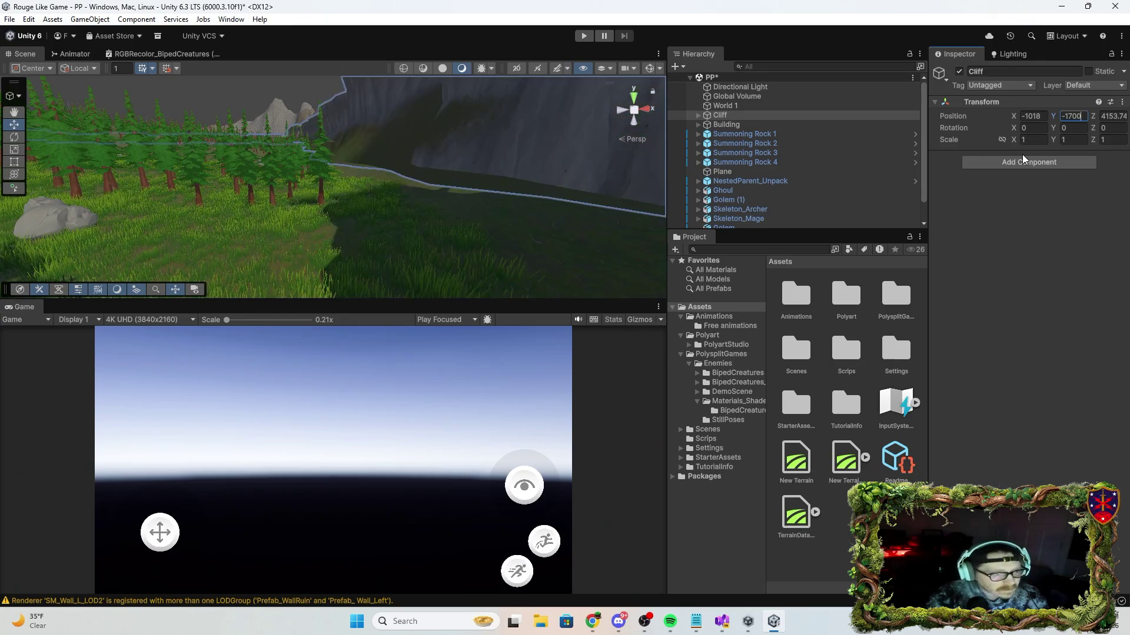
key("BackSpace")
key("BackSpace")
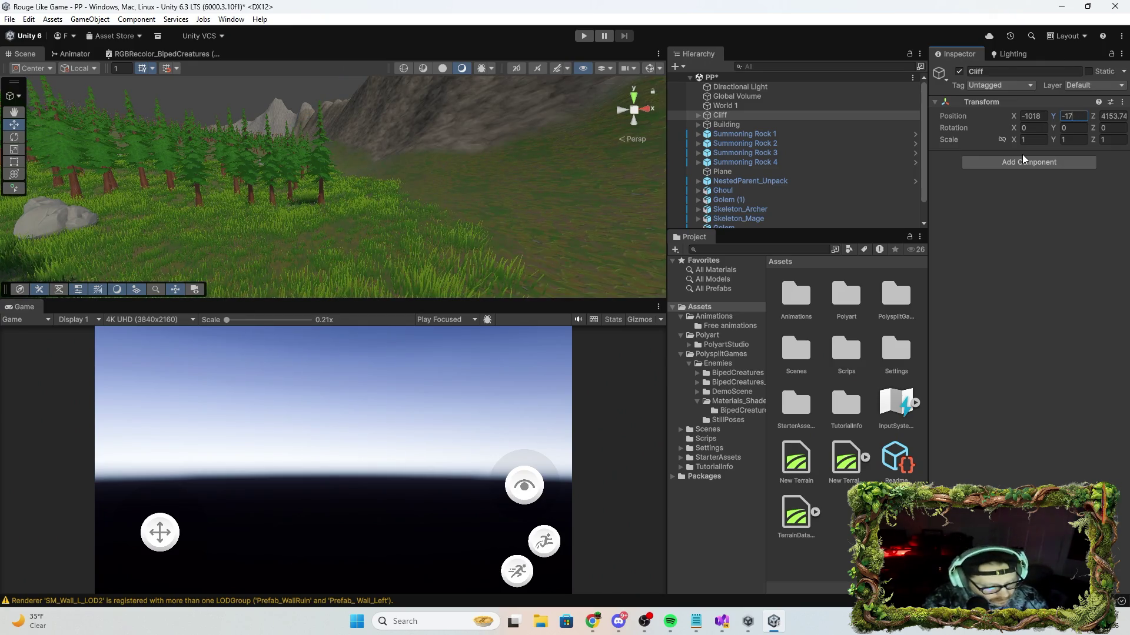
type("05")
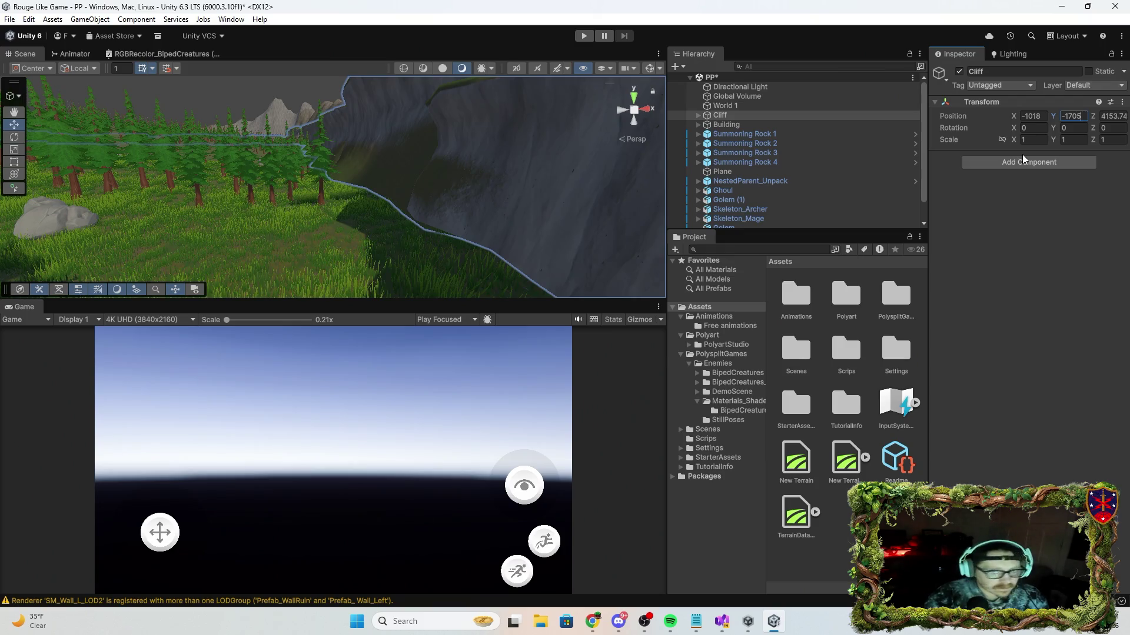
key("BackSpace")
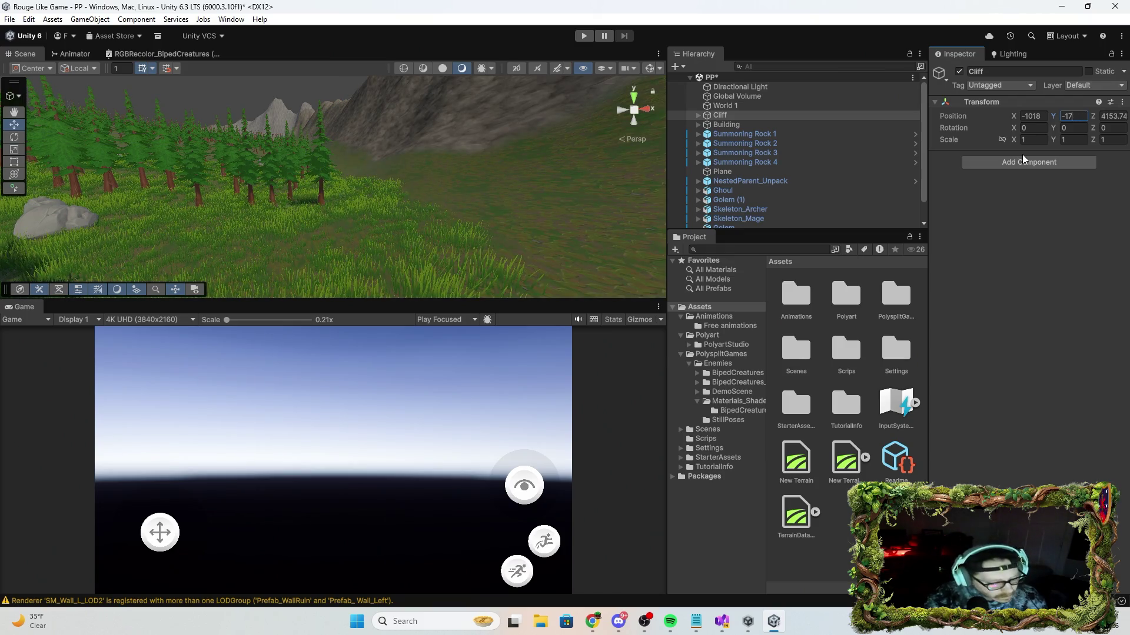
type("10")
Fly the Scene view over the trees, valley and grass to check the cliff walls.
mouse_move(464, 212)
left_mouse_down()
mouse_move(290, 154)
mouse_move(494, 136)
mouse_move(456, 126)
mouse_move(414, 138)
mouse_move(462, 184)
mouse_move(466, 167)
mouse_move(589, 170)
left_mouse_up()
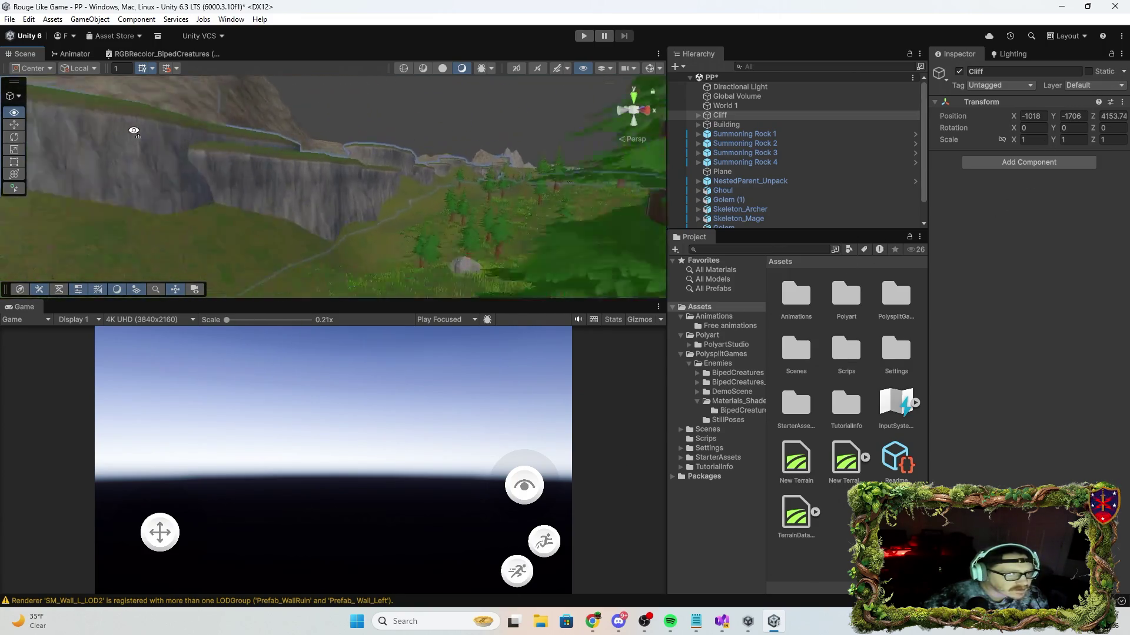
mouse_move(137, 99)
left_mouse_down()
mouse_move(151, 131)
mouse_move(159, 103)
mouse_move(152, 234)
mouse_move(323, 194)
mouse_move(310, 207)
mouse_move(425, 151)
mouse_move(466, 111)
mouse_move(444, 207)
mouse_move(497, 104)
left_mouse_up()
key("Up")
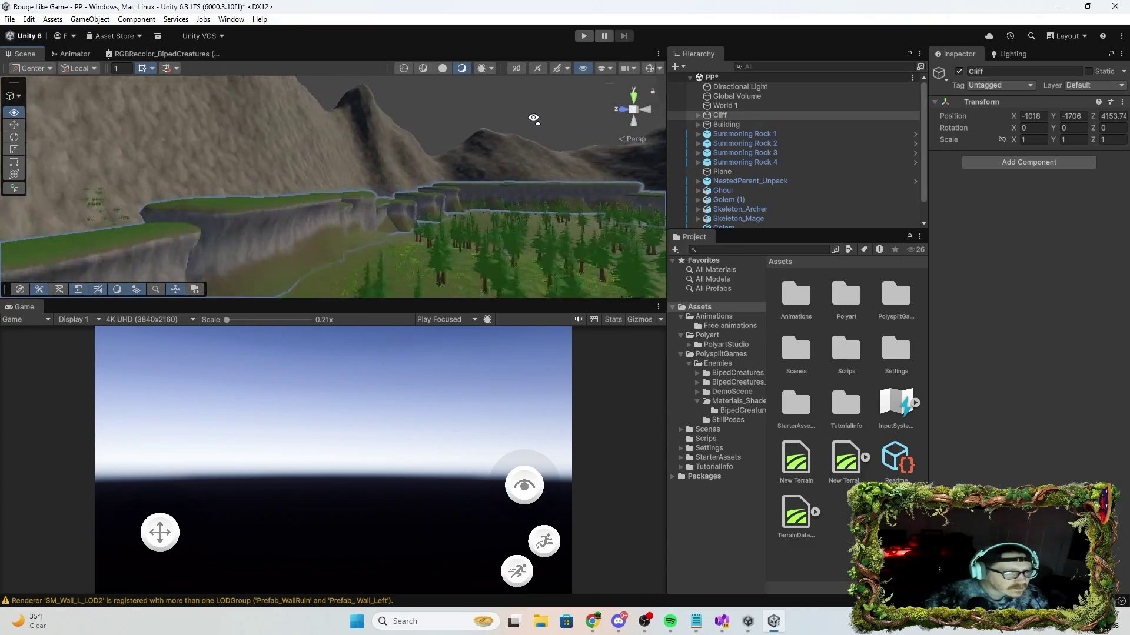
key("Up")
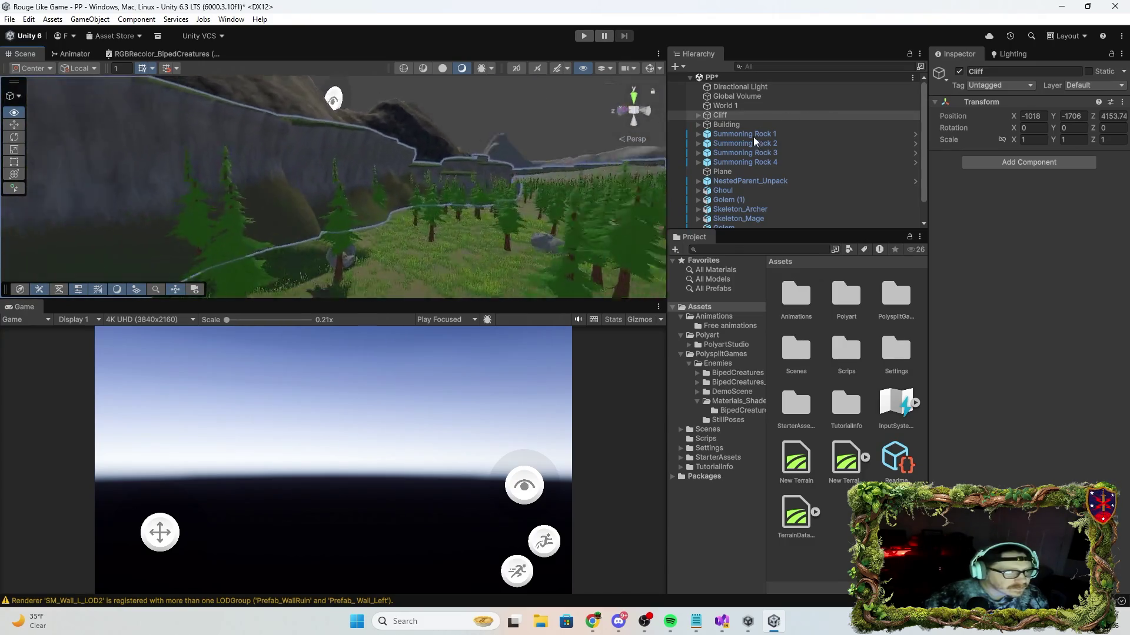
mouse_move(323, 121)
left_mouse_down()
mouse_move(587, 177)
mouse_move(575, 195)
mouse_move(602, 157)
left_mouse_up()
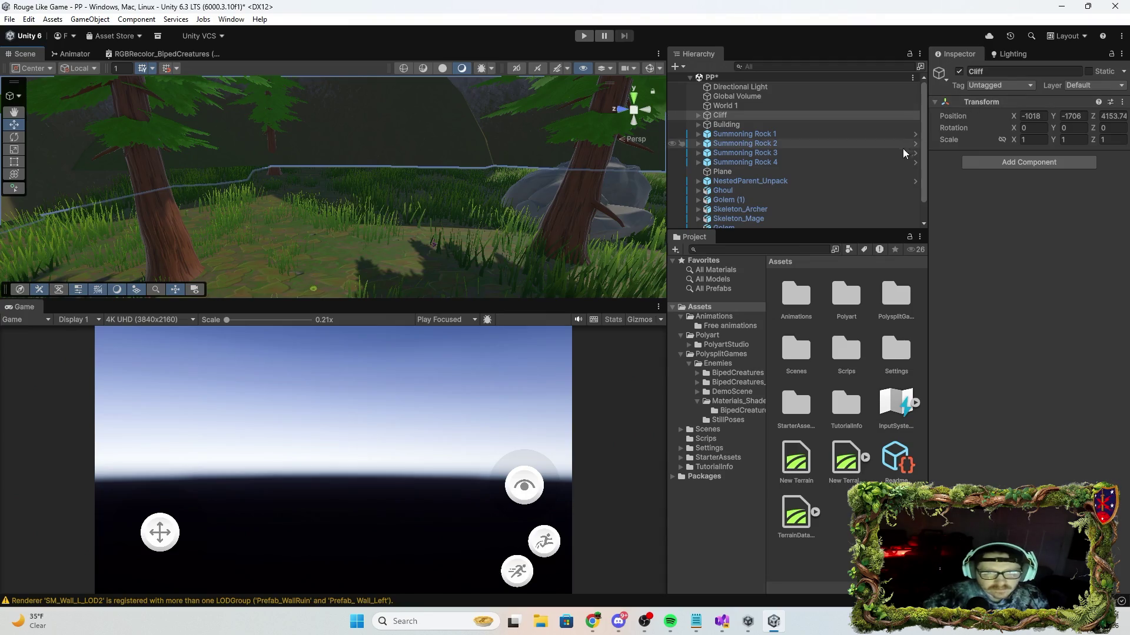
key("f")
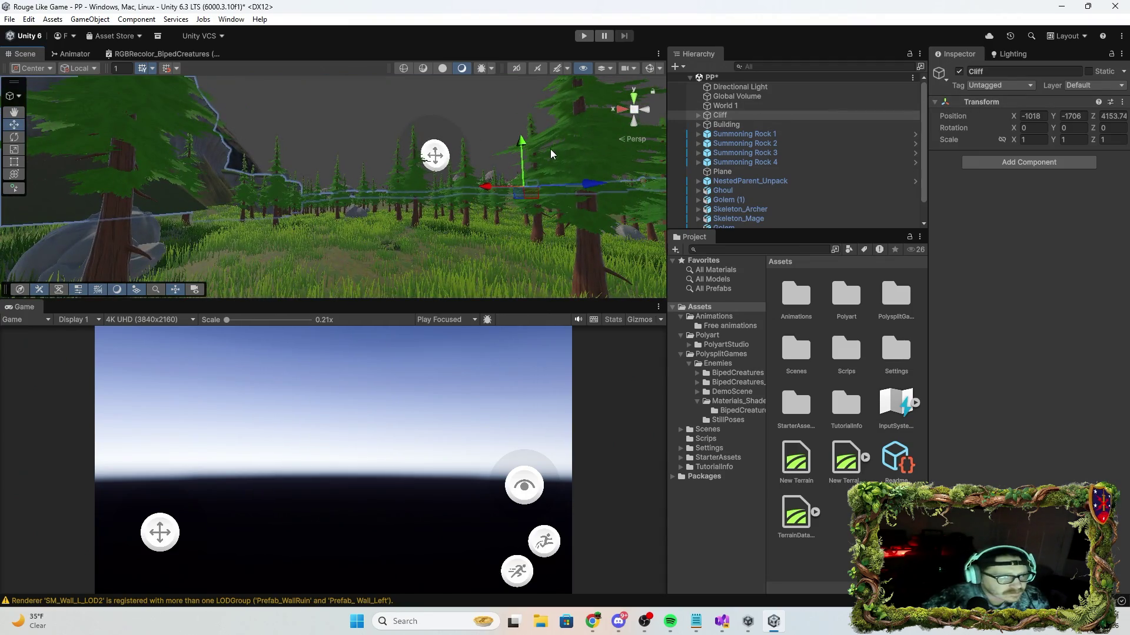
Reposition the Cliff group to X -1005, Y -1708, Z 4164 along the terrain edge.
left_click_drag(520, 142, 520, 144)
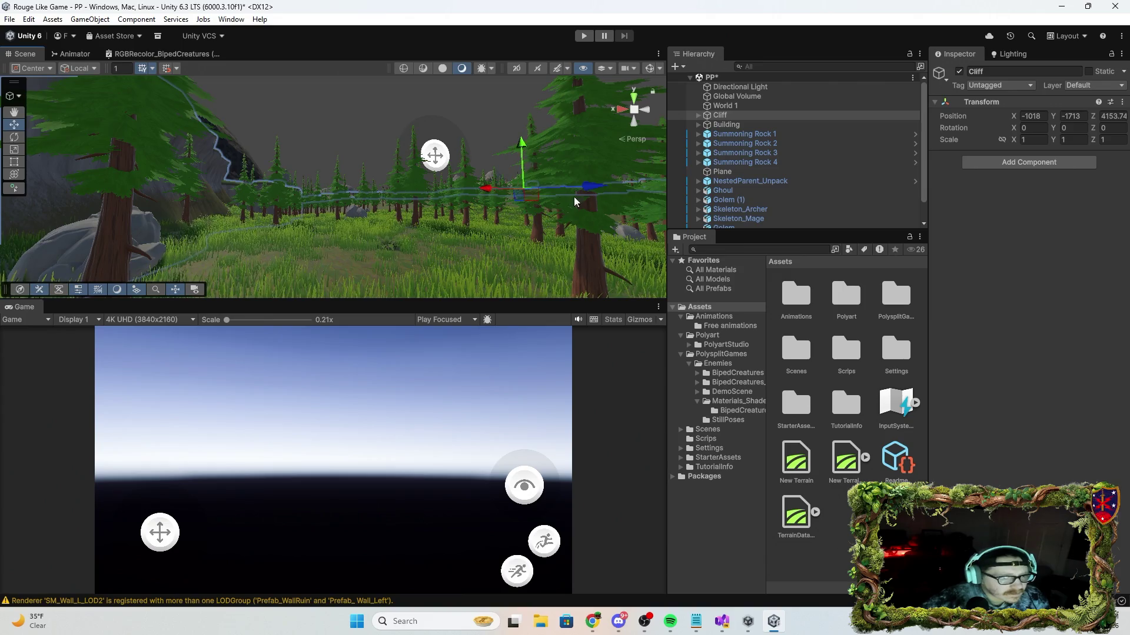
mouse_move(588, 186)
left_mouse_down()
mouse_move(142, 235)
mouse_move(377, 235)
mouse_move(406, 250)
mouse_move(412, 235)
mouse_move(420, 260)
mouse_move(411, 253)
mouse_move(404, 269)
mouse_move(410, 217)
mouse_move(403, 245)
left_mouse_up()
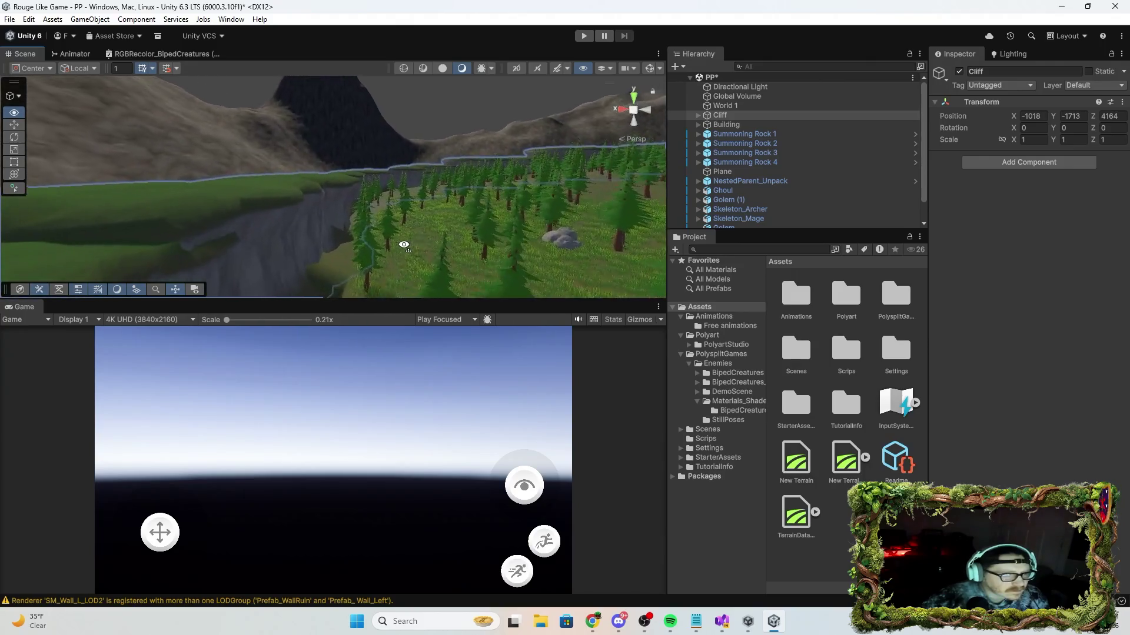
left_click_drag(524, 194, 677, 171)
key("f")
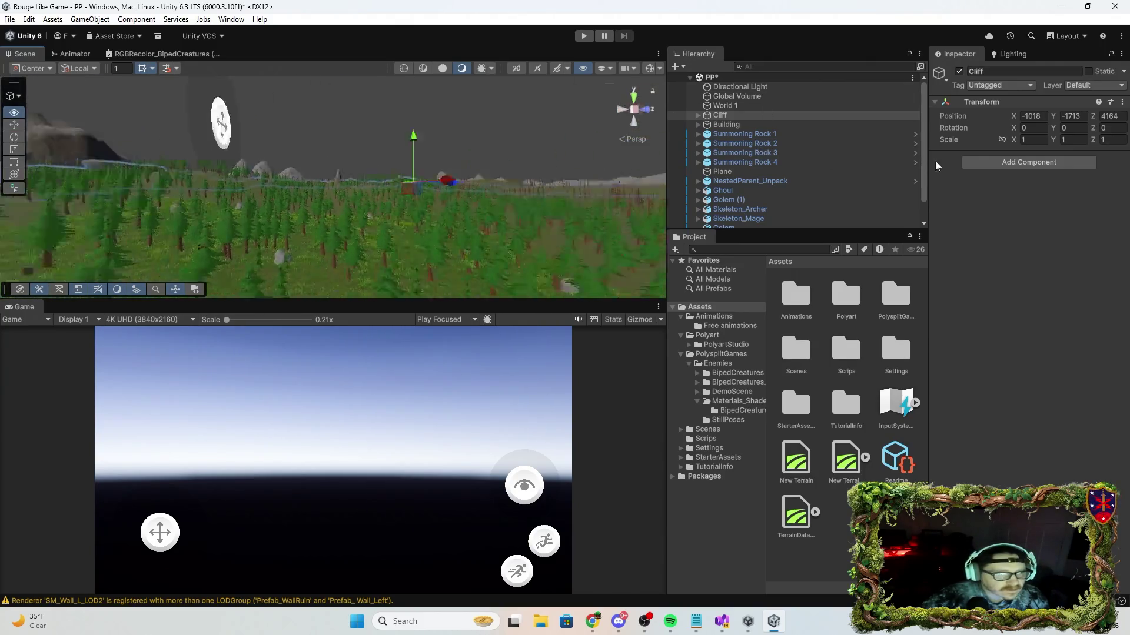
left_click_drag(389, 187, 406, 190)
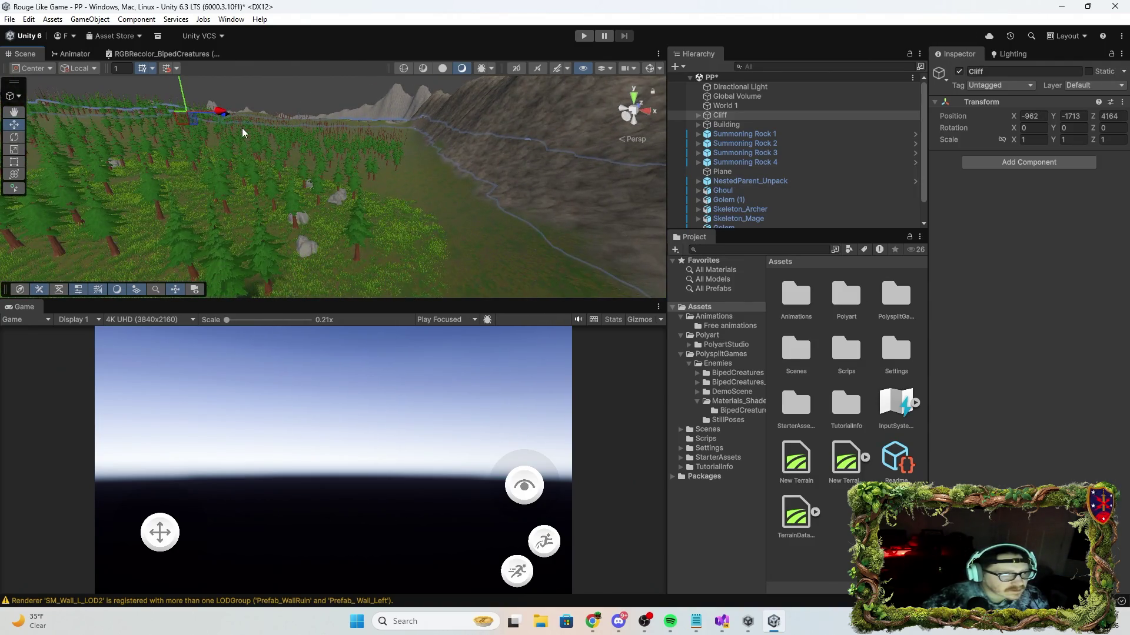
mouse_move(223, 112)
left_mouse_down()
mouse_move(217, 125)
mouse_move(178, 97)
mouse_move(843, 322)
mouse_move(888, 129)
mouse_move(854, 81)
mouse_move(856, 65)
mouse_move(980, 72)
mouse_move(1033, 55)
left_mouse_up()
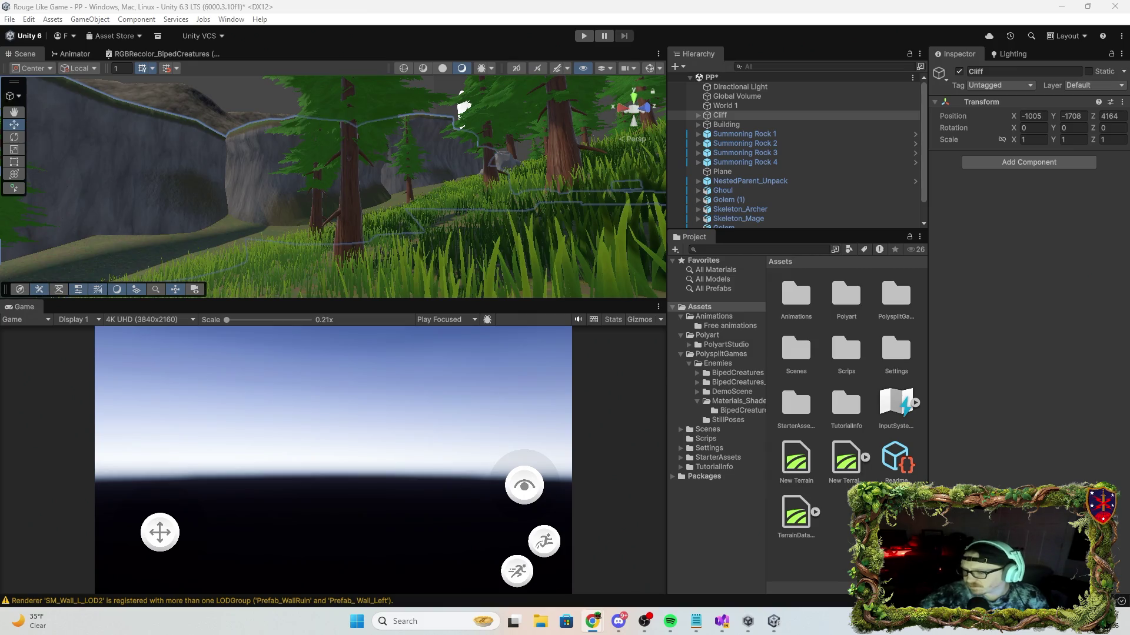
mouse_move(464, 109)
left_mouse_down()
mouse_move(454, 132)
mouse_move(469, 245)
mouse_move(460, 249)
mouse_move(518, 222)
mouse_move(522, 210)
mouse_move(275, 309)
left_mouse_up()
Nudge the Cliff group's Z position back to 4161 and inspect the terrain border.
key("f")
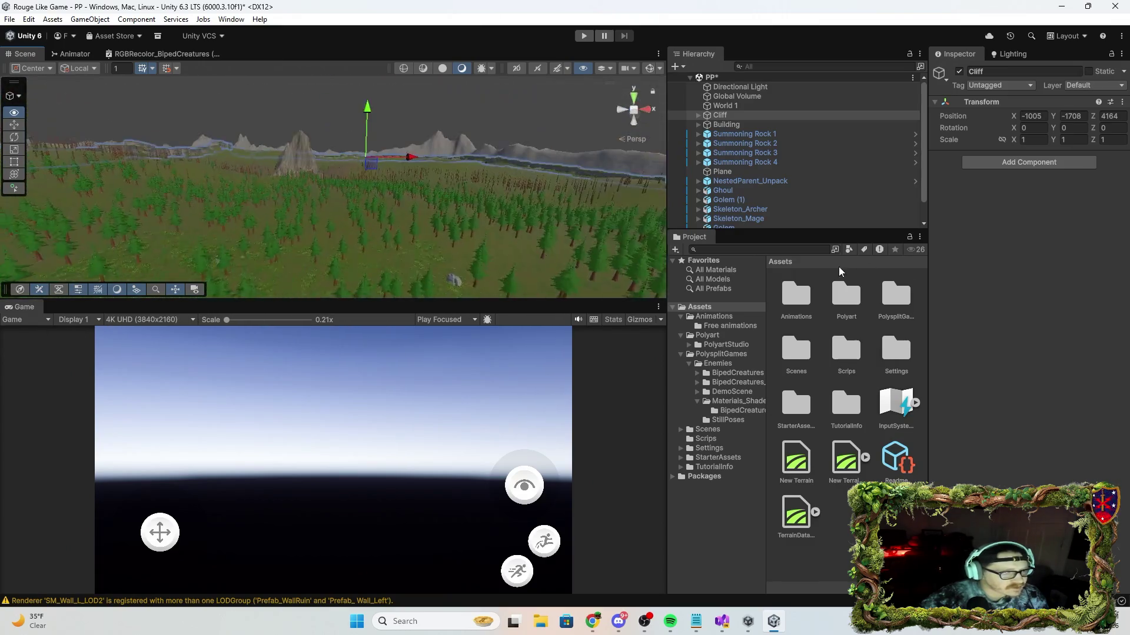
left_click_drag(448, 247, 482, 275)
key("f")
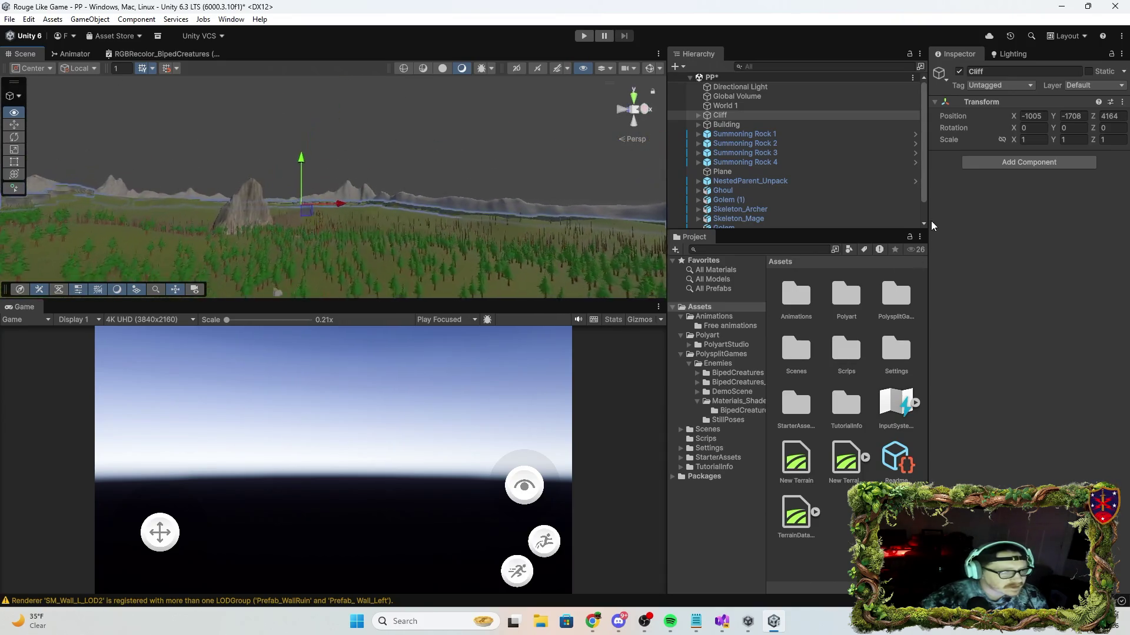
left_click_drag(927, 219, 534, 217)
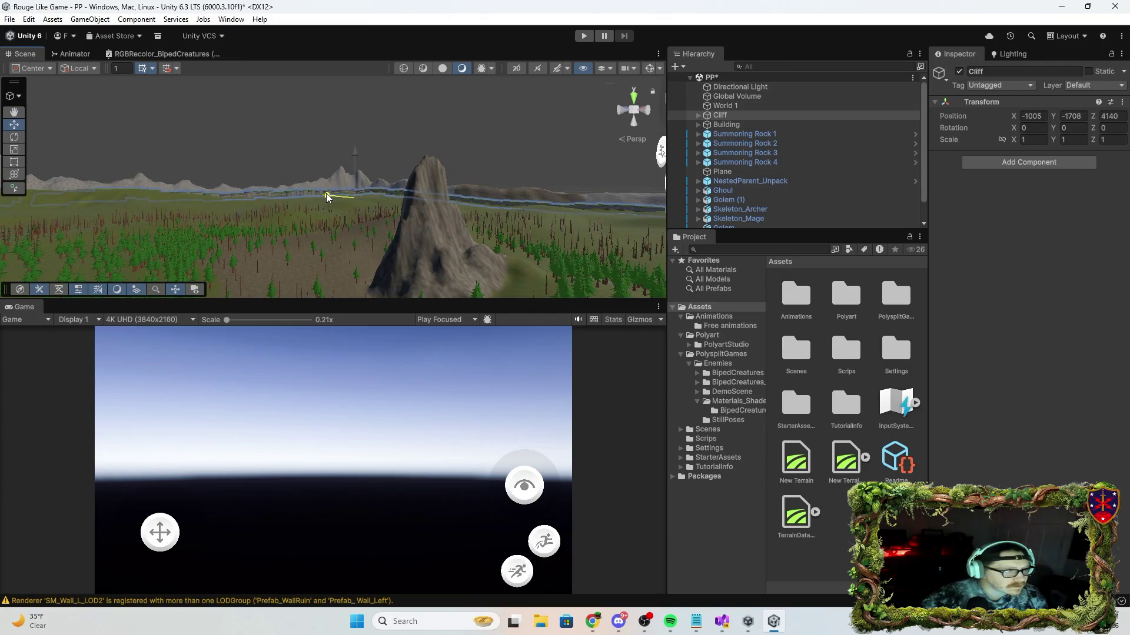
mouse_move(322, 191)
left_mouse_down()
mouse_move(484, 214)
mouse_move(842, 232)
mouse_move(987, 221)
mouse_move(932, 242)
mouse_move(1037, 285)
mouse_move(34, 244)
mouse_move(90, 221)
mouse_move(23, 248)
mouse_move(212, 191)
mouse_move(185, 192)
mouse_move(306, 218)
mouse_move(391, 192)
mouse_move(386, 210)
mouse_move(386, 179)
mouse_move(479, 254)
mouse_move(465, 250)
left_mouse_up()
left_click_drag(789, 210, 785, 228)
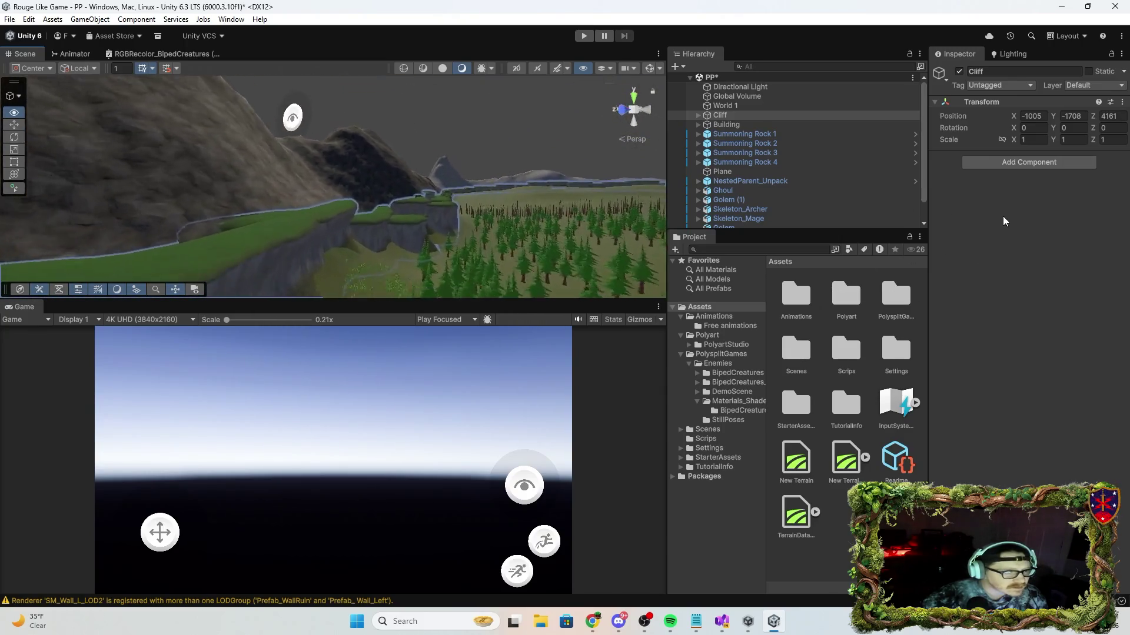
key("f")
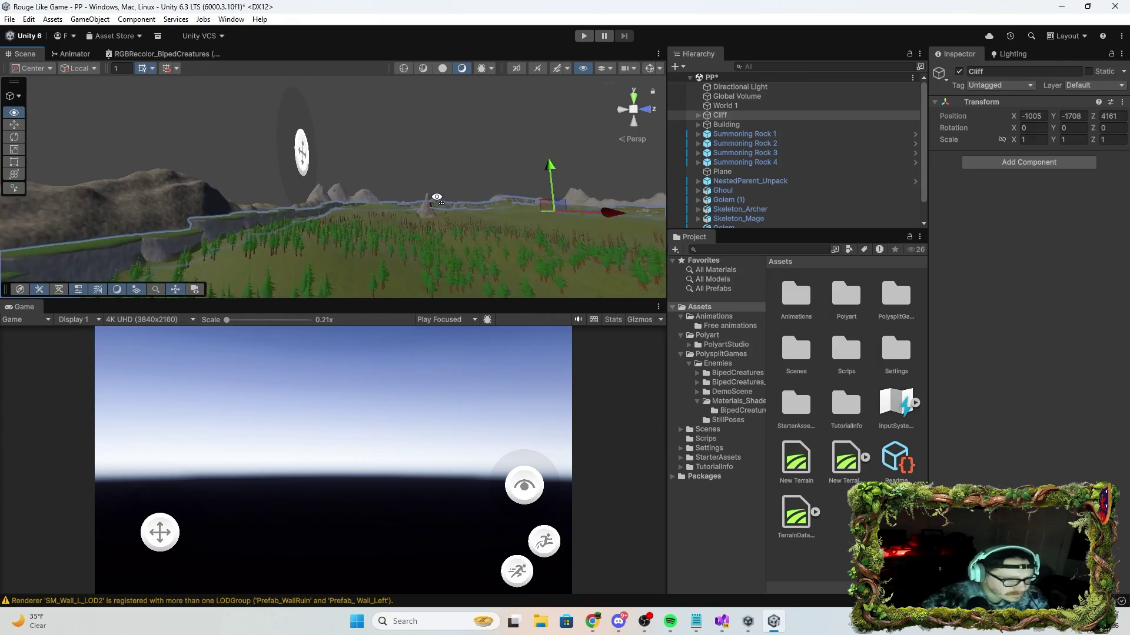
mouse_move(437, 201)
left_mouse_down()
mouse_move(252, 220)
mouse_move(375, 237)
mouse_move(335, 237)
mouse_move(429, 222)
mouse_move(504, 244)
mouse_move(412, 293)
left_mouse_up()
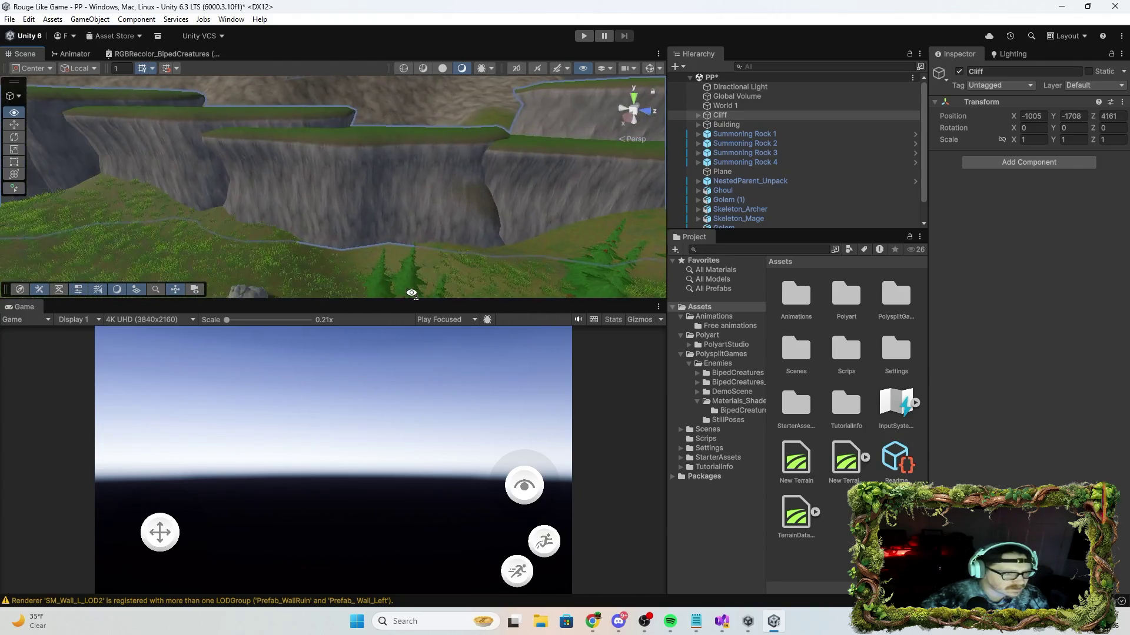
Lower one cliff piece and raise Prefab_Cliff_04 (17) slightly to match its neighbours.
left_click(345, 208)
mouse_move(324, 135)
left_mouse_down()
mouse_move(327, 159)
mouse_move(490, 191)
mouse_move(492, 175)
mouse_move(576, 98)
mouse_move(560, 122)
mouse_move(383, 161)
left_mouse_up()
left_click(336, 164)
left_click_drag(393, 115, 394, 108)
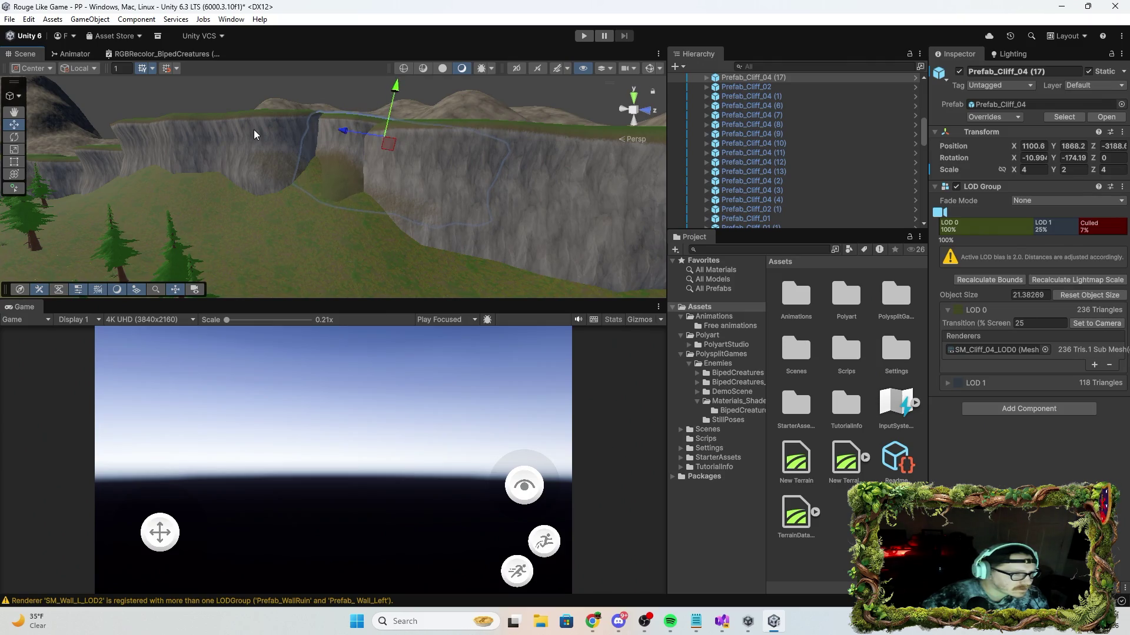
left_click(229, 129)
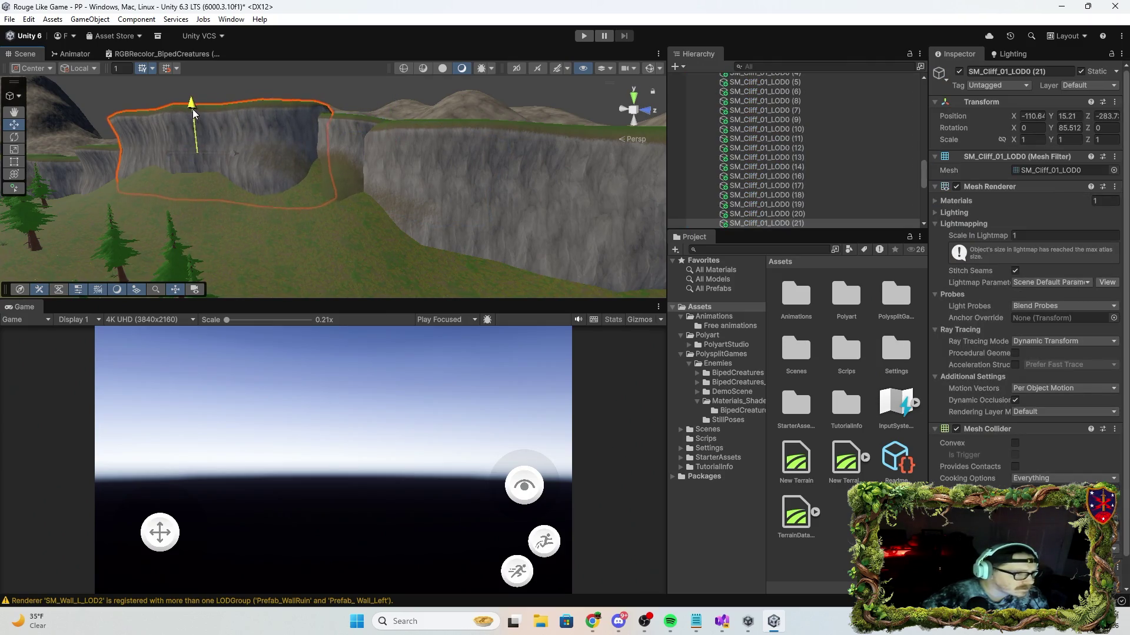
left_click_drag(194, 109, 356, 162)
Raise the Prefab_Cliff_04 (15) ledge and lower neighbouring Prefab_Cliff_04 (14) slightly.
left_click(356, 175)
left_click(349, 136)
left_click(361, 147)
left_click(355, 129)
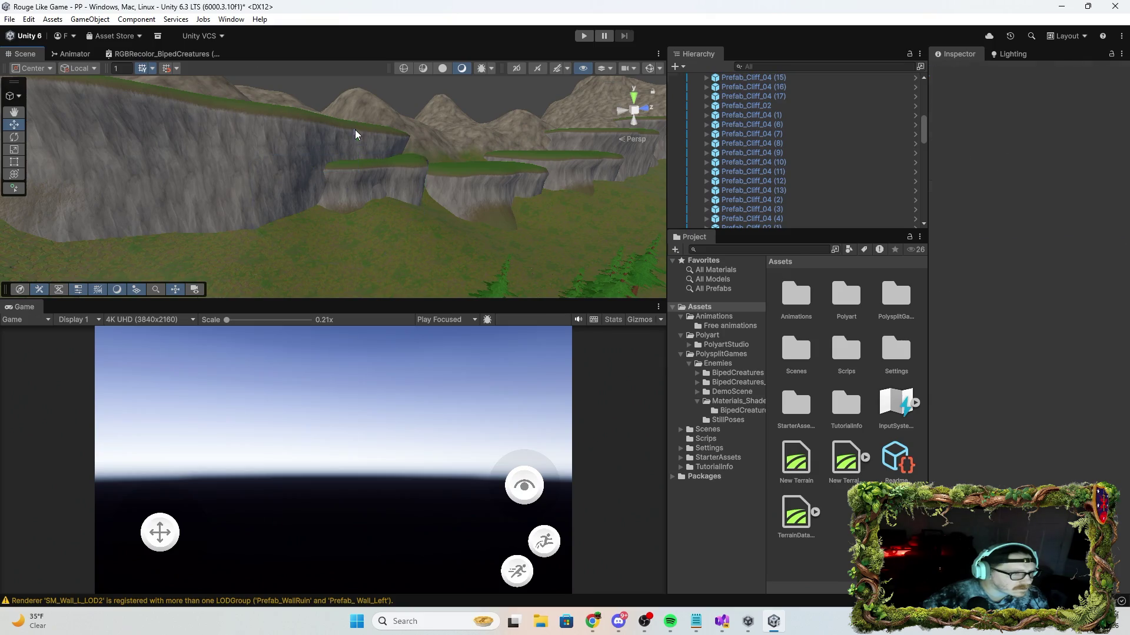
left_click(349, 166)
left_click_drag(359, 138, 358, 124)
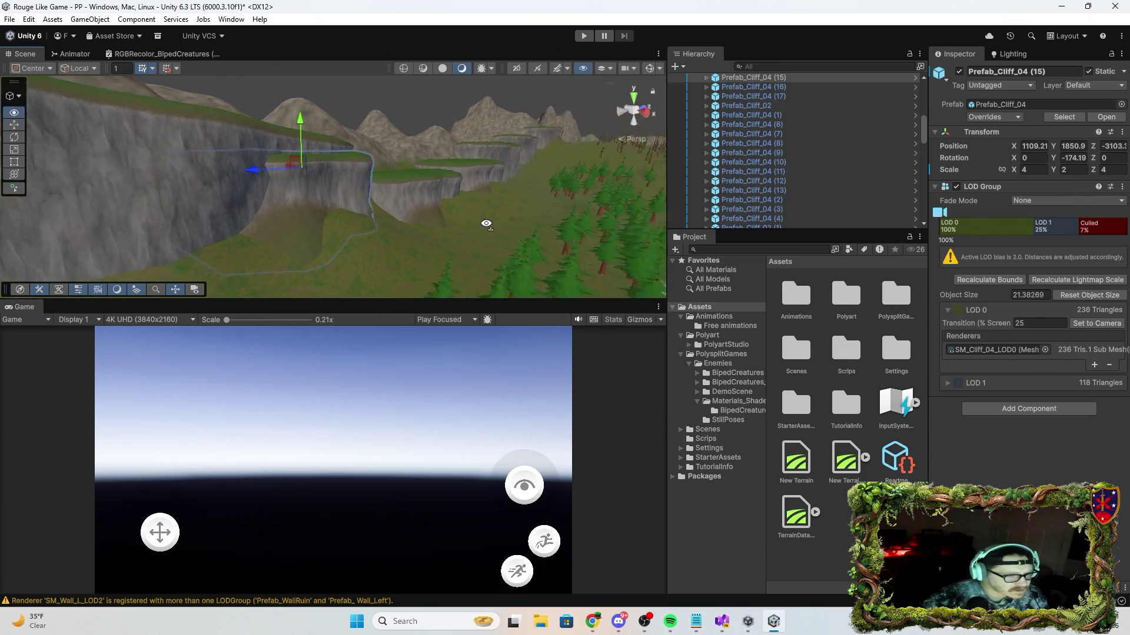
left_click(355, 219)
mouse_move(386, 168)
left_mouse_down()
mouse_move(376, 134)
mouse_move(480, 154)
mouse_move(459, 112)
mouse_move(338, 151)
mouse_move(449, 167)
mouse_move(476, 195)
mouse_move(464, 235)
mouse_move(514, 265)
mouse_move(559, 262)
mouse_move(577, 245)
mouse_move(514, 217)
left_mouse_up()
scroll(390, 156, "down", 2)
Nudge Prefab_Cliff_04 (23) into place and select nearby SM_Cliff_01_LOD0 (31).
left_click(482, 186)
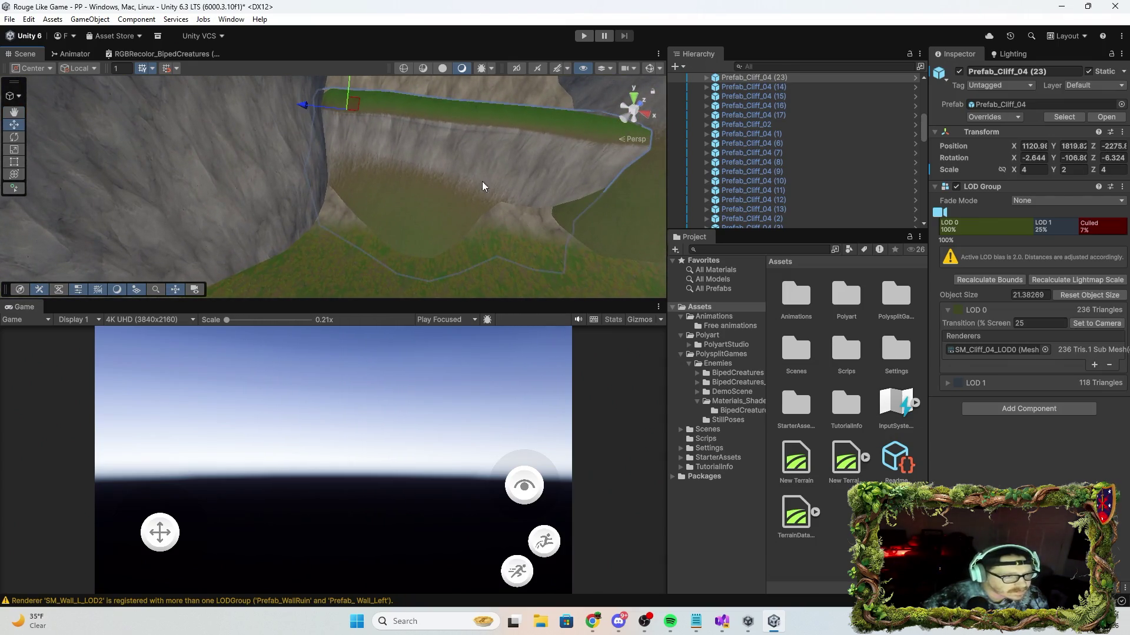
scroll(448, 140, "down", 2)
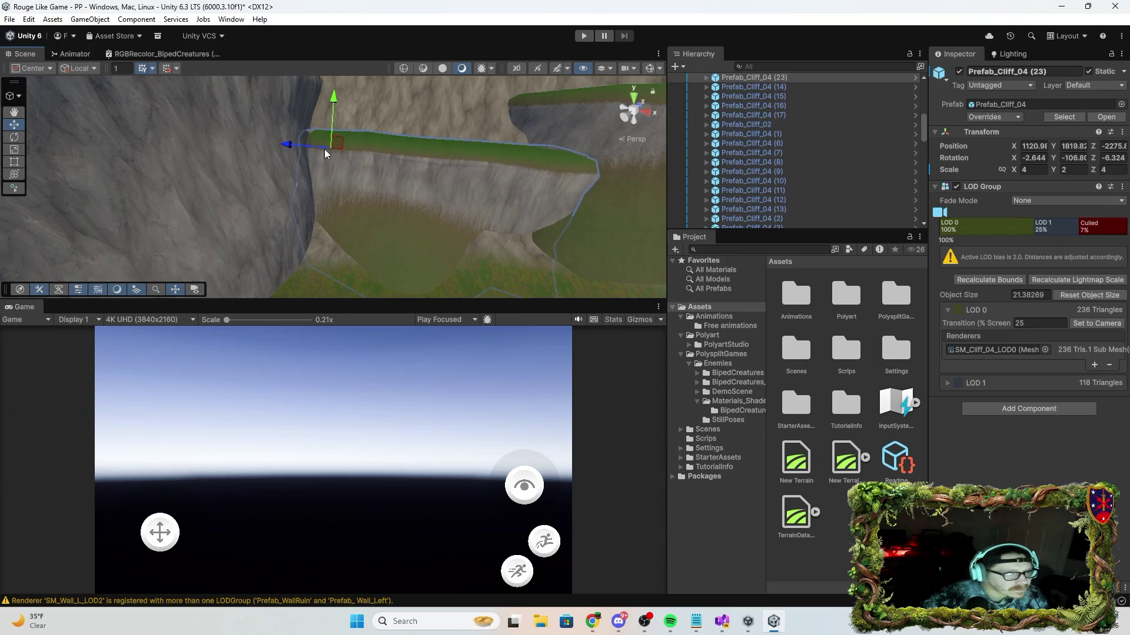
scroll(337, 147, "down", 4)
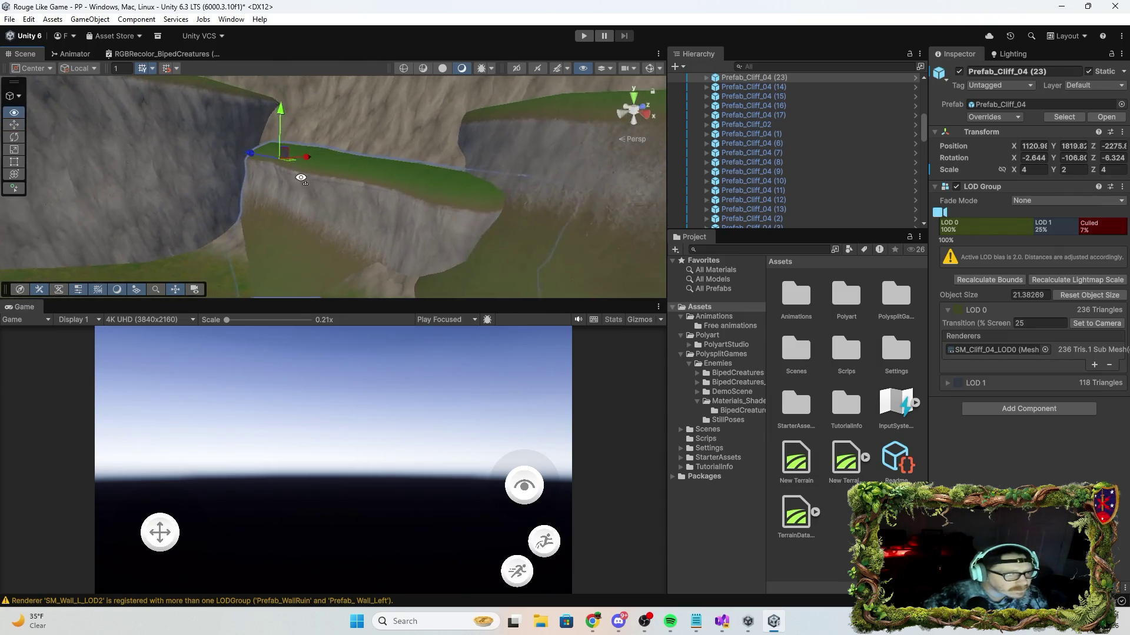
mouse_move(298, 157)
left_mouse_down()
mouse_move(284, 169)
mouse_move(289, 274)
mouse_move(366, 270)
mouse_move(335, 255)
mouse_move(373, 269)
left_mouse_up()
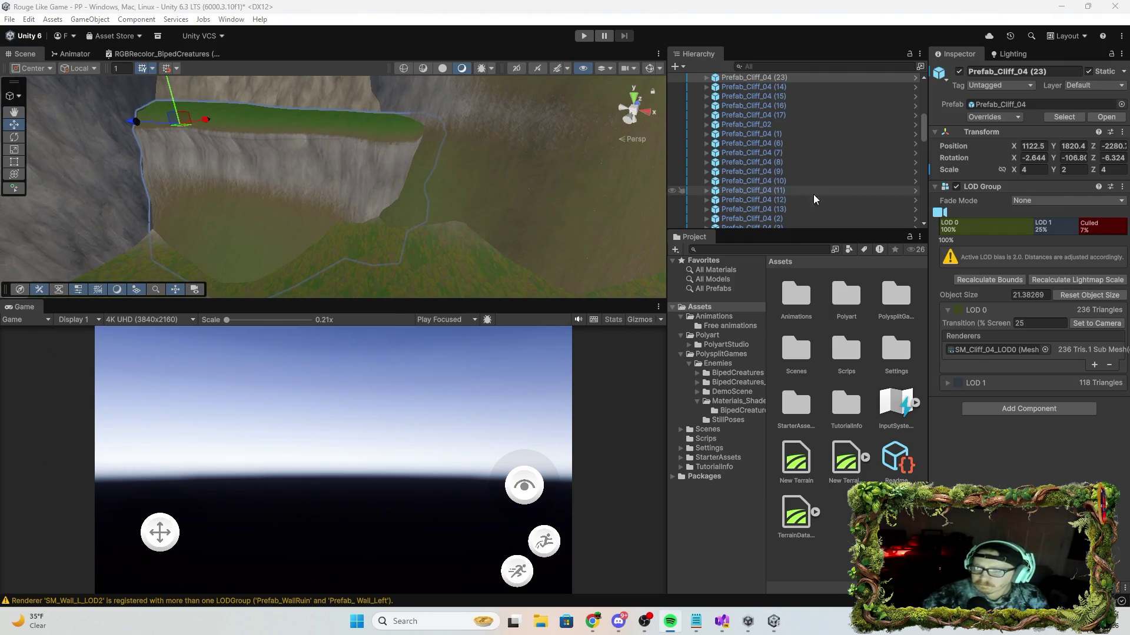
mouse_move(503, 170)
left_mouse_down()
mouse_move(669, 129)
mouse_move(615, 125)
mouse_move(383, 196)
mouse_move(434, 212)
mouse_move(378, 186)
left_mouse_up()
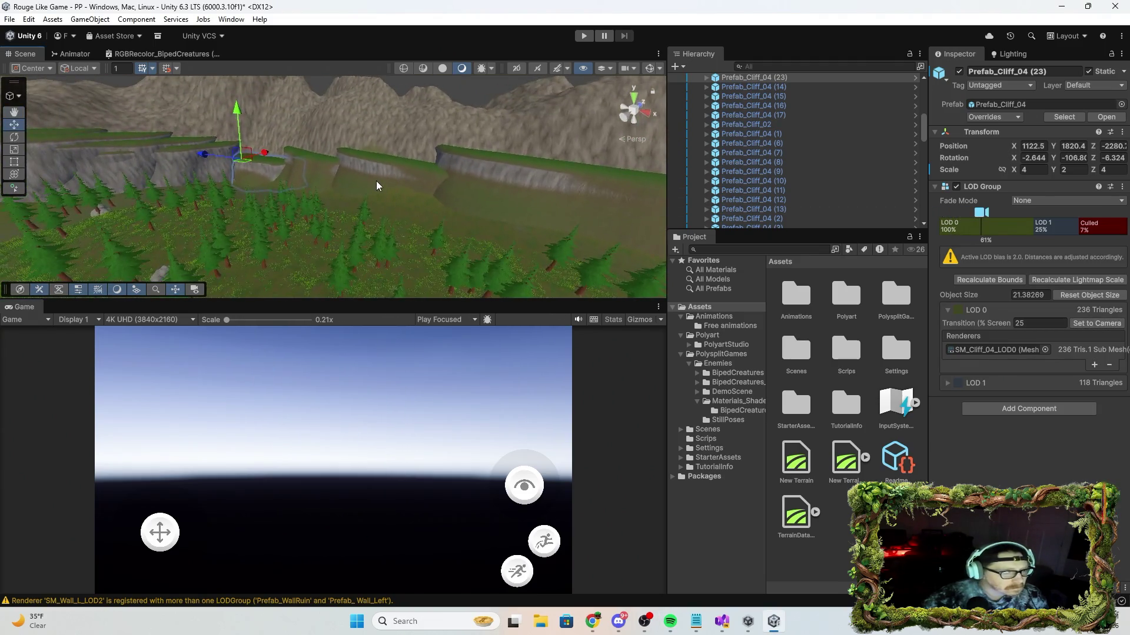
left_click(401, 192)
mouse_move(462, 210)
left_mouse_down()
mouse_move(358, 203)
mouse_move(338, 217)
mouse_move(328, 189)
mouse_move(308, 189)
mouse_move(354, 210)
mouse_move(436, 222)
mouse_move(595, 116)
mouse_move(454, 221)
mouse_move(379, 221)
mouse_move(388, 217)
left_mouse_up()
Lift SM_Cliff_01_LOD0 (32) and nudge (33) so the cliff wall lines up.
left_click(311, 195)
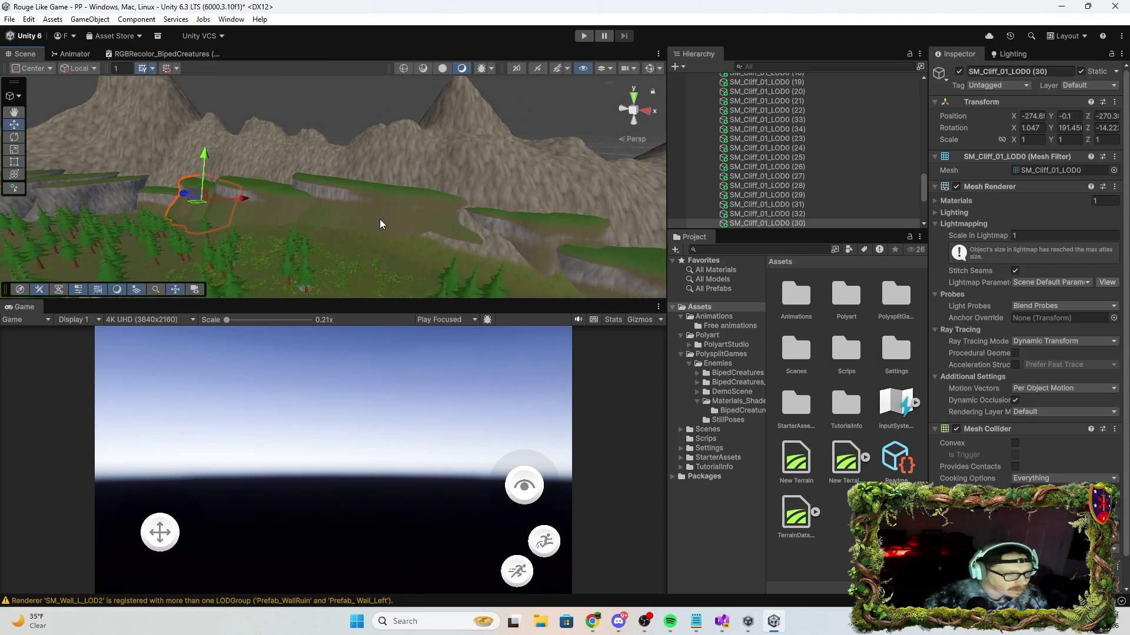
scroll(404, 200, "up", 5)
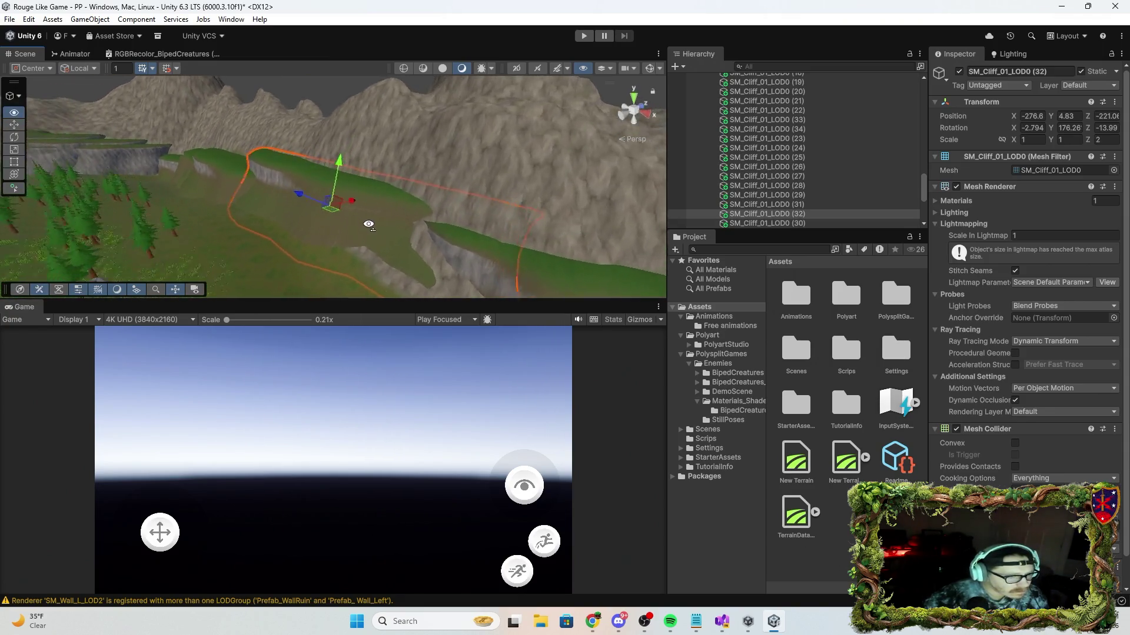
left_click_drag(342, 200, 331, 210)
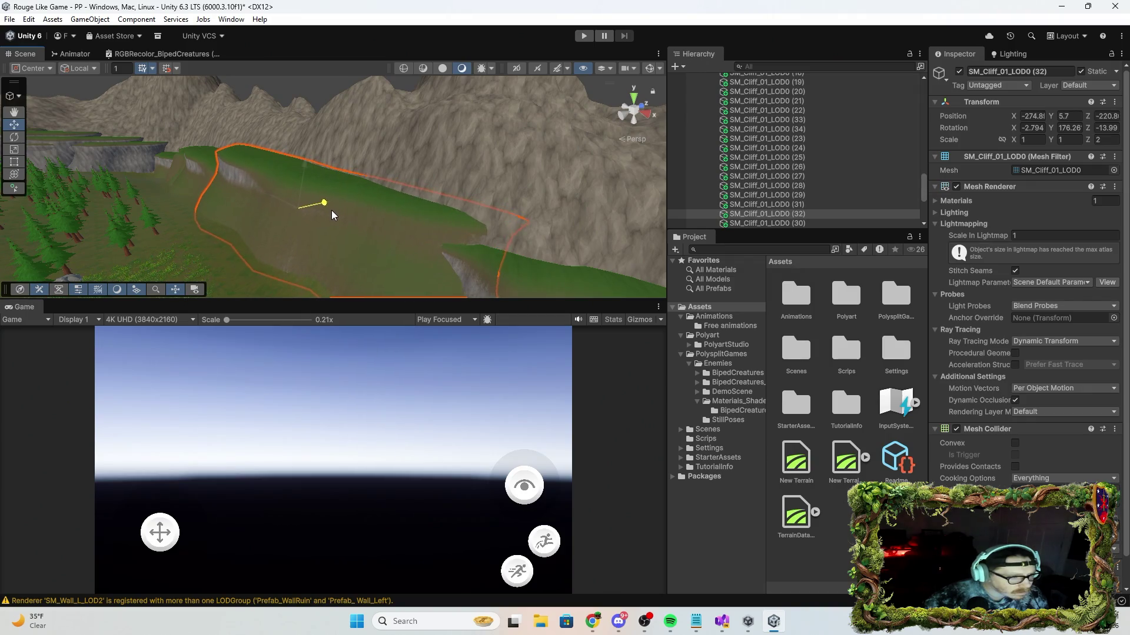
mouse_move(263, 238)
left_mouse_down()
mouse_move(309, 215)
mouse_move(378, 234)
left_mouse_up()
mouse_move(449, 190)
left_mouse_down()
mouse_move(377, 209)
mouse_move(368, 229)
mouse_move(391, 244)
left_mouse_up()
left_click(373, 210)
mouse_move(339, 218)
left_mouse_down()
mouse_move(477, 255)
mouse_move(472, 265)
mouse_move(417, 241)
mouse_move(234, 280)
left_mouse_up()
left_click(345, 207)
mouse_move(353, 203)
left_mouse_down()
mouse_move(365, 206)
mouse_move(266, 196)
left_mouse_up()
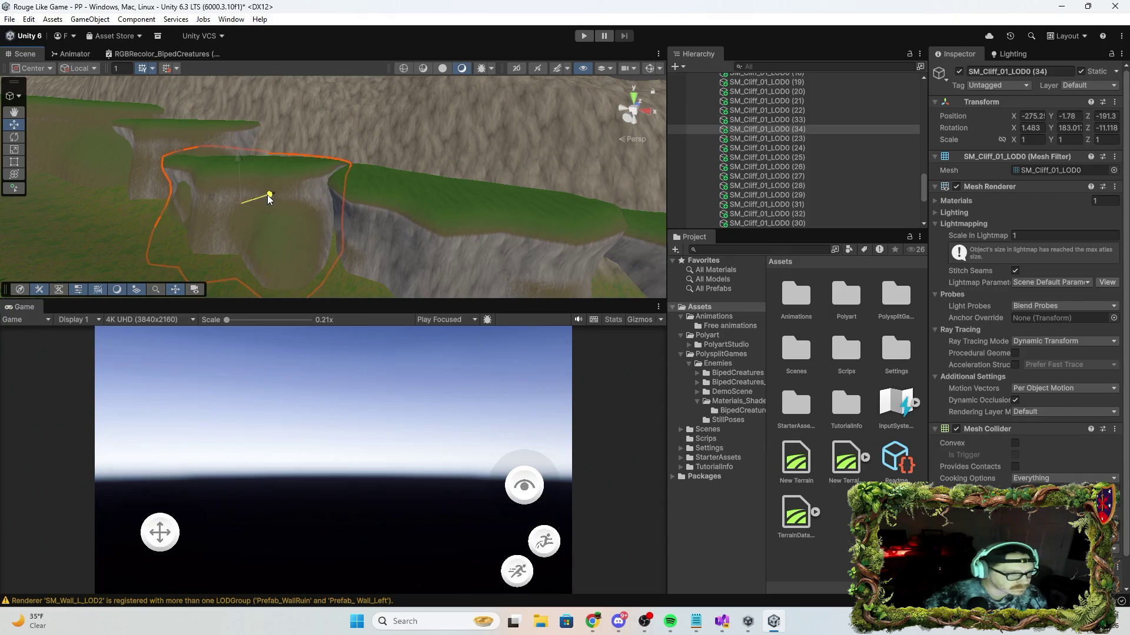
Align Prefab_Cliff_01 (18), (19) and (17), moving (18) to X 1608.3, Z -2285, (19) to X 1662.9.
right_click(398, 226)
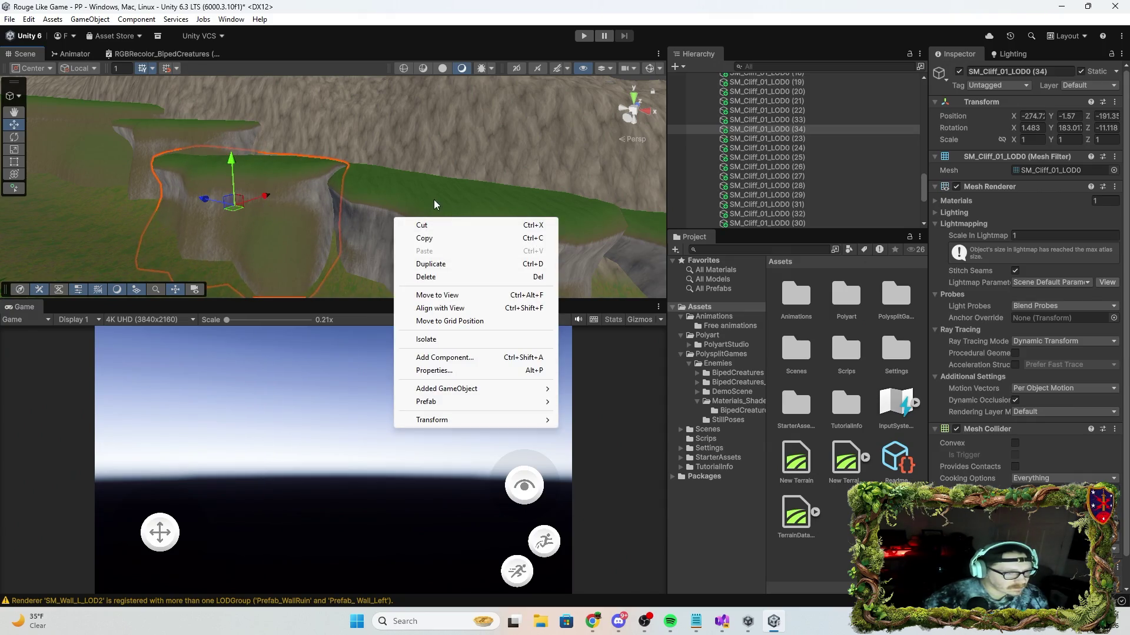
left_click(414, 192)
mouse_move(422, 200)
left_mouse_down()
mouse_move(487, 252)
mouse_move(431, 263)
mouse_move(383, 228)
mouse_move(391, 244)
mouse_move(529, 272)
mouse_move(585, 264)
mouse_move(401, 225)
left_mouse_up()
left_click(362, 189)
left_click_drag(341, 180, 340, 181)
left_click_drag(479, 249, 448, 229)
left_click(448, 229)
mouse_move(390, 182)
left_mouse_down()
mouse_move(394, 216)
mouse_move(353, 247)
mouse_move(328, 255)
mouse_move(305, 220)
mouse_move(359, 241)
mouse_move(388, 223)
left_mouse_up()
left_click(410, 167)
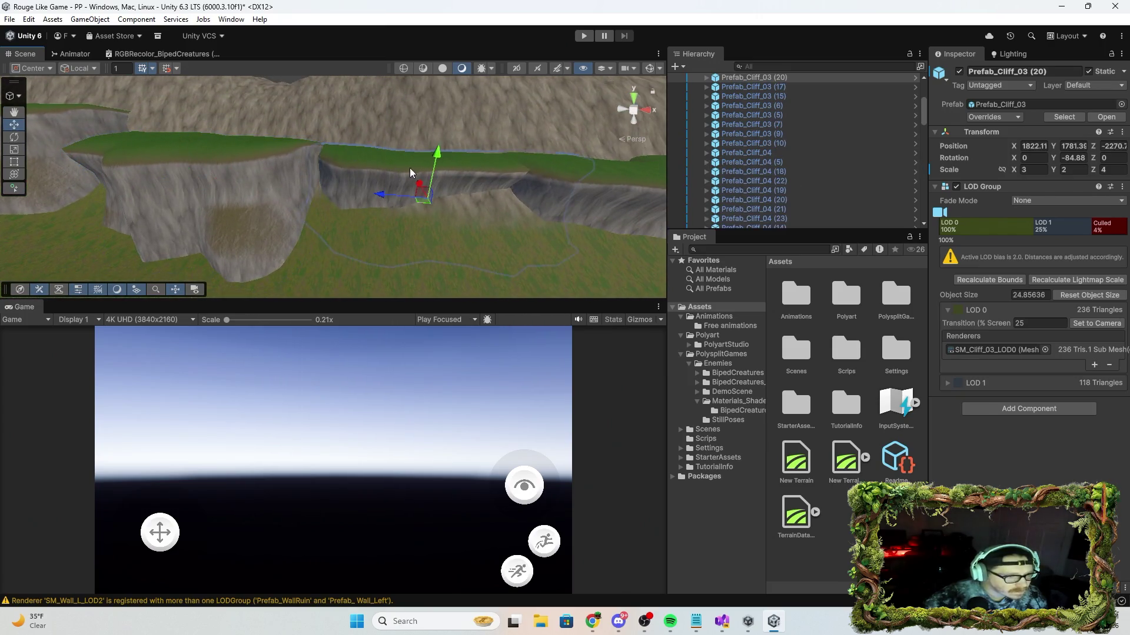
Push Prefab_Cliff_03 (20) and (17) back along the terrain edge.
left_click_drag(420, 186, 426, 198)
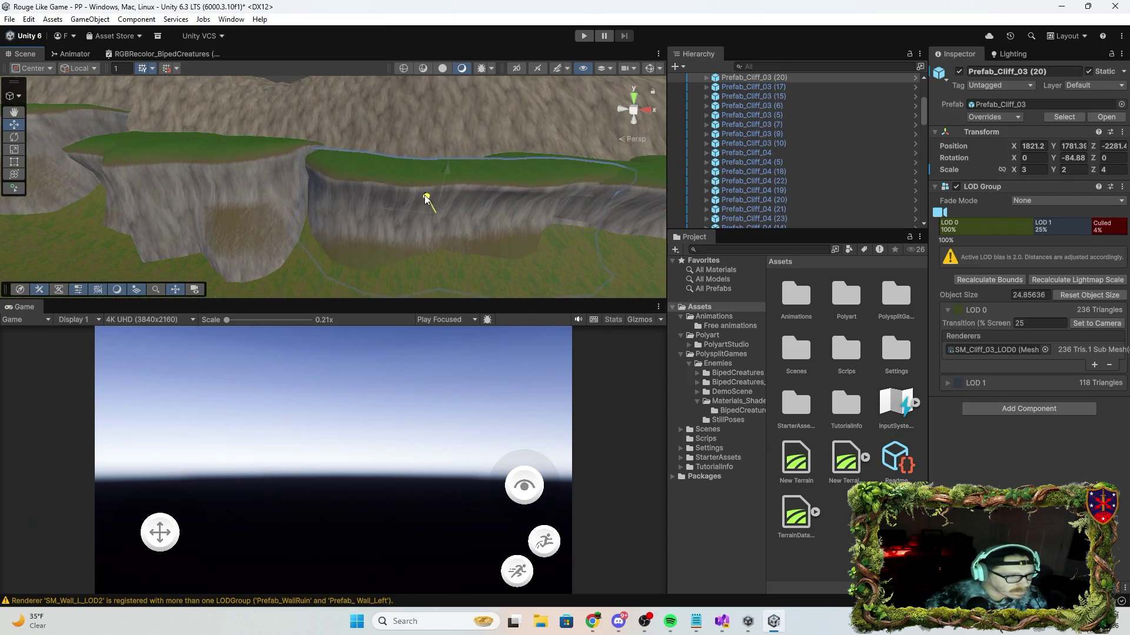
mouse_move(414, 255)
left_mouse_down()
mouse_move(462, 239)
mouse_move(348, 203)
mouse_move(322, 259)
mouse_move(416, 252)
mouse_move(340, 232)
mouse_move(326, 217)
mouse_move(344, 230)
mouse_move(346, 276)
mouse_move(428, 197)
mouse_move(497, 202)
mouse_move(512, 165)
mouse_move(347, 172)
mouse_move(314, 191)
left_mouse_up()
left_click(370, 218)
left_click(340, 233)
left_click(431, 195)
left_click(425, 196)
mouse_move(425, 197)
left_mouse_down()
mouse_move(449, 204)
mouse_move(419, 214)
mouse_move(514, 227)
mouse_move(487, 261)
mouse_move(377, 214)
mouse_move(372, 188)
mouse_move(385, 248)
left_mouse_up()
left_click(363, 204)
left_click(375, 228)
mouse_move(366, 186)
left_mouse_down()
mouse_move(353, 197)
mouse_move(320, 175)
mouse_move(468, 231)
mouse_move(457, 252)
left_mouse_up()
Slide Prefab_Cliff_03 (16) along the cliff line and raise it slightly.
left_click(409, 221)
mouse_move(369, 166)
left_mouse_down()
mouse_move(362, 179)
mouse_move(306, 189)
mouse_move(372, 205)
mouse_move(392, 185)
left_mouse_up()
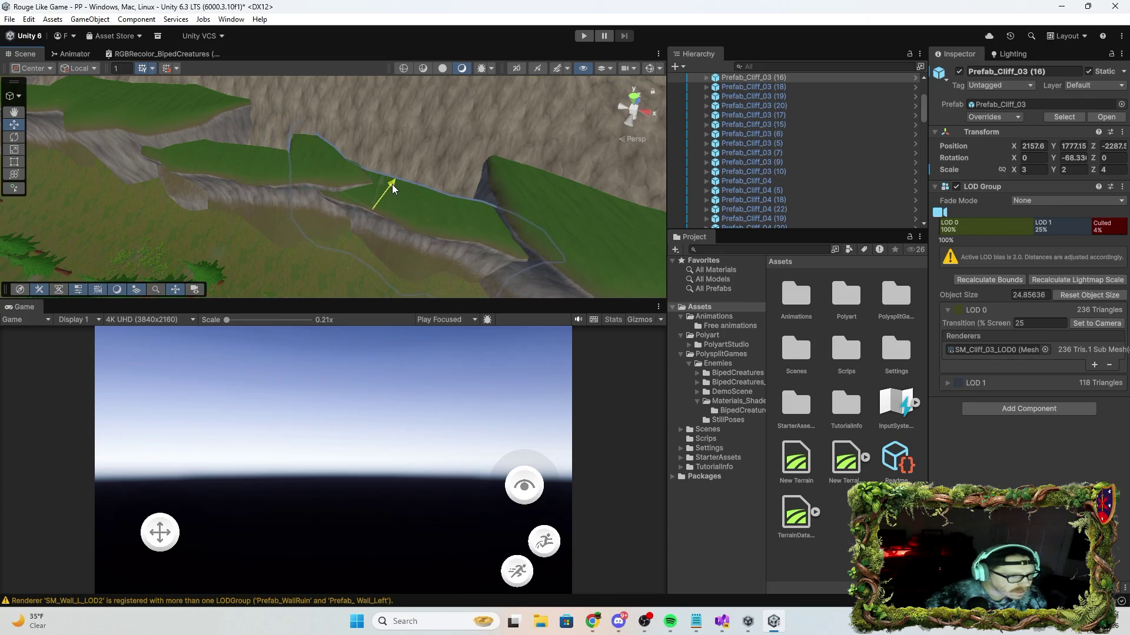
left_click(376, 183)
left_click(378, 202)
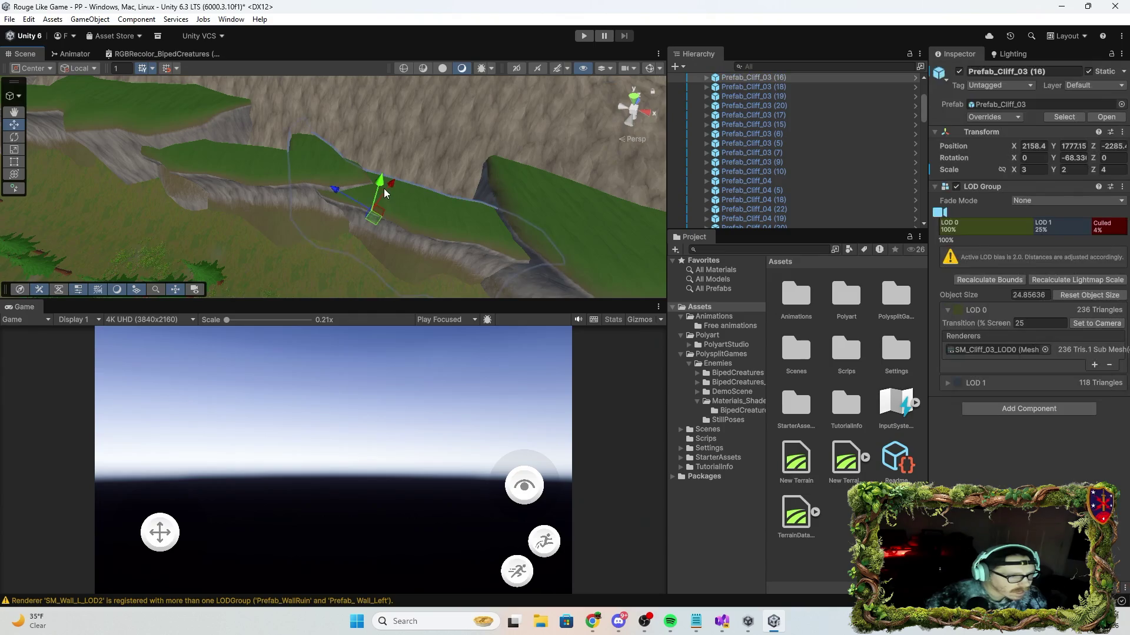
mouse_move(382, 186)
left_mouse_down()
mouse_move(625, 218)
mouse_move(595, 171)
mouse_move(335, 184)
mouse_move(397, 227)
mouse_move(372, 196)
mouse_move(495, 233)
mouse_move(480, 161)
mouse_move(338, 186)
left_mouse_up()
Check Prefab_Cliff_01 pieces (9) through (13) and shift (11) to close its gap.
left_click(335, 185)
left_click(372, 195)
left_click(336, 189)
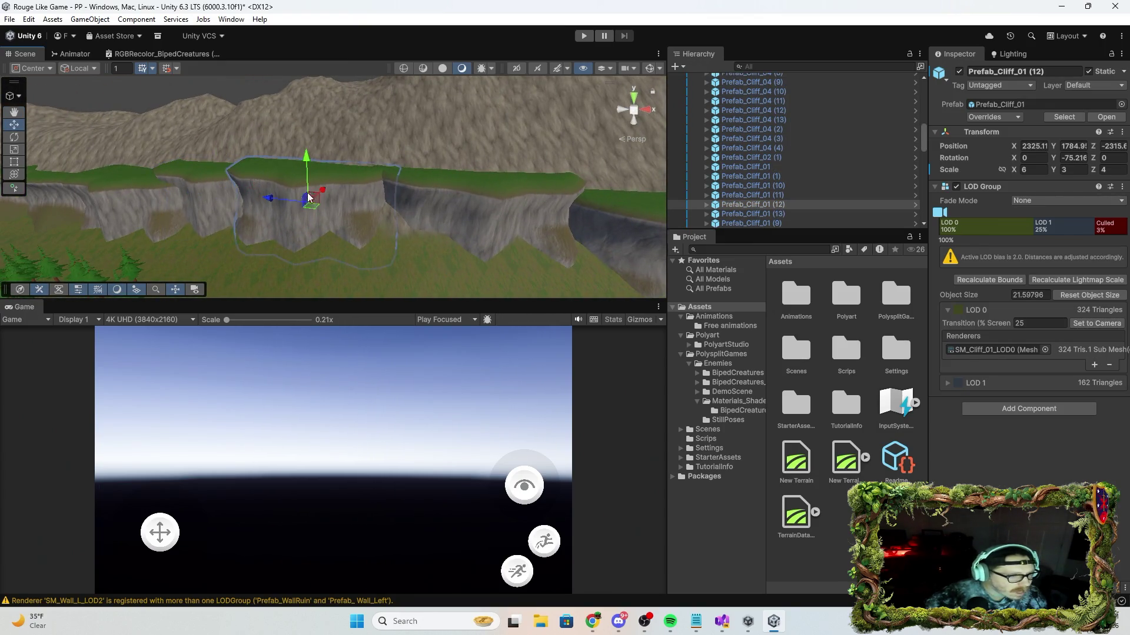
left_click(223, 196)
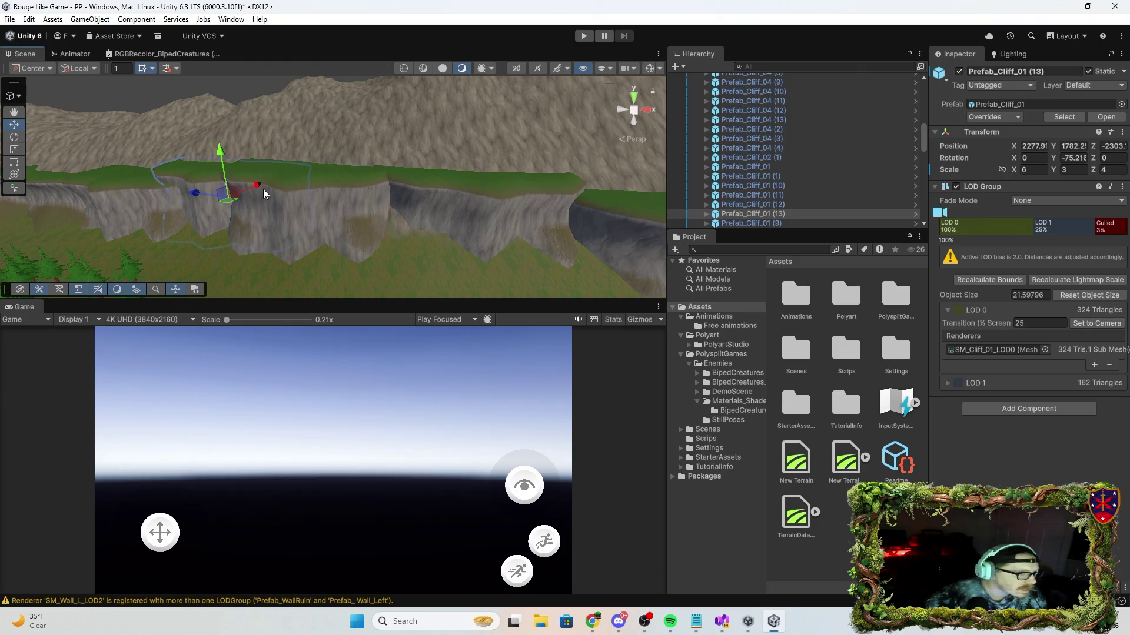
left_click(116, 200)
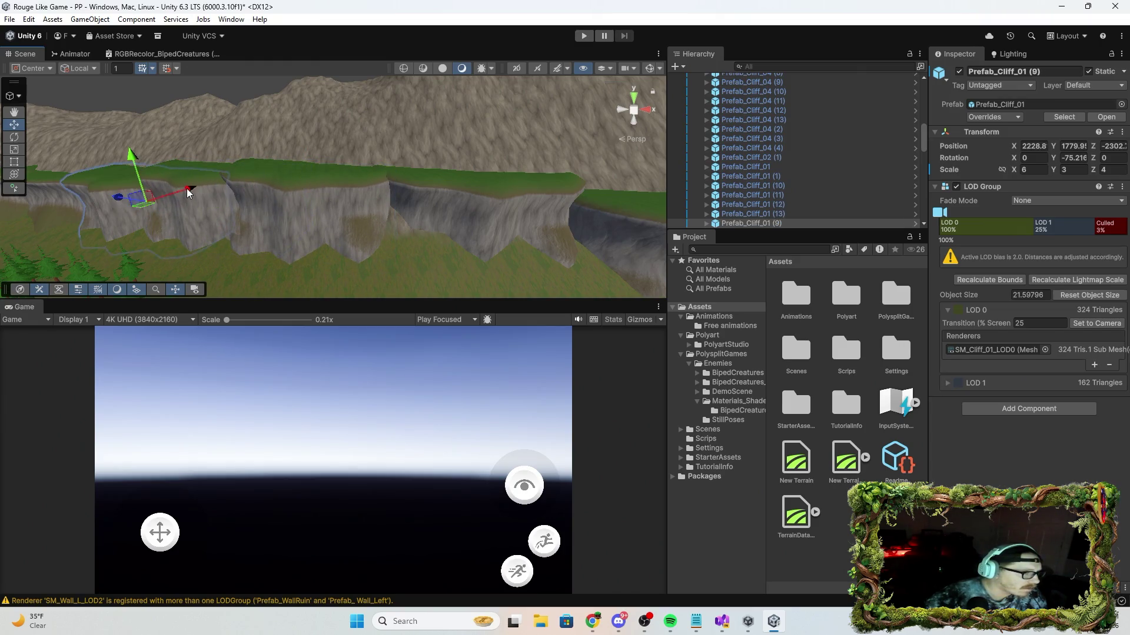
mouse_move(182, 191)
left_mouse_down()
mouse_move(322, 229)
mouse_move(362, 182)
mouse_move(478, 218)
mouse_move(471, 197)
mouse_move(409, 203)
mouse_move(371, 186)
mouse_move(500, 204)
mouse_move(465, 189)
mouse_move(651, 166)
mouse_move(421, 214)
left_mouse_up()
left_click(353, 197)
left_click(343, 185)
left_click(344, 185)
Move Prefab_Cliff_01 (1) along the terrain edge to close the gap.
left_click(408, 203)
left_click(392, 176)
left_click(465, 189)
mouse_move(323, 218)
left_mouse_down()
mouse_move(471, 232)
mouse_move(434, 272)
mouse_move(290, 242)
mouse_move(354, 199)
mouse_move(457, 176)
mouse_move(290, 177)
mouse_move(273, 189)
mouse_move(238, 162)
mouse_move(374, 199)
mouse_move(545, 204)
mouse_move(296, 193)
left_mouse_up()
Raise Prefab_Cliff_03 (14) to about Y 1788, then Prefab_Cliff_04 (13) and Prefab_Cliff_01 (2) to about 1784.
left_click(387, 181)
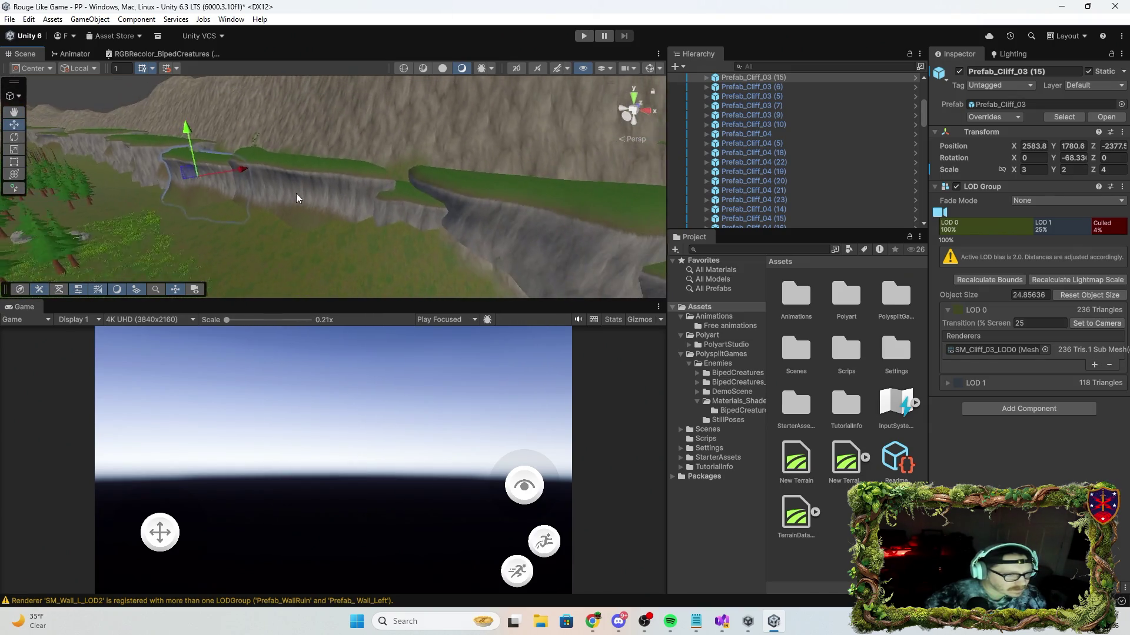
left_click(316, 180)
left_click(255, 156)
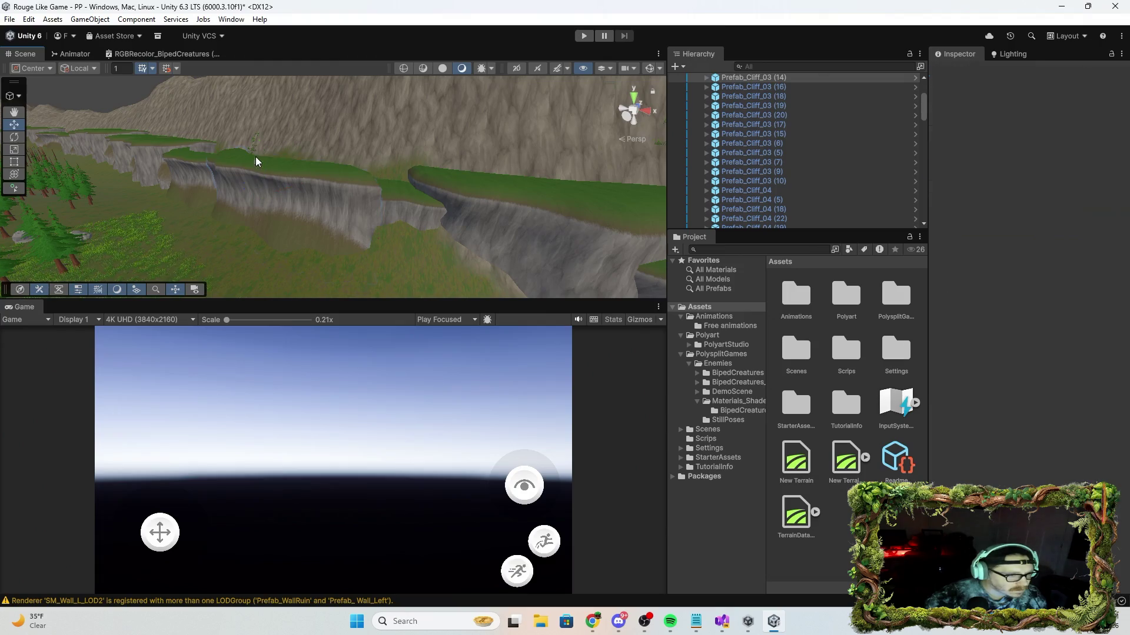
left_click(279, 185)
left_click_drag(264, 161, 262, 161)
mouse_move(355, 205)
left_mouse_down()
mouse_move(432, 206)
mouse_move(395, 178)
mouse_move(421, 149)
mouse_move(385, 151)
mouse_move(403, 134)
left_mouse_up()
left_click(389, 213)
left_click(421, 151)
left_click(524, 171)
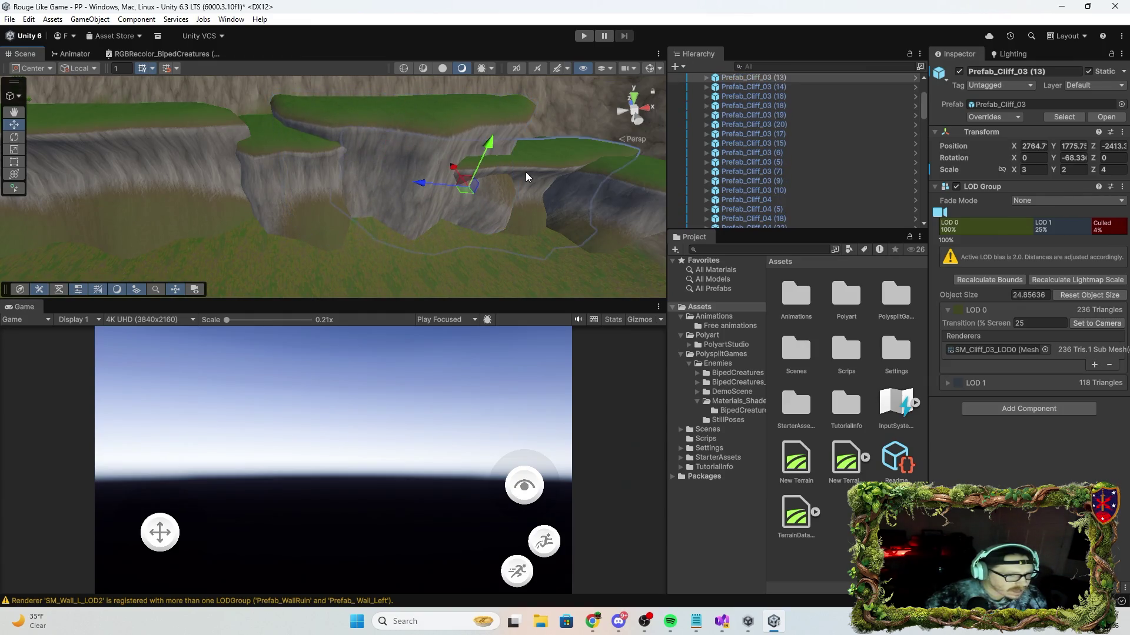
Slide Prefab_Cliff_03 (13) sideways, undo one move, and nudge Prefab_Cliff_04 (10) into line.
mouse_move(451, 170)
left_mouse_down()
mouse_move(496, 163)
mouse_move(583, 213)
mouse_move(793, 267)
mouse_move(488, 189)
left_mouse_up()
left_click(489, 189)
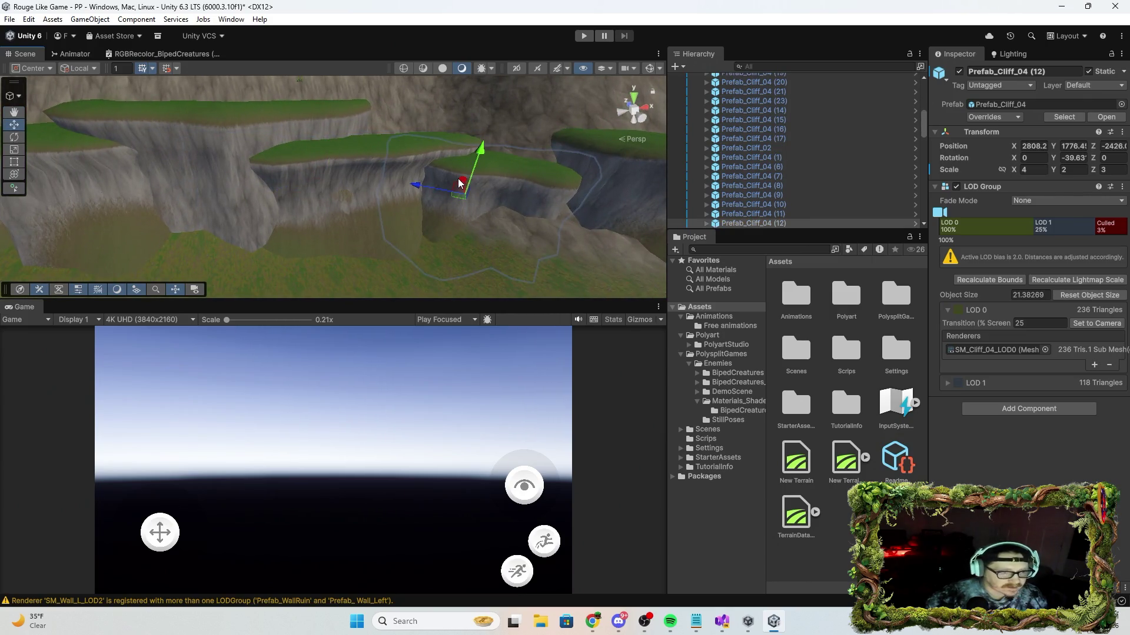
key("ctrl+z")
key("ctrl+z")
key("ctrl+z")
left_click(473, 188)
mouse_move(474, 188)
left_mouse_down()
mouse_move(554, 211)
mouse_move(477, 198)
mouse_move(485, 192)
left_mouse_up()
left_click(477, 197)
scroll(441, 175, "up", 3)
left_click(403, 182)
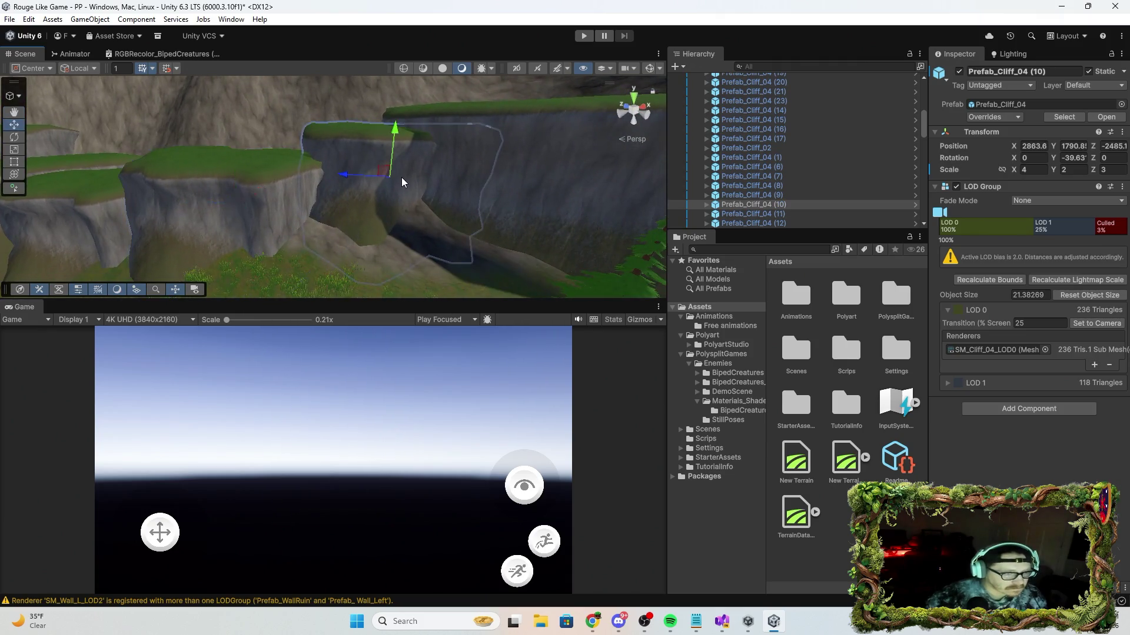
mouse_move(378, 171)
left_mouse_down()
mouse_move(416, 209)
mouse_move(362, 204)
mouse_move(355, 178)
mouse_move(348, 186)
mouse_move(429, 235)
mouse_move(416, 199)
mouse_move(372, 178)
mouse_move(366, 189)
mouse_move(391, 219)
mouse_move(502, 232)
mouse_move(436, 249)
mouse_move(353, 218)
mouse_move(359, 187)
mouse_move(436, 221)
mouse_move(359, 204)
mouse_move(329, 177)
mouse_move(384, 218)
mouse_move(343, 260)
mouse_move(532, 252)
mouse_move(650, 195)
mouse_move(408, 226)
left_mouse_up()
Check Prefab_Cliff_03 pieces (12), (11), (4), (6) and nudge Prefab_Cliff_04 slightly along X.
left_click(415, 199)
left_click(344, 210)
left_click(343, 187)
left_click(383, 218)
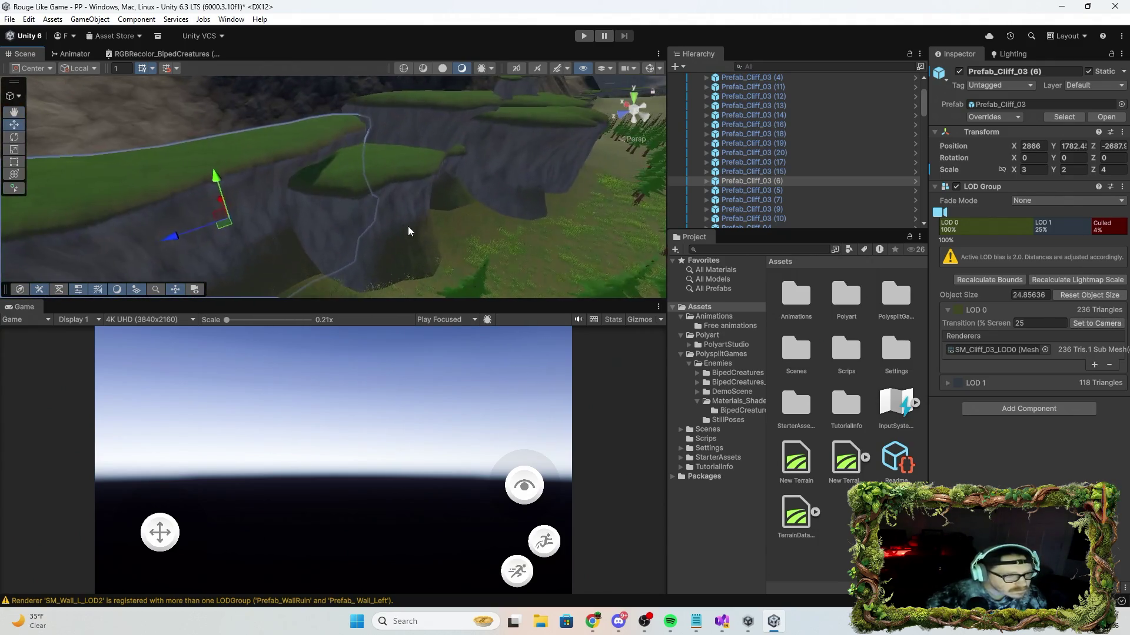
left_click(390, 213)
left_click_drag(361, 171, 360, 170)
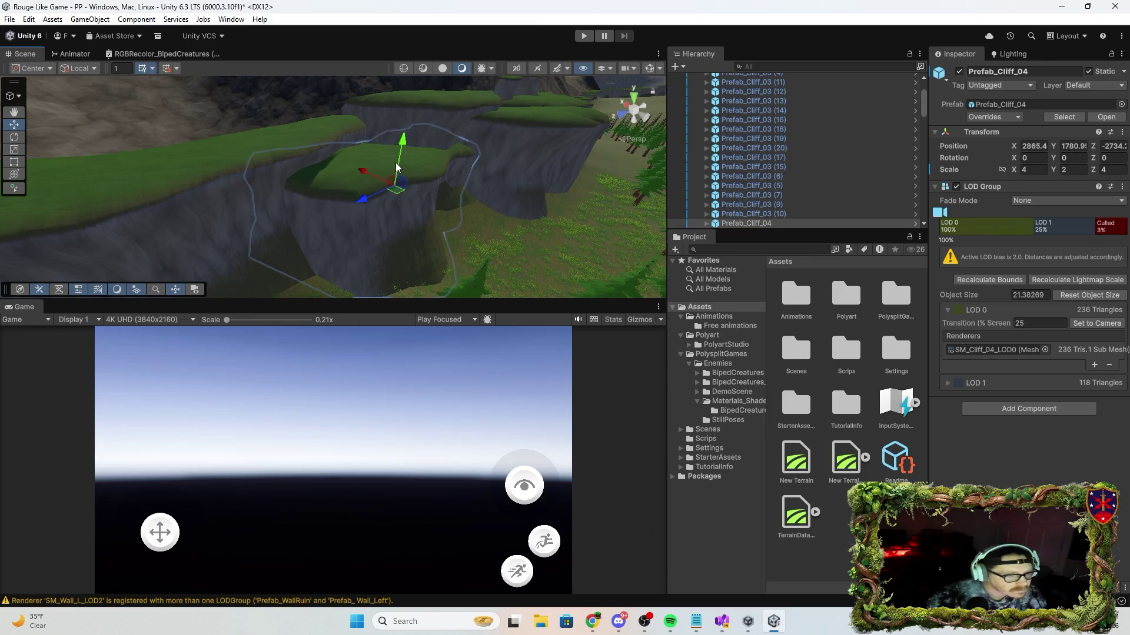
left_click(400, 160)
Shift Prefab_Cliff_03 (5) along X and lower it slightly.
mouse_move(408, 240)
left_mouse_down()
mouse_move(403, 255)
mouse_move(366, 266)
mouse_move(327, 219)
left_mouse_up()
left_click(324, 215)
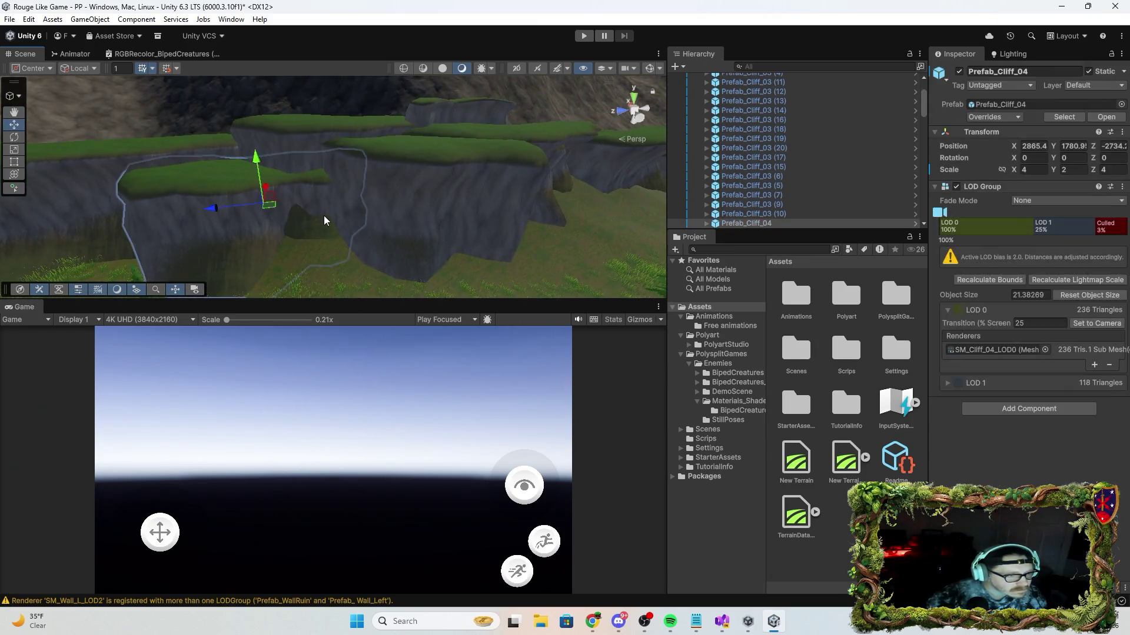
left_click(299, 136)
mouse_move(358, 155)
left_mouse_down()
mouse_move(382, 128)
mouse_move(383, 143)
left_mouse_up()
left_click(379, 133)
left_click(374, 132)
Review Prefab_Cliff_01 (3), Prefab_Cliff_02 and Prefab_Cliff_03 (7), (9), (10) along the mountain side.
mouse_move(416, 185)
left_mouse_down()
mouse_move(409, 171)
mouse_move(367, 189)
mouse_move(376, 153)
left_mouse_up()
left_click(367, 189)
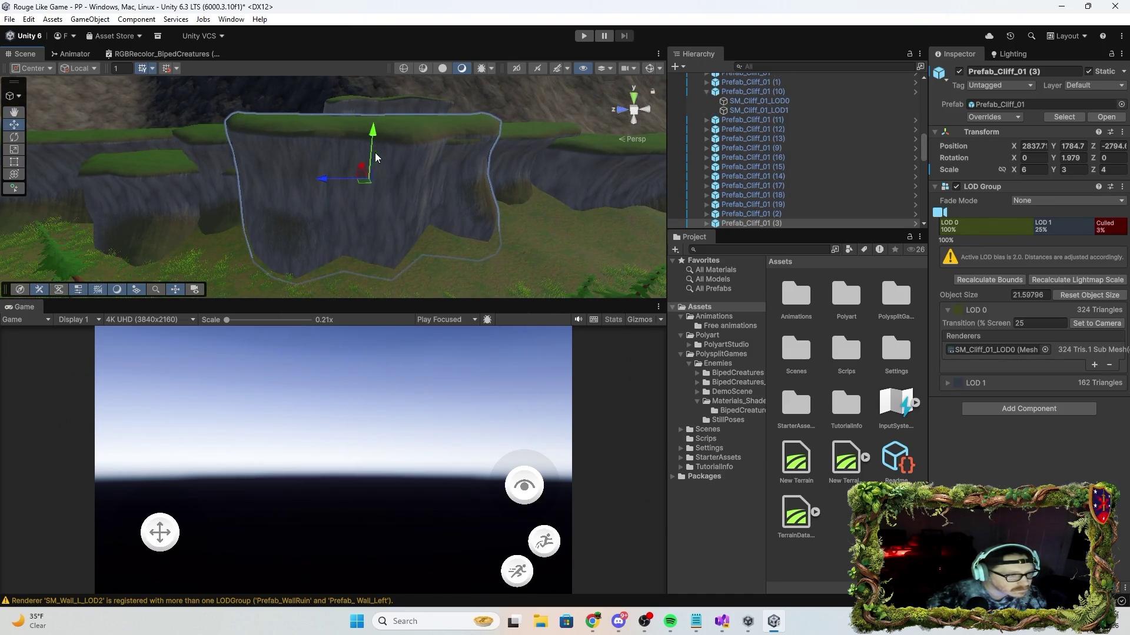
left_click(406, 114)
left_click_drag(462, 159, 495, 162)
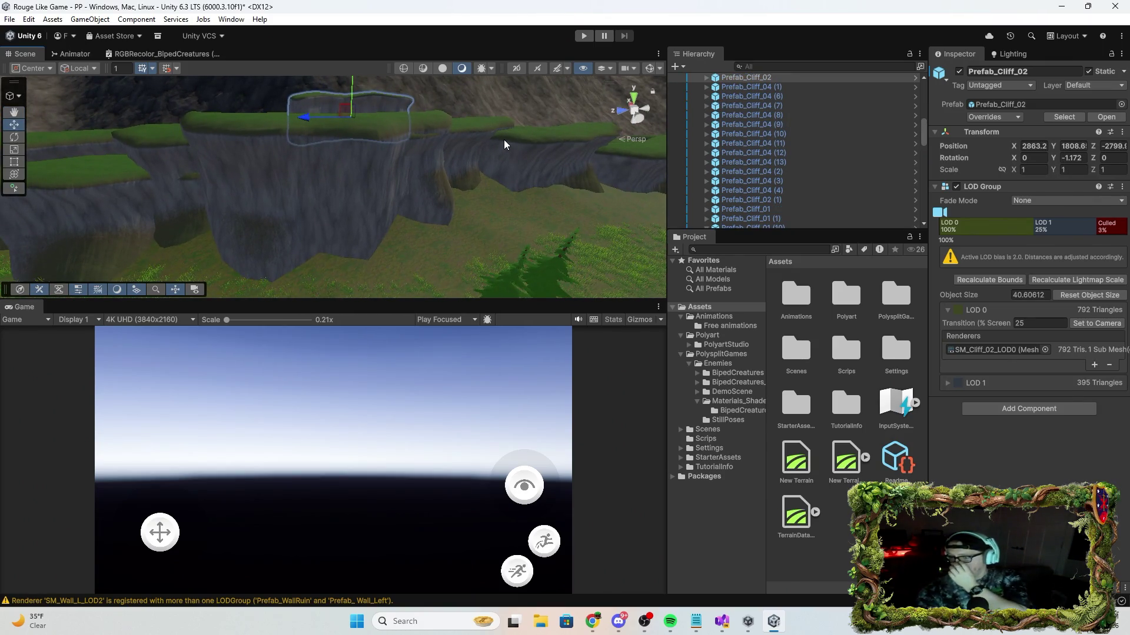
mouse_move(504, 176)
left_mouse_down()
mouse_move(600, 200)
mouse_move(646, 164)
mouse_move(324, 198)
mouse_move(482, 102)
mouse_move(359, 203)
mouse_move(362, 179)
mouse_move(349, 167)
mouse_move(439, 221)
left_mouse_up()
left_click(382, 200)
left_click(357, 209)
left_click(426, 213)
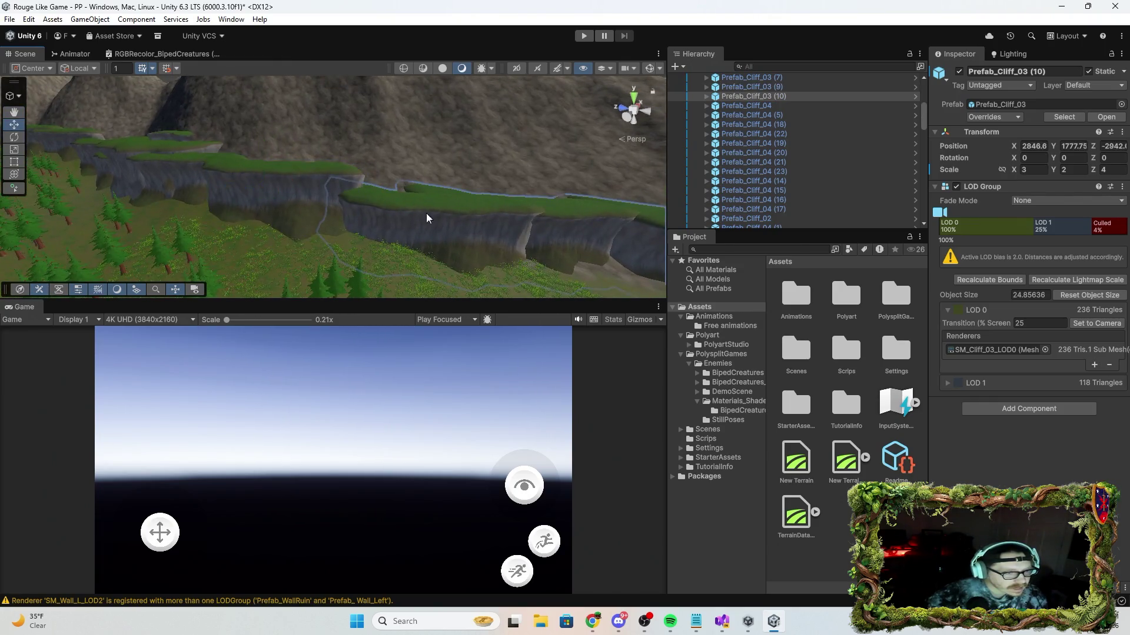
left_click(462, 238)
left_click_drag(510, 239, 741, 240)
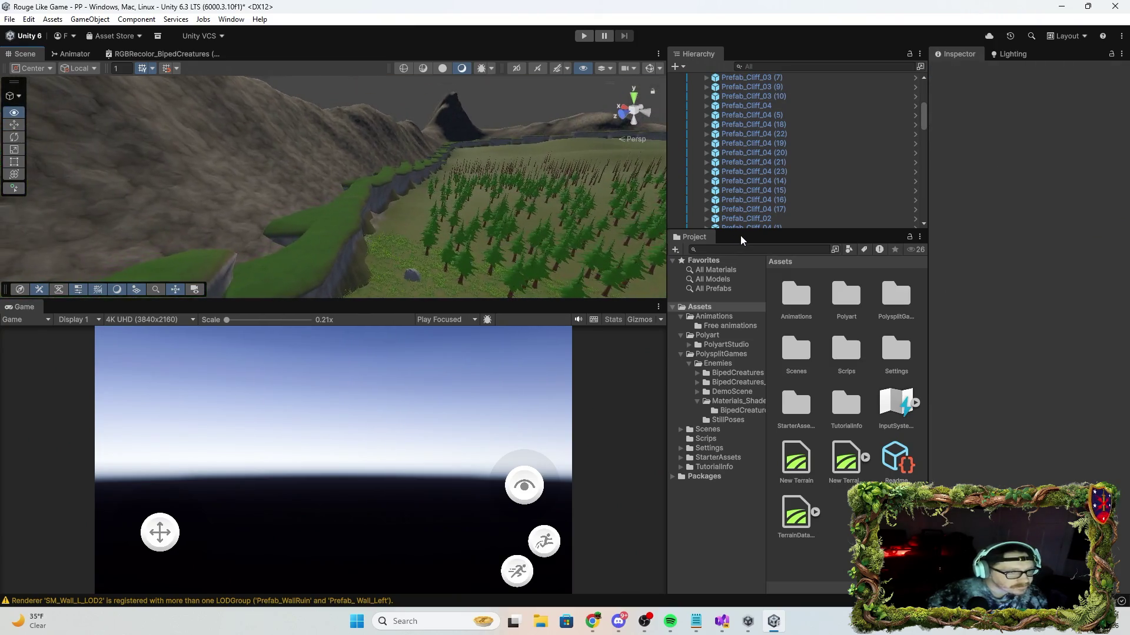
Raise Prefab_Cliff_04 (2) slightly and Prefab_Cliff_04 (1) to about Y 1773.
left_click_drag(462, 227, 414, 236)
left_click_drag(503, 239, 499, 263)
mouse_move(460, 259)
left_mouse_down()
mouse_move(297, 255)
mouse_move(495, 251)
mouse_move(441, 202)
mouse_move(222, 182)
mouse_move(202, 196)
mouse_move(416, 249)
mouse_move(451, 232)
mouse_move(394, 227)
mouse_move(394, 245)
mouse_move(336, 184)
mouse_move(335, 199)
mouse_move(339, 208)
mouse_move(337, 166)
mouse_move(376, 226)
mouse_move(404, 232)
mouse_move(388, 162)
mouse_move(320, 177)
mouse_move(329, 157)
left_mouse_up()
left_click(343, 219)
left_click(318, 175)
left_click(326, 172)
left_click(322, 165)
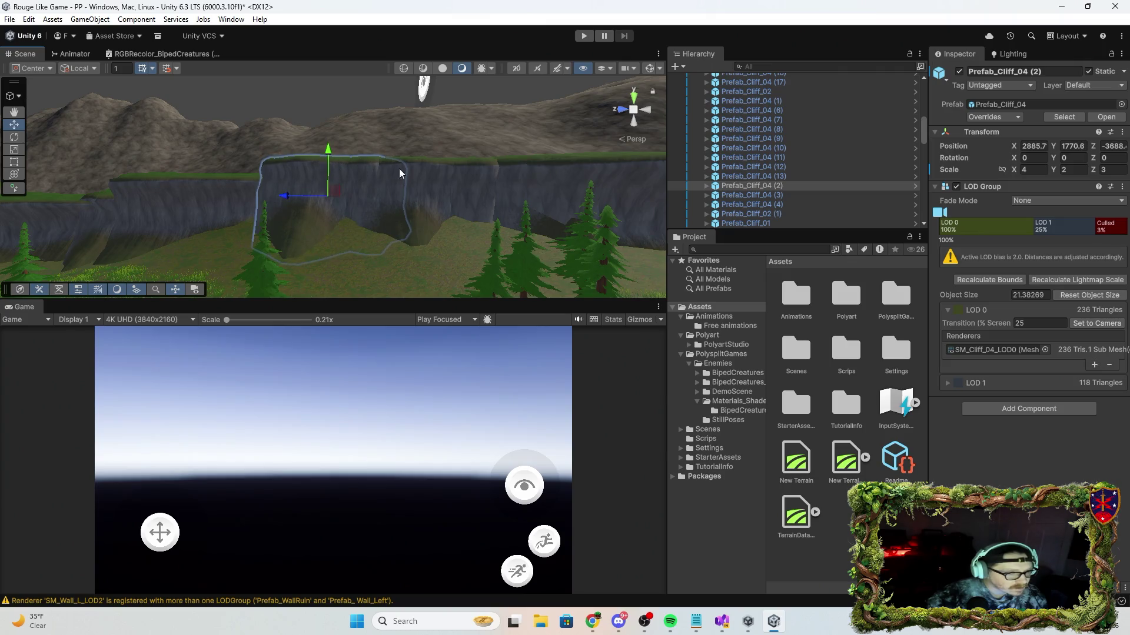
left_click(413, 170)
mouse_move(418, 169)
left_mouse_down()
mouse_move(422, 154)
mouse_move(493, 200)
mouse_move(471, 185)
mouse_move(492, 149)
left_mouse_up()
Raise Prefab_Cliff_04 (6) to Y 1774.2 and duplicate it as Prefab_Cliff_04 (7).
left_click(464, 180)
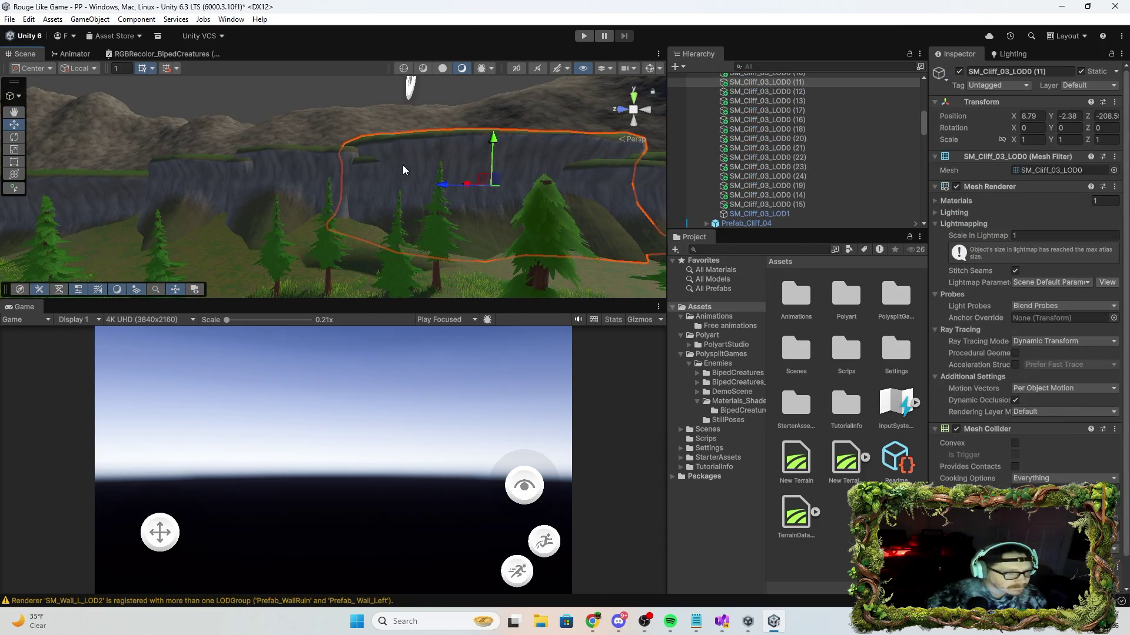
left_click(366, 174)
mouse_move(412, 156)
left_mouse_down()
mouse_move(412, 143)
mouse_move(497, 189)
mouse_move(412, 176)
mouse_move(387, 150)
left_mouse_up()
key("ctrl+d")
right_click(469, 167)
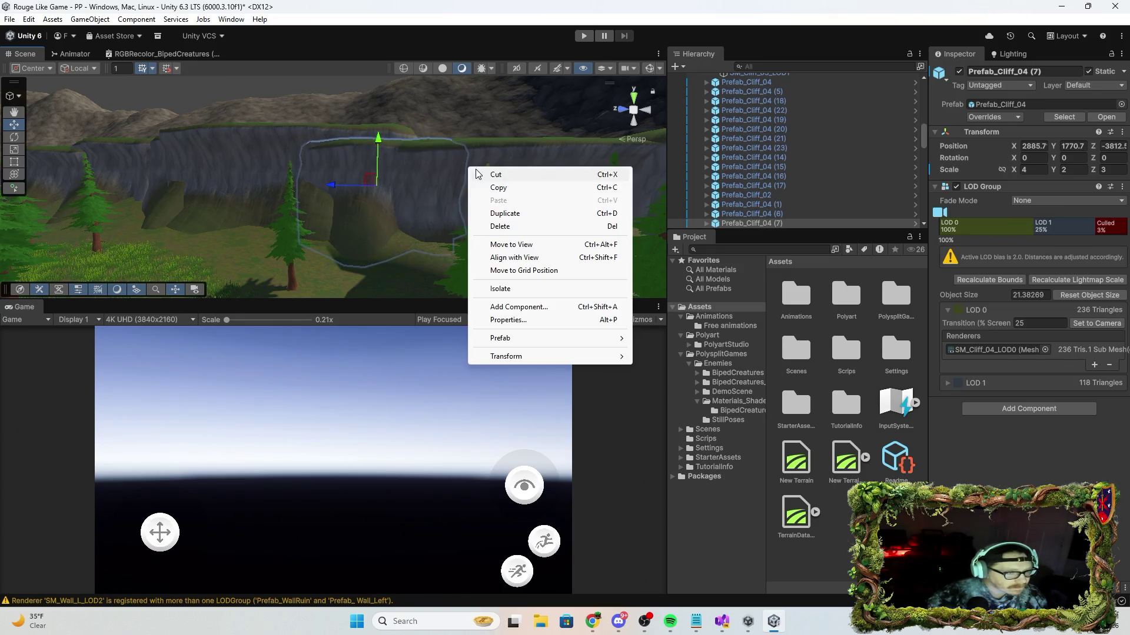
Frame SM_Cliff_03_LOD0 (12) and inspect the neighbouring Prefab_Cliff_04 (8).
left_click(497, 155)
key("f")
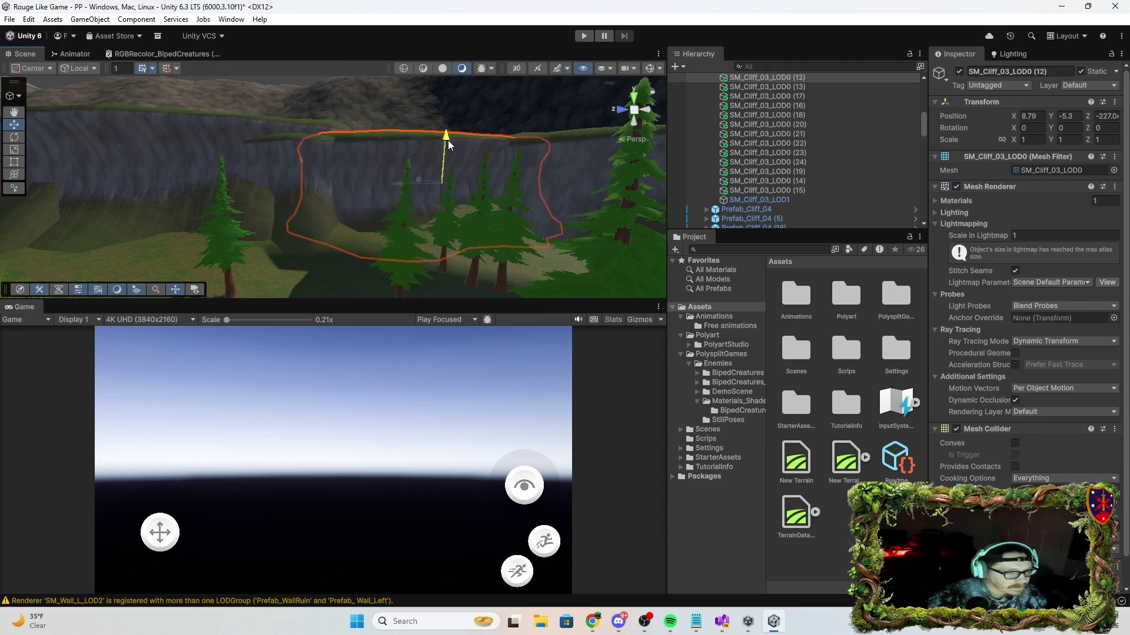
mouse_move(453, 134)
left_mouse_down()
mouse_move(482, 160)
mouse_move(457, 141)
mouse_move(552, 175)
left_mouse_up()
left_click(471, 166)
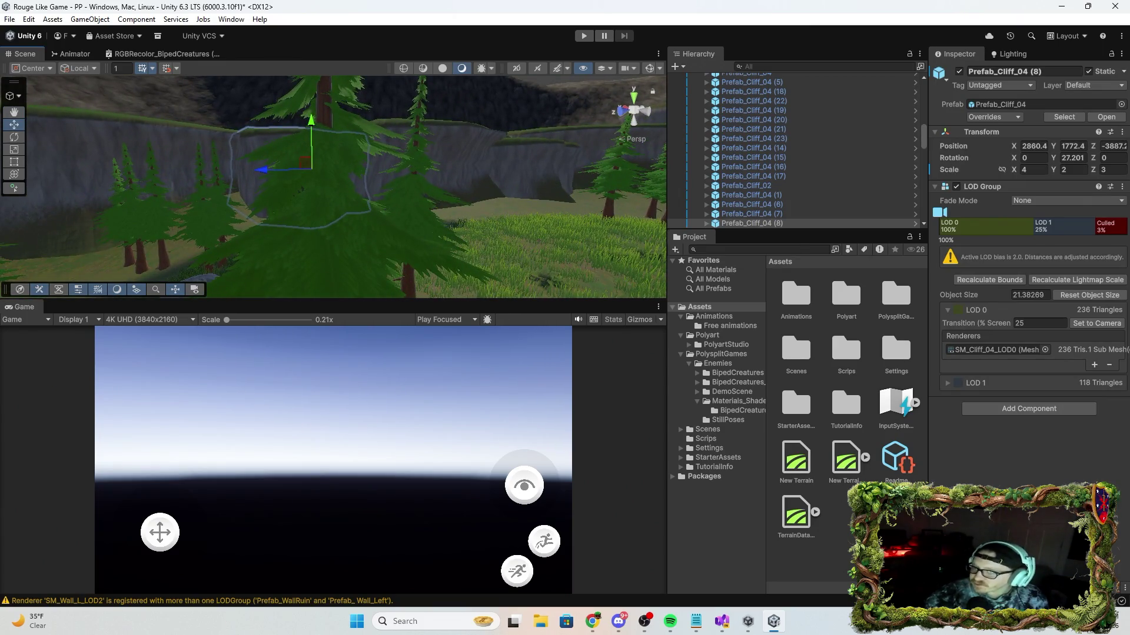
key("alt+Tab")
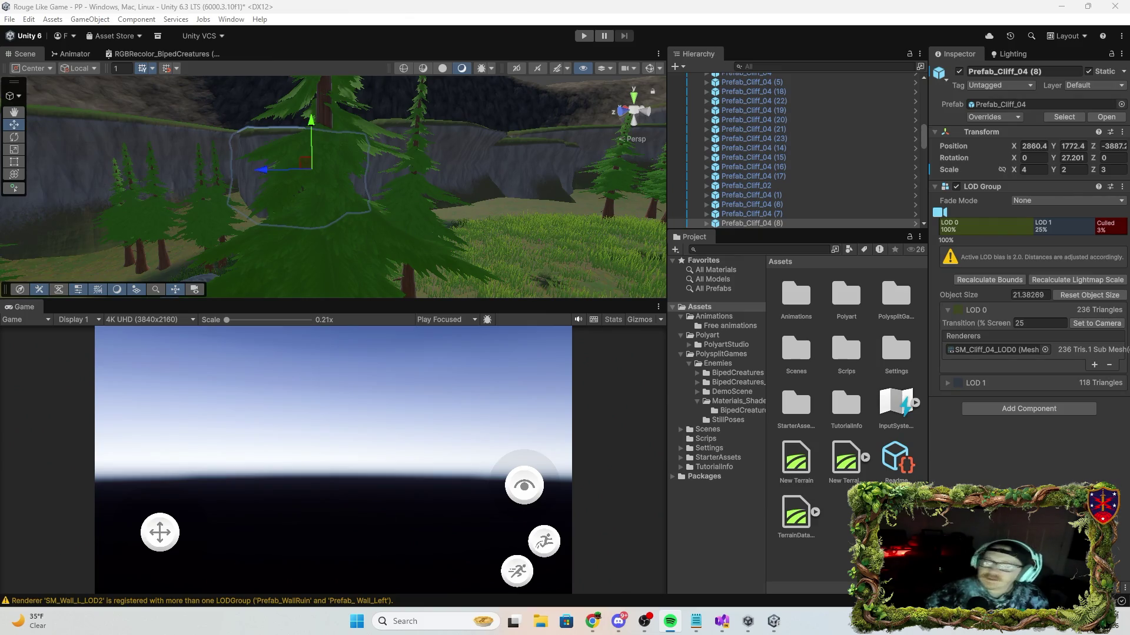
scroll(453, 191, "up", 6)
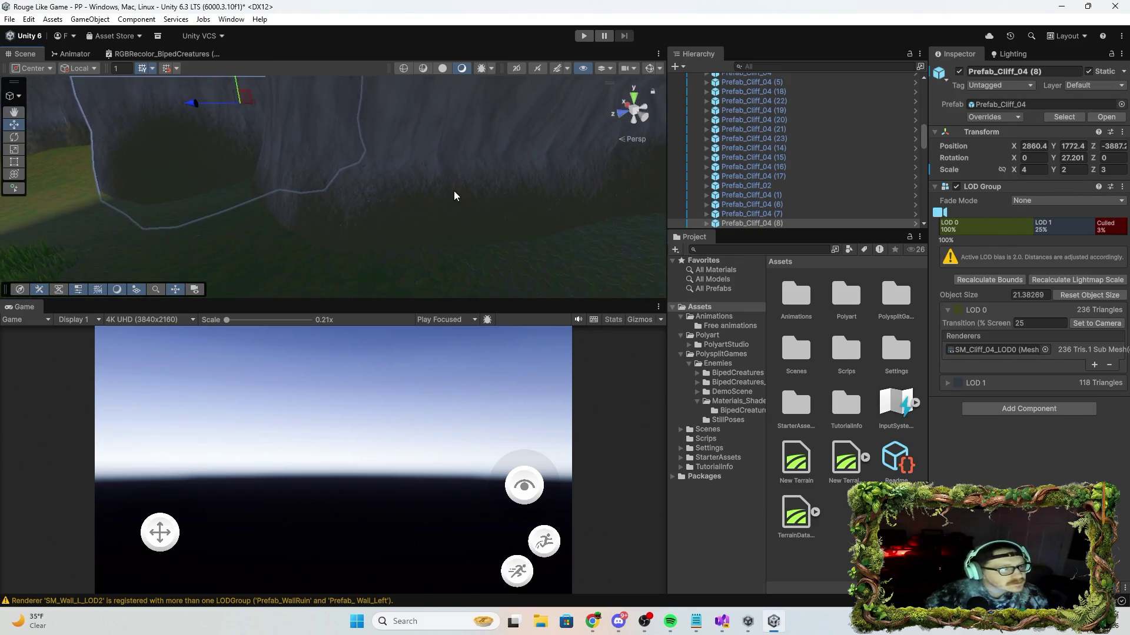
Check SM_Cliff_03_LOD0 (13) and Prefab_Cliff_04 (9), then raise SM_Cliff_03_LOD0 (14) slightly.
left_click(454, 191)
mouse_move(532, 200)
left_mouse_down()
mouse_move(450, 131)
mouse_move(491, 191)
mouse_move(371, 117)
mouse_move(374, 104)
mouse_move(378, 204)
mouse_move(345, 152)
mouse_move(397, 123)
left_mouse_up()
left_click(343, 149)
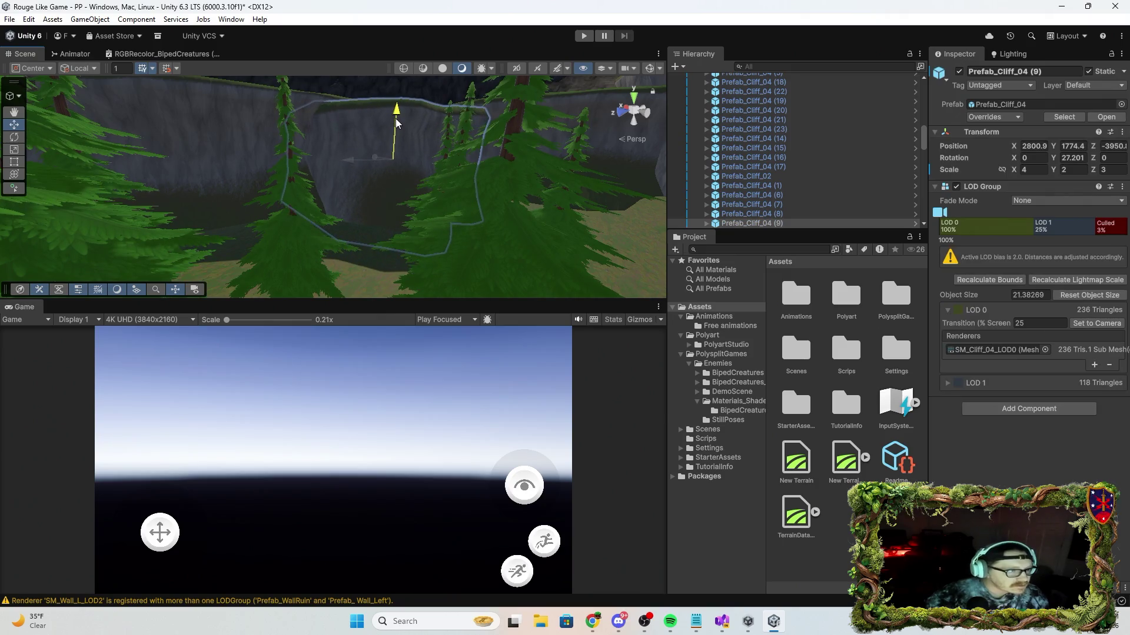
scroll(397, 122, "up", 5)
left_click(405, 135)
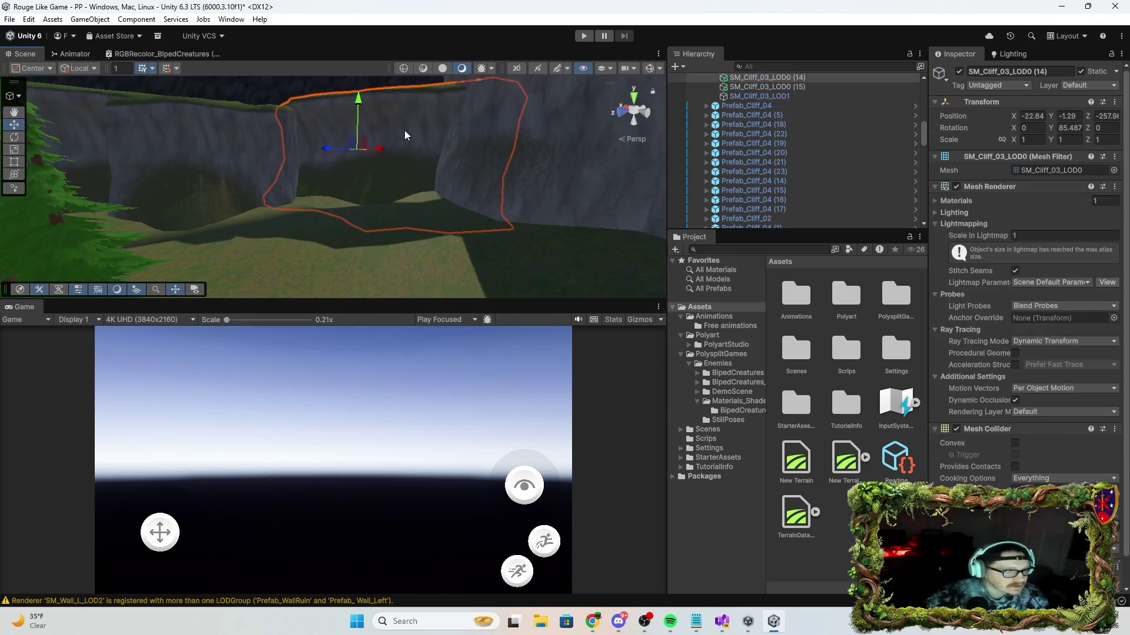
mouse_move(357, 102)
left_mouse_down()
mouse_move(362, 94)
mouse_move(451, 127)
mouse_move(383, 120)
mouse_move(429, 151)
mouse_move(549, 128)
mouse_move(385, 142)
left_mouse_up()
Set SM_Cliff_03_LOD0 (15) to Y 3.77 and move (16) to X -97.92, Z -257.4.
left_click(409, 180)
left_click(385, 142)
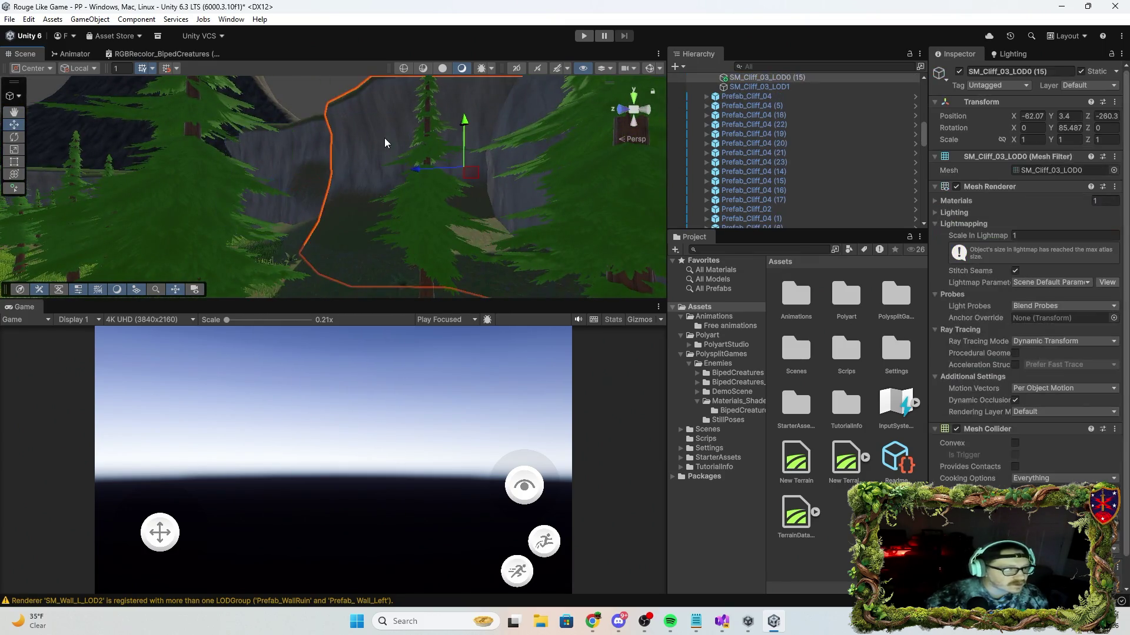
mouse_move(464, 130)
left_mouse_down()
mouse_move(688, 125)
mouse_move(793, 96)
mouse_move(843, 111)
mouse_move(758, 224)
mouse_move(663, 243)
mouse_move(521, 230)
left_mouse_up()
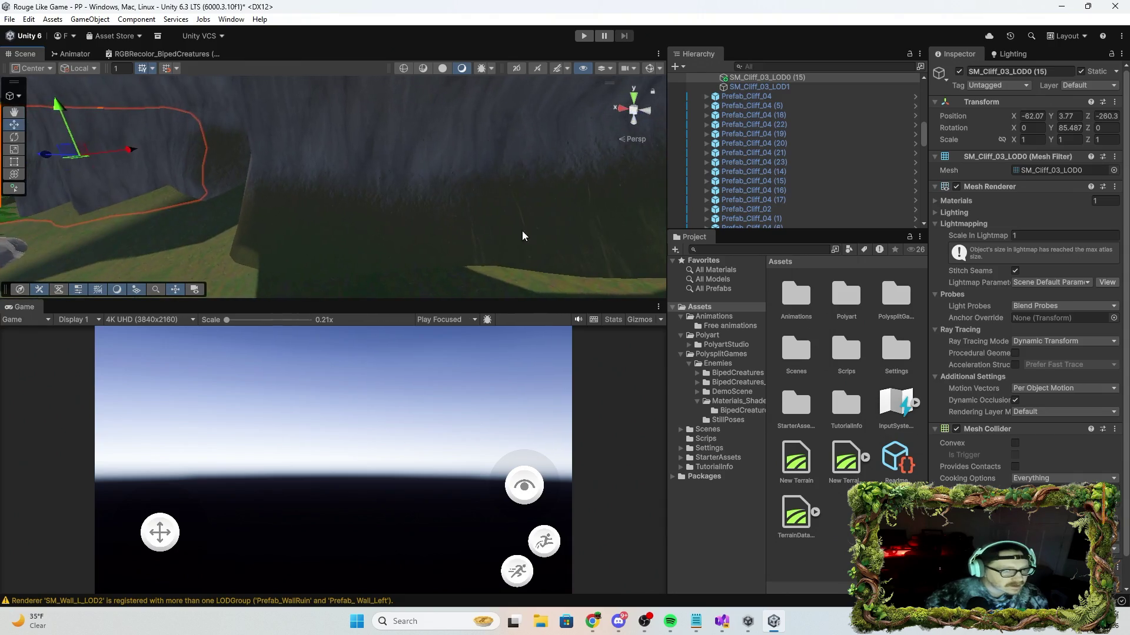
left_click(538, 164)
left_click_drag(476, 98, 599, 209)
scroll(565, 159, "down", 6)
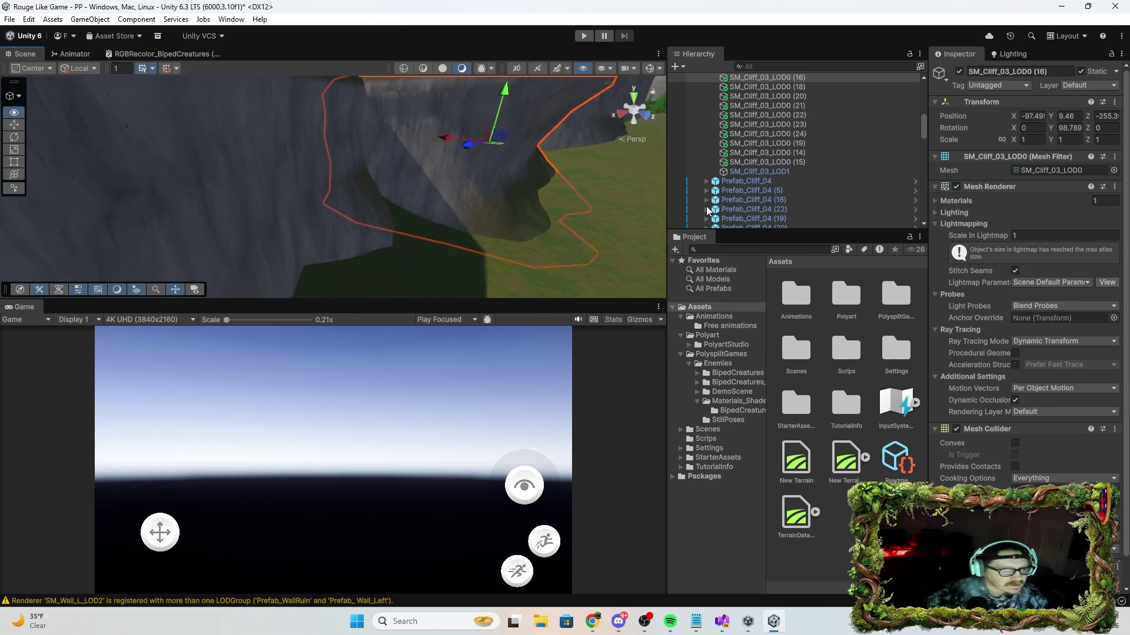
mouse_move(424, 169)
left_mouse_down()
mouse_move(415, 164)
mouse_move(442, 138)
left_mouse_up()
left_click(270, 163)
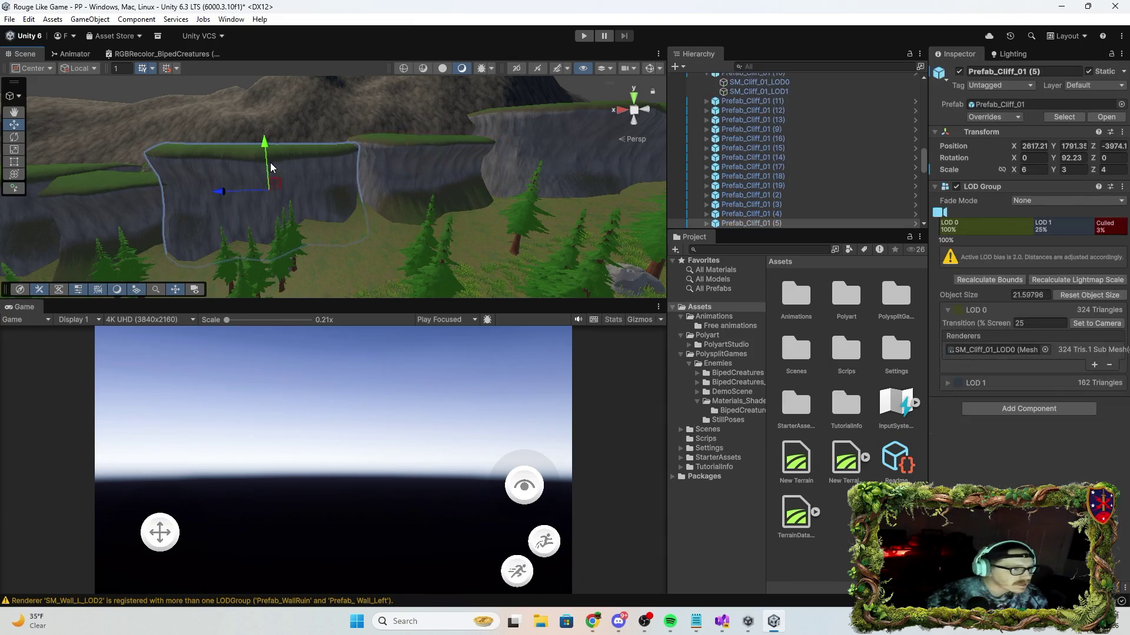
Lower one cliff slightly, raise SM_Cliff_03_LOD0 (17), and shift Prefab_Cliff_01 (7) sideways.
mouse_move(308, 174)
left_mouse_down()
mouse_move(264, 170)
mouse_move(279, 164)
mouse_move(251, 130)
left_mouse_up()
mouse_move(224, 178)
left_mouse_down()
mouse_move(298, 213)
mouse_move(268, 74)
mouse_move(529, 195)
mouse_move(557, 242)
mouse_move(317, 271)
mouse_move(299, 202)
left_mouse_up()
left_click(306, 177)
left_click_drag(309, 161, 312, 147)
left_click(409, 141)
mouse_move(409, 141)
left_mouse_down()
mouse_move(432, 144)
mouse_move(441, 126)
mouse_move(348, 157)
mouse_move(446, 118)
mouse_move(347, 187)
mouse_move(469, 159)
mouse_move(480, 126)
mouse_move(454, 111)
mouse_move(361, 176)
mouse_move(381, 154)
mouse_move(489, 270)
left_mouse_up()
Lower SM_Cliff_03_LOD0 (19) and raise SM_Cliff_03_LOD0 (20) to Y 13.46.
left_click(363, 144)
left_click(360, 177)
left_click(360, 177)
scroll(358, 195, "up", 1)
scroll(479, 280, "up", 2)
scroll(368, 185, "up", 2)
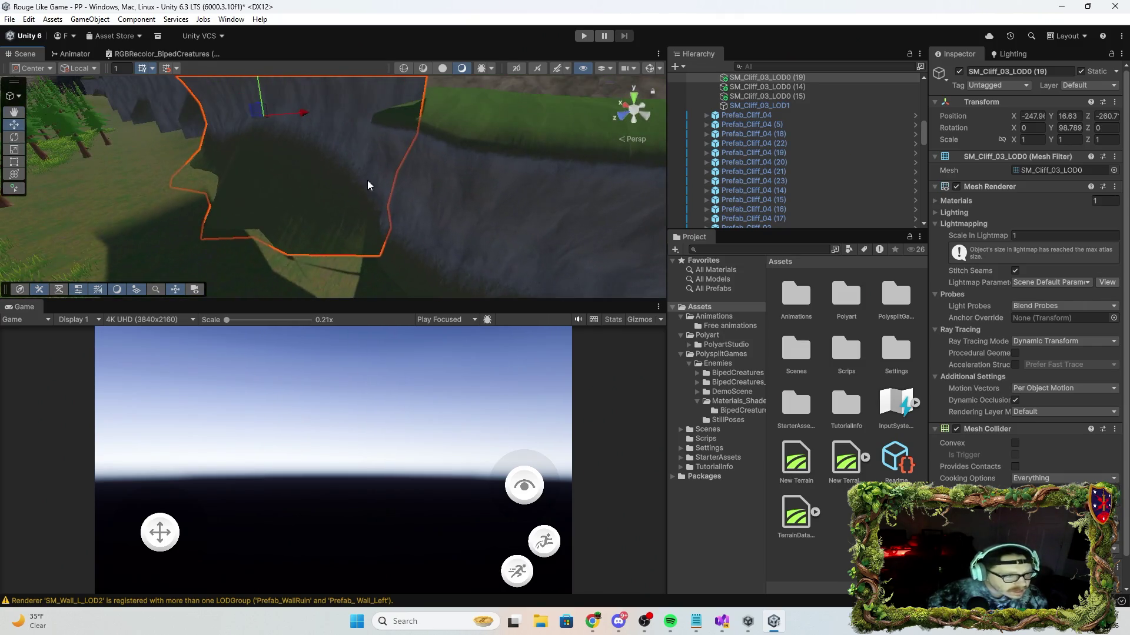
mouse_move(259, 90)
left_mouse_down()
mouse_move(567, 270)
mouse_move(404, 219)
left_mouse_up()
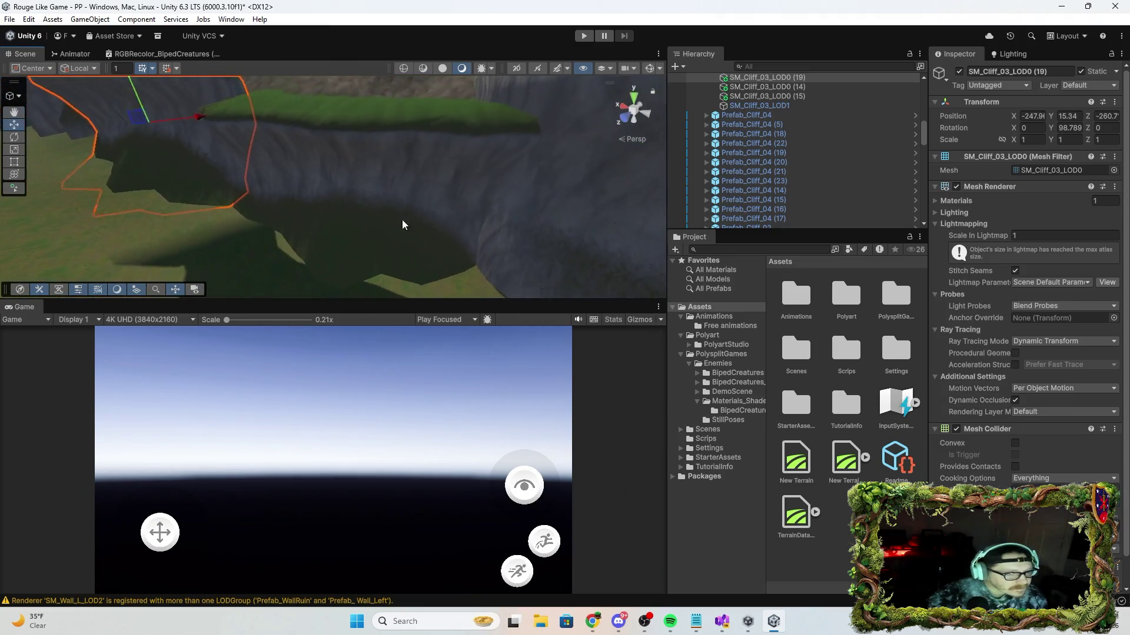
left_click(393, 224)
left_click_drag(313, 144, 312, 126)
mouse_move(354, 167)
left_mouse_down()
mouse_move(447, 228)
mouse_move(471, 184)
mouse_move(429, 174)
mouse_move(507, 161)
mouse_move(325, 160)
left_mouse_up()
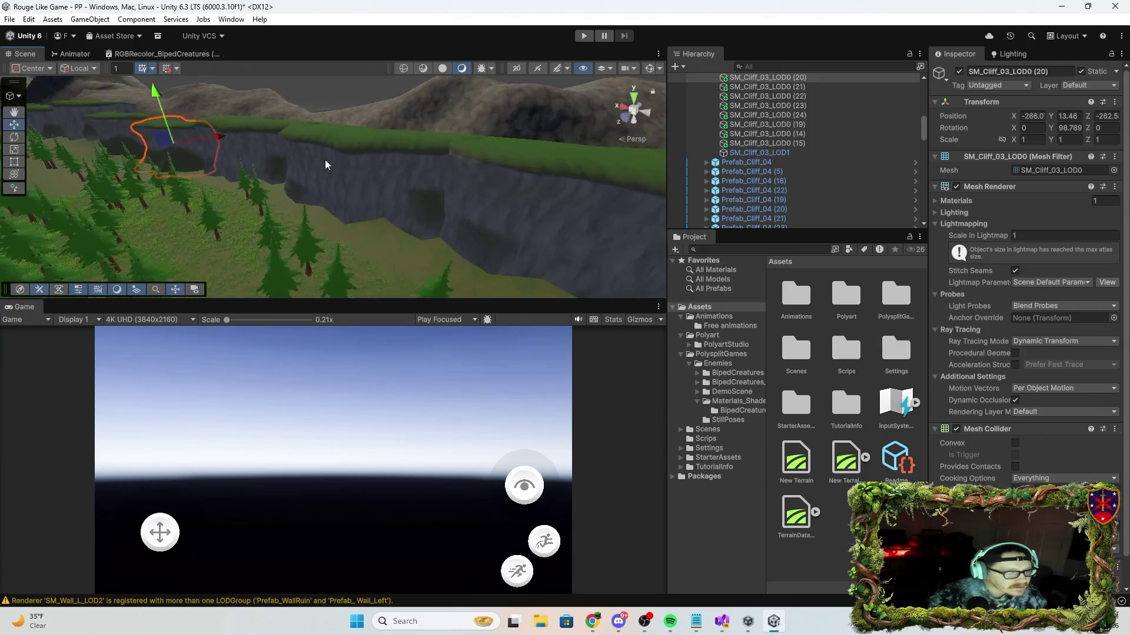
Raise SM_Cliff_01_LOD0 (2) and place two duplicates along the edge, lifting the last to Y 0.05.
left_click(265, 135)
left_click_drag(249, 121, 249, 115)
key("ctrl+d")
mouse_move(302, 154)
left_mouse_down()
mouse_move(351, 152)
mouse_move(362, 130)
left_mouse_up()
key("ctrl+d")
mouse_move(483, 192)
left_mouse_down()
mouse_move(567, 189)
mouse_move(636, 208)
left_mouse_up()
left_click_drag(404, 147, 408, 143)
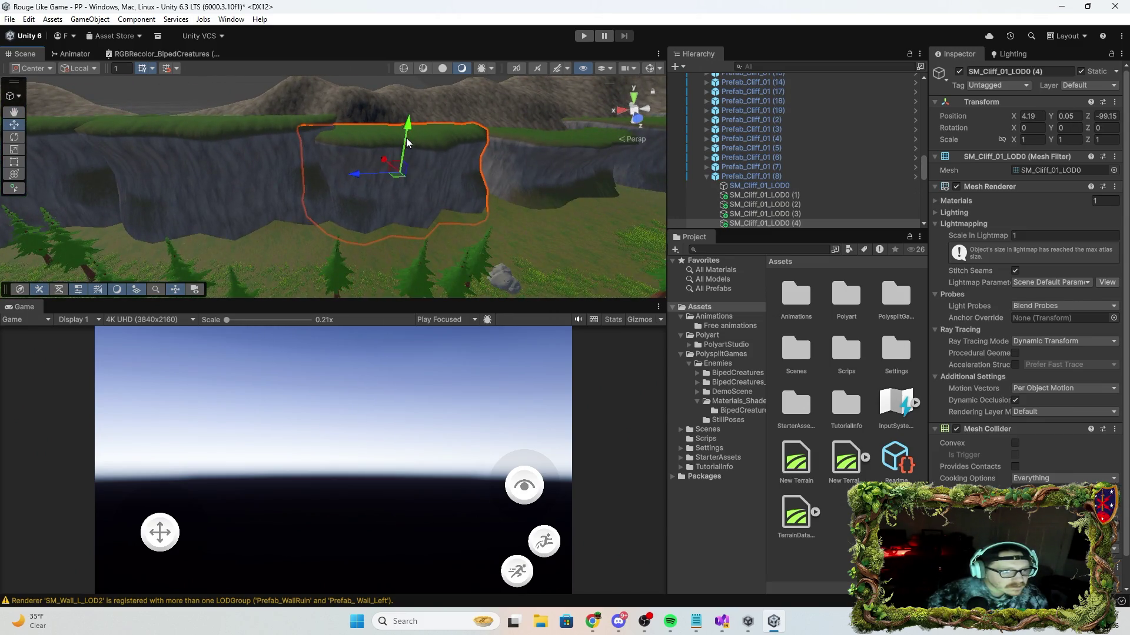
Raise SM_Cliff_03_LOD0 (21) slightly.
left_click(539, 170)
left_click(571, 138)
left_click(573, 140)
left_click(582, 127)
left_click(571, 132)
left_click(574, 129)
left_click(570, 148)
mouse_move(569, 147)
left_mouse_down()
mouse_move(578, 132)
mouse_move(574, 143)
left_mouse_up()
left_click(571, 135)
left_click(572, 135)
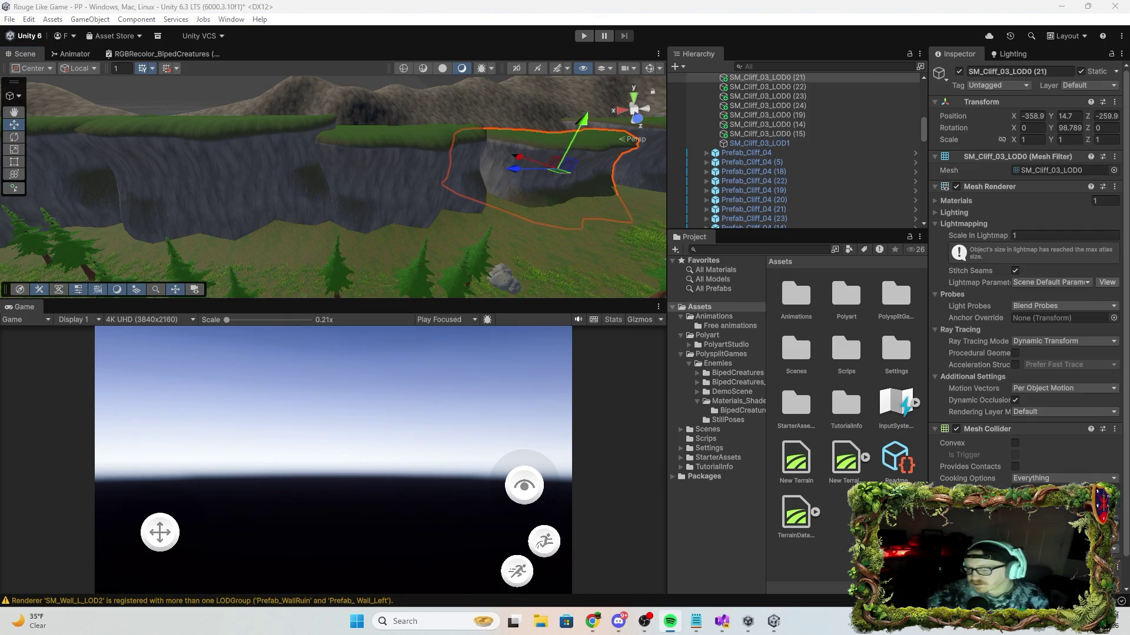
Raise SM_Cliff_03_LOD0 (22) slightly to meet SM_Cliff_01_LOD0 (5).
left_click_drag(467, 229, 342, 207)
left_click(301, 210)
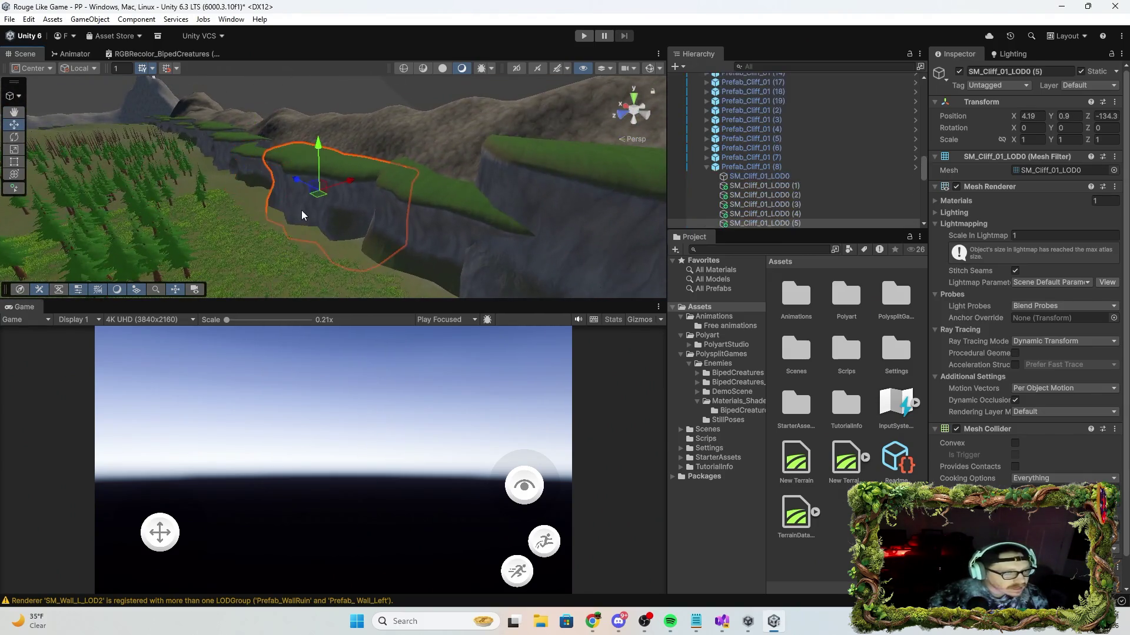
left_click(414, 214)
left_click(317, 176)
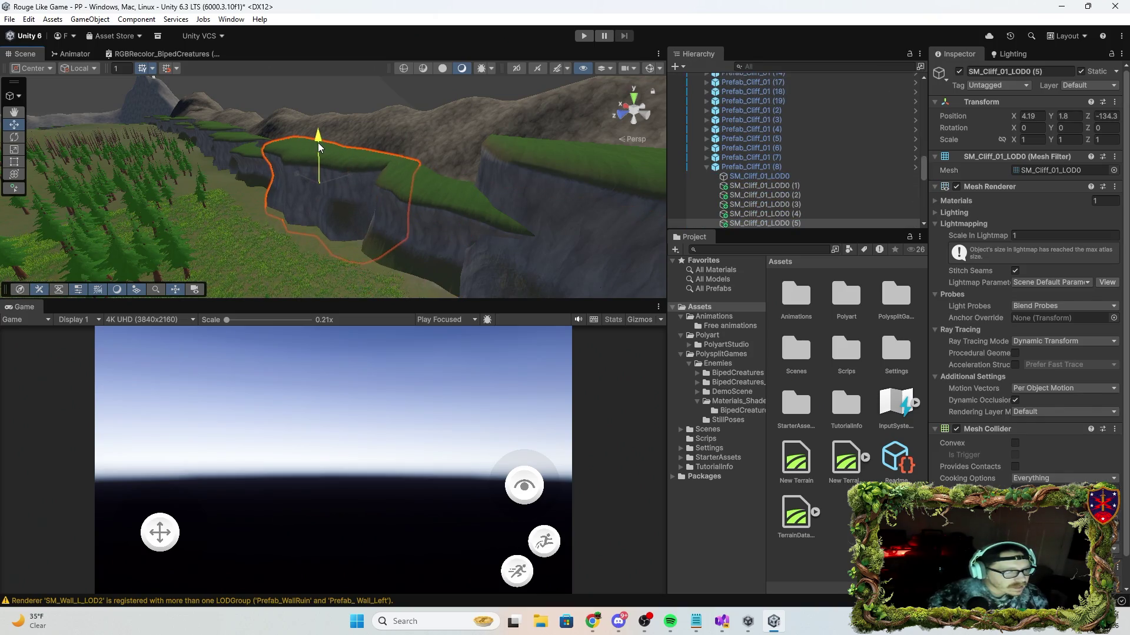
left_click_drag(360, 193, 415, 205)
left_click(348, 175)
left_click_drag(337, 162, 343, 157)
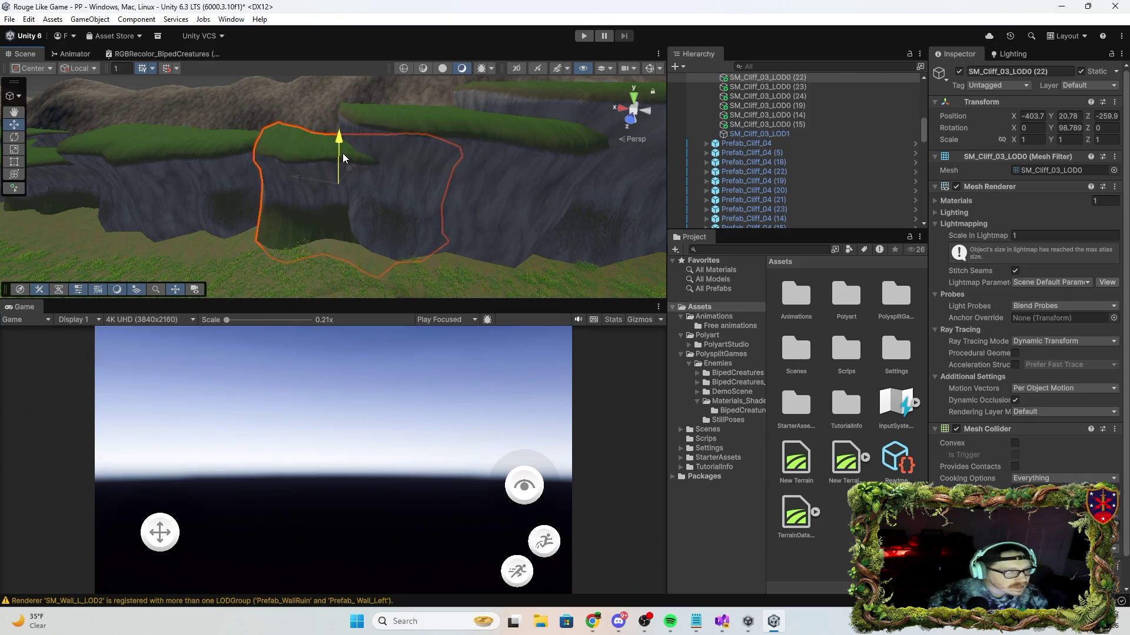
Frame SM_Cliff_01_LOD0 (8) and shift SM_Cliff_01_LOD0 (7) to X 3.02.
left_click(350, 159)
key("f")
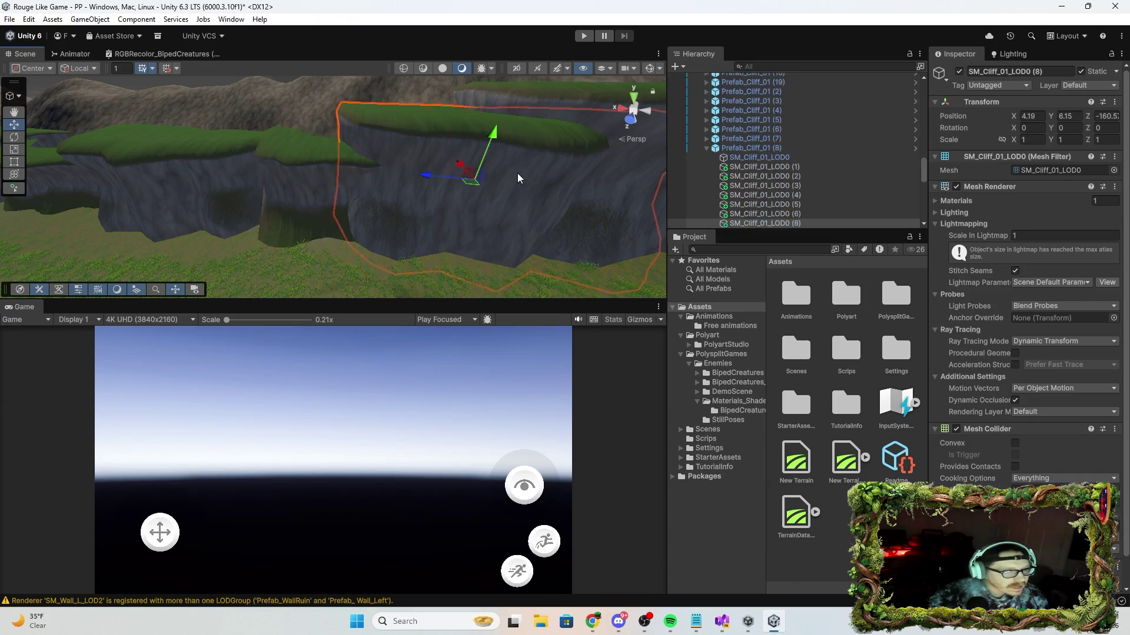
left_click(423, 175)
left_click_drag(418, 167, 411, 159)
scroll(529, 186, "down", 3)
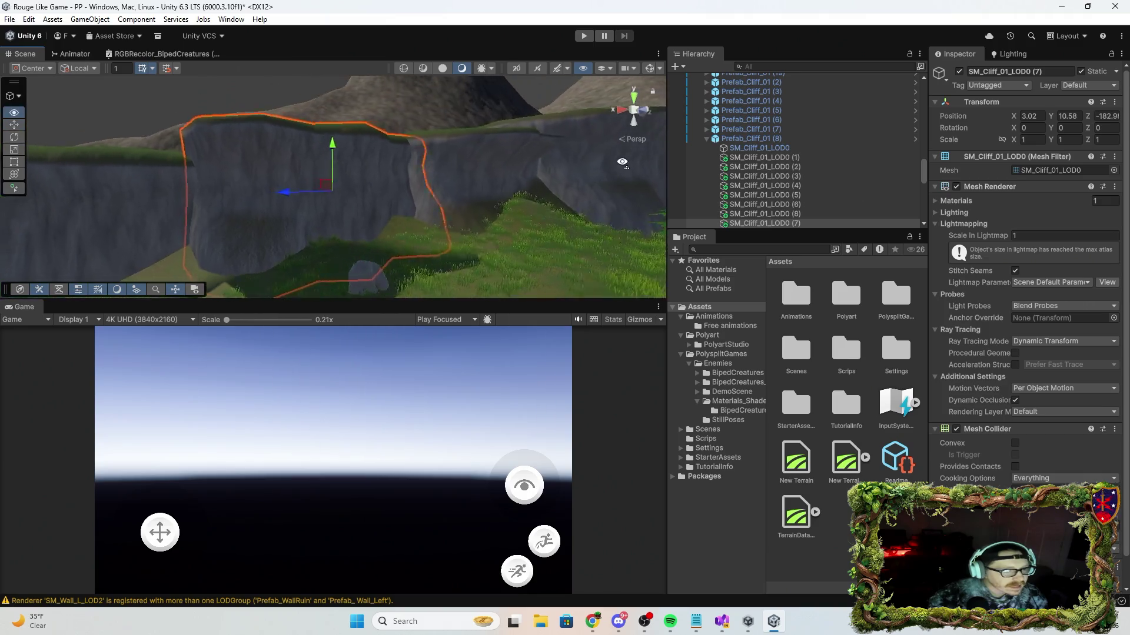
Check SM_Cliff_03_LOD0 (23), then collapse the Cliff group and select the World 1 terrain.
left_click(460, 172)
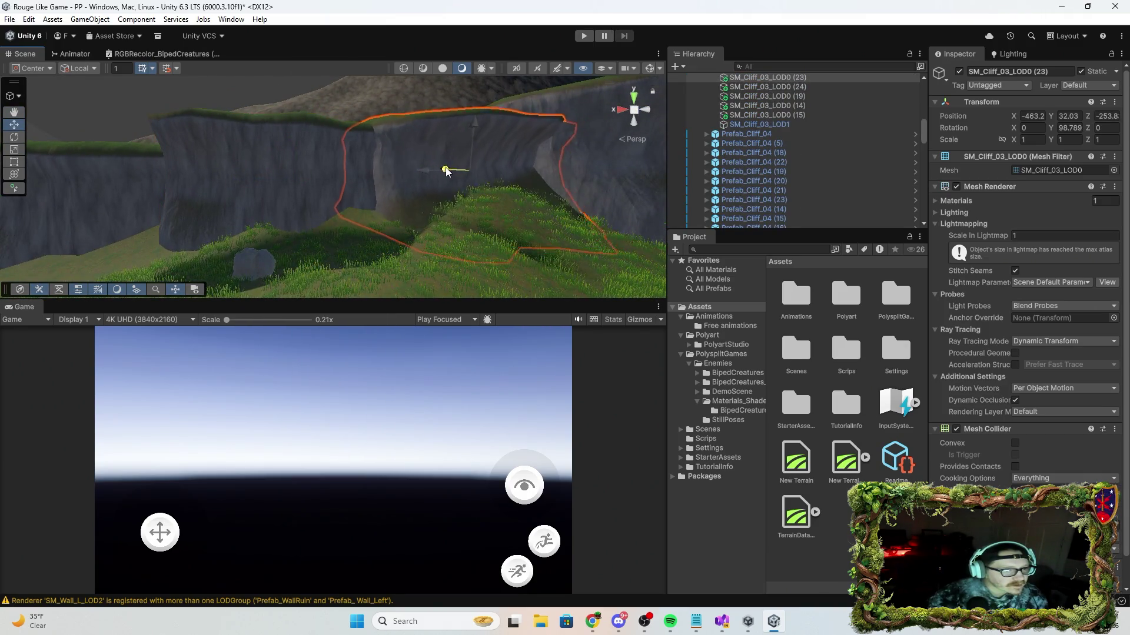
mouse_move(450, 171)
left_mouse_down()
mouse_move(693, 176)
mouse_move(521, 187)
mouse_move(348, 154)
mouse_move(529, 171)
left_mouse_up()
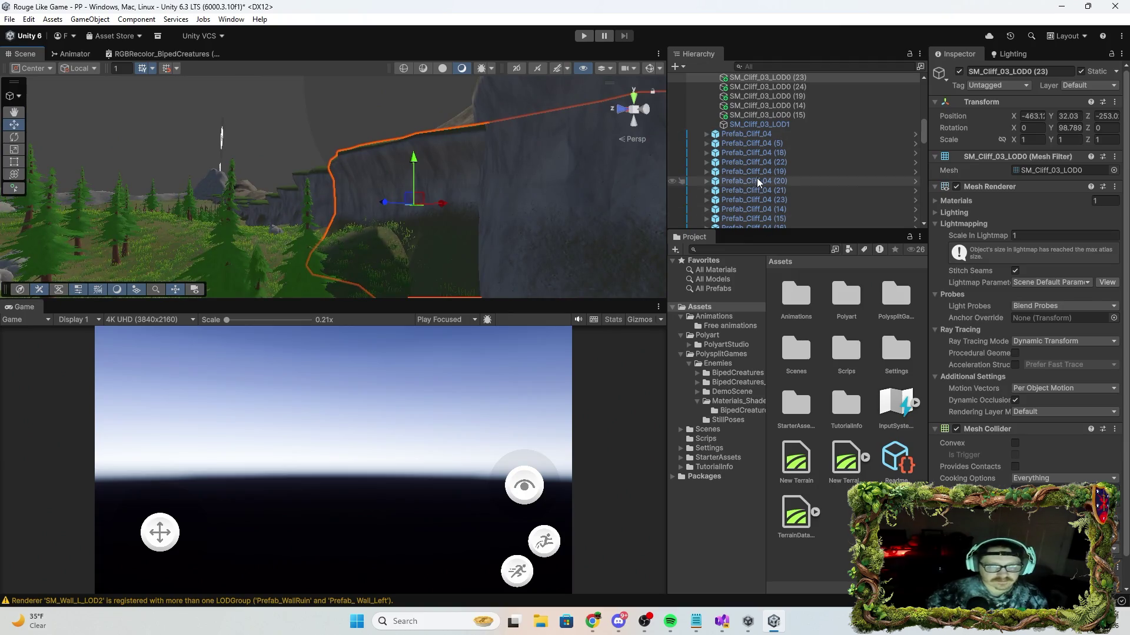
scroll(756, 178, "up", 5)
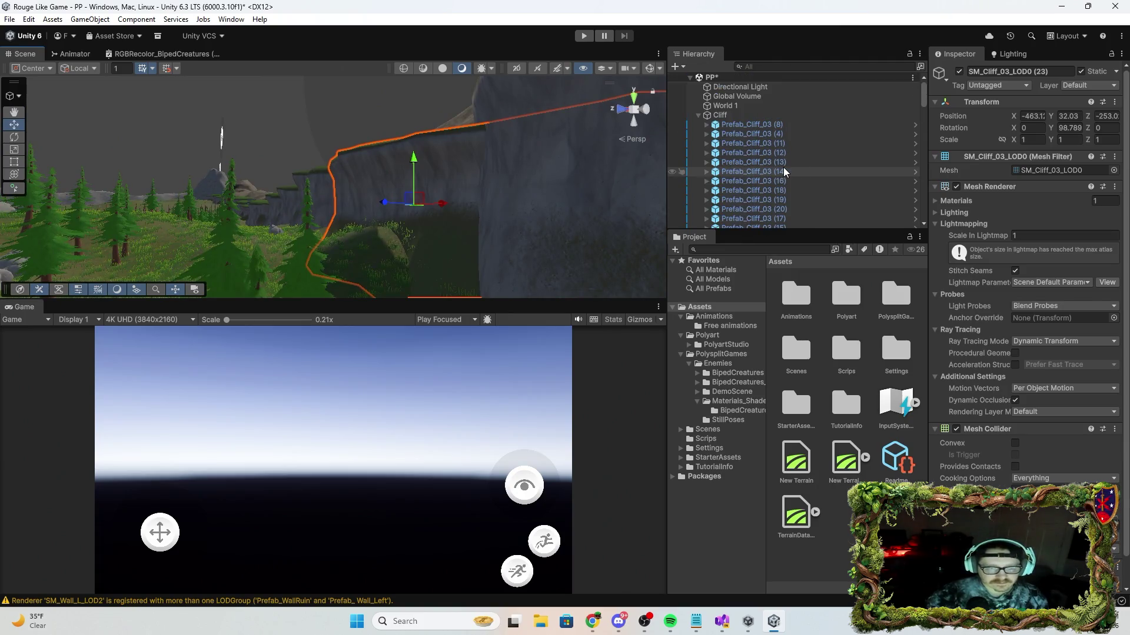
left_click(698, 115)
left_click(725, 106)
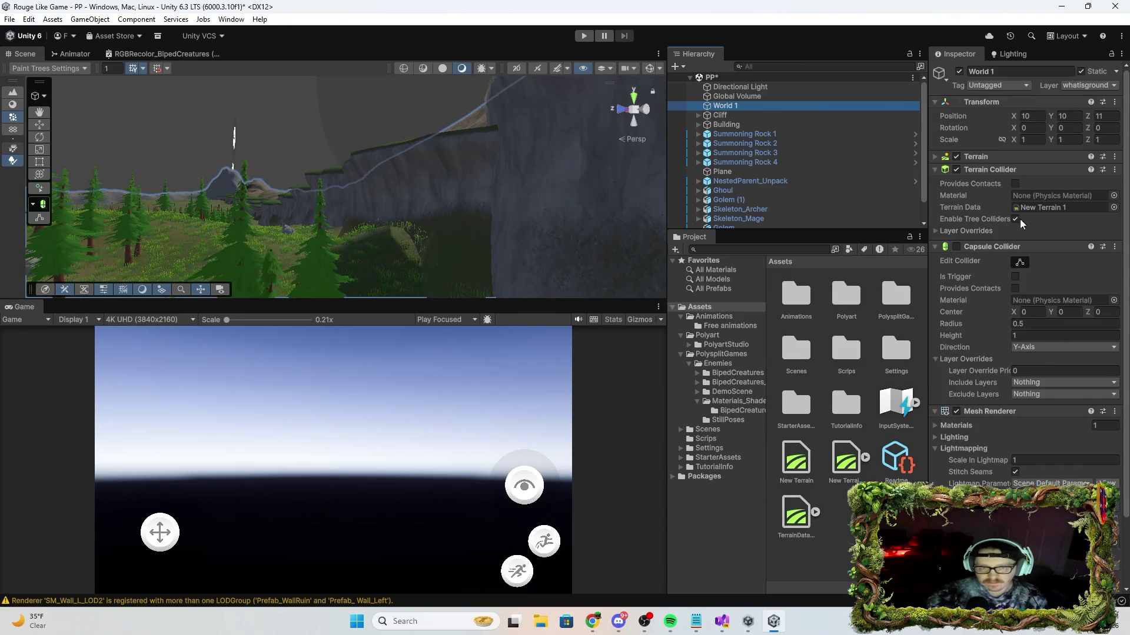
Switch World 1 to grass detail painting and brush grass around the cliff bases.
left_click(1005, 157)
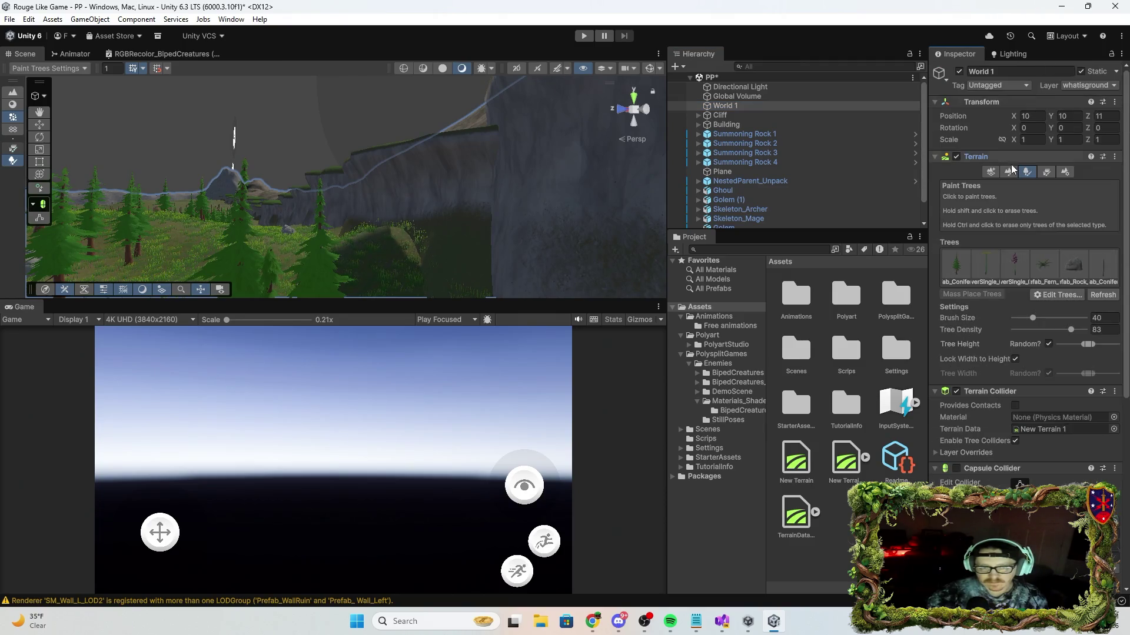
left_click(1050, 171)
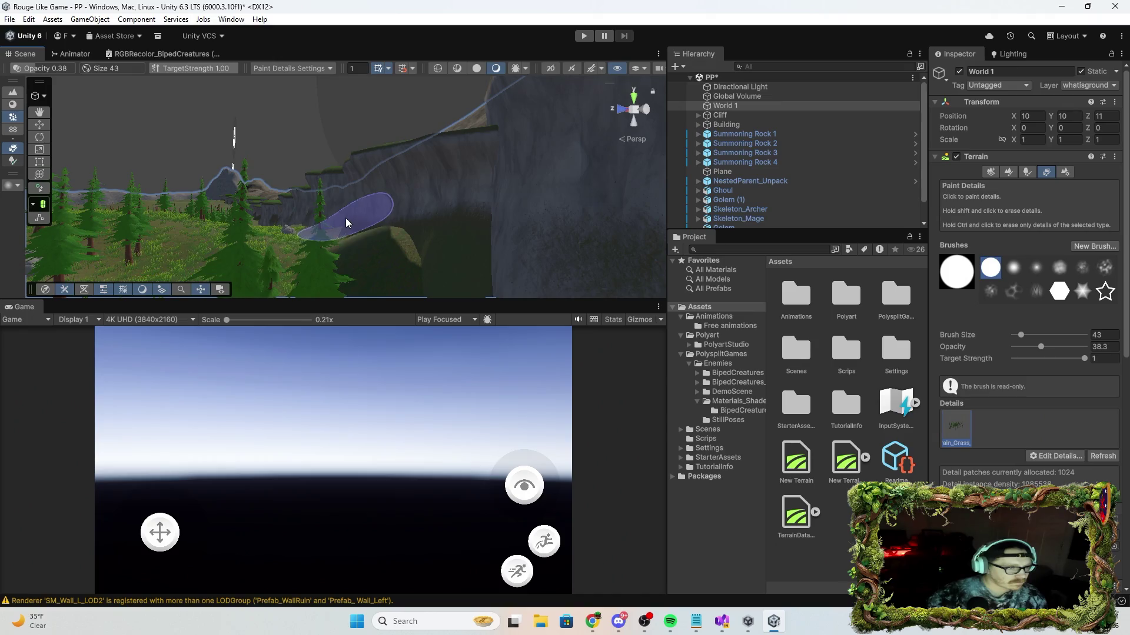
left_click_drag(375, 248, 423, 283)
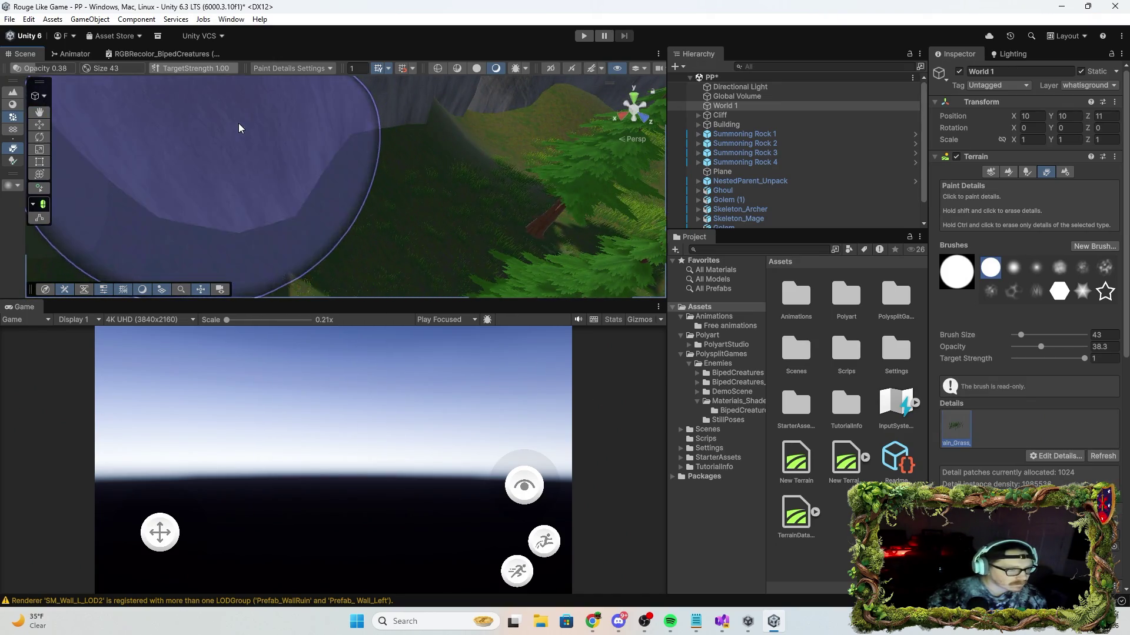
mouse_move(483, 106)
left_mouse_down()
mouse_move(568, 143)
mouse_move(394, 220)
left_mouse_up()
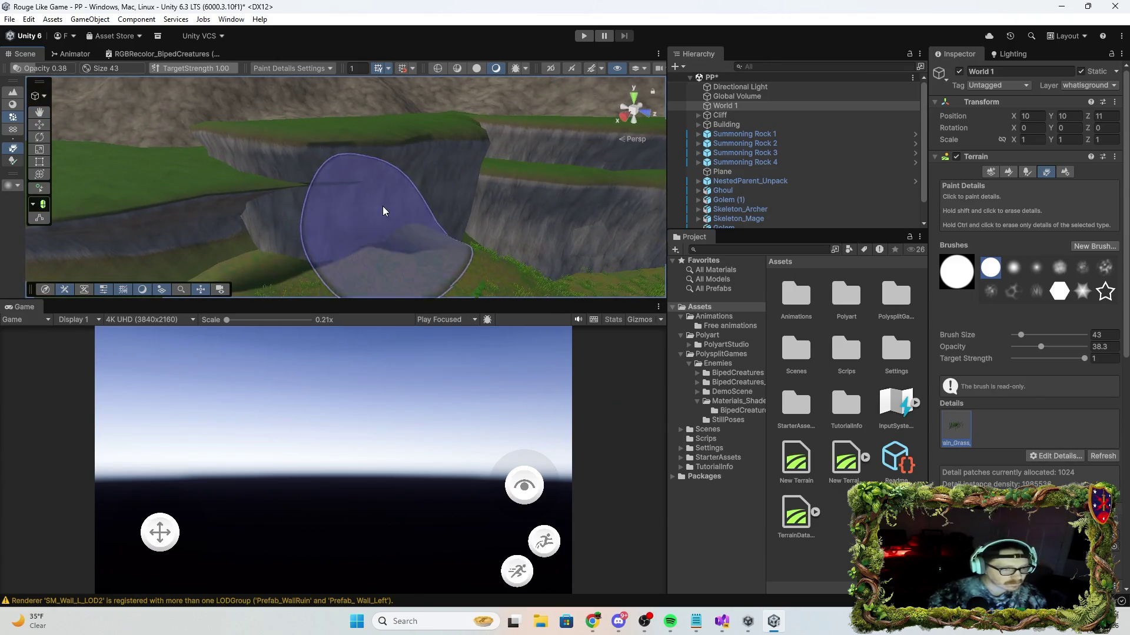
left_click_drag(536, 273, 316, 273)
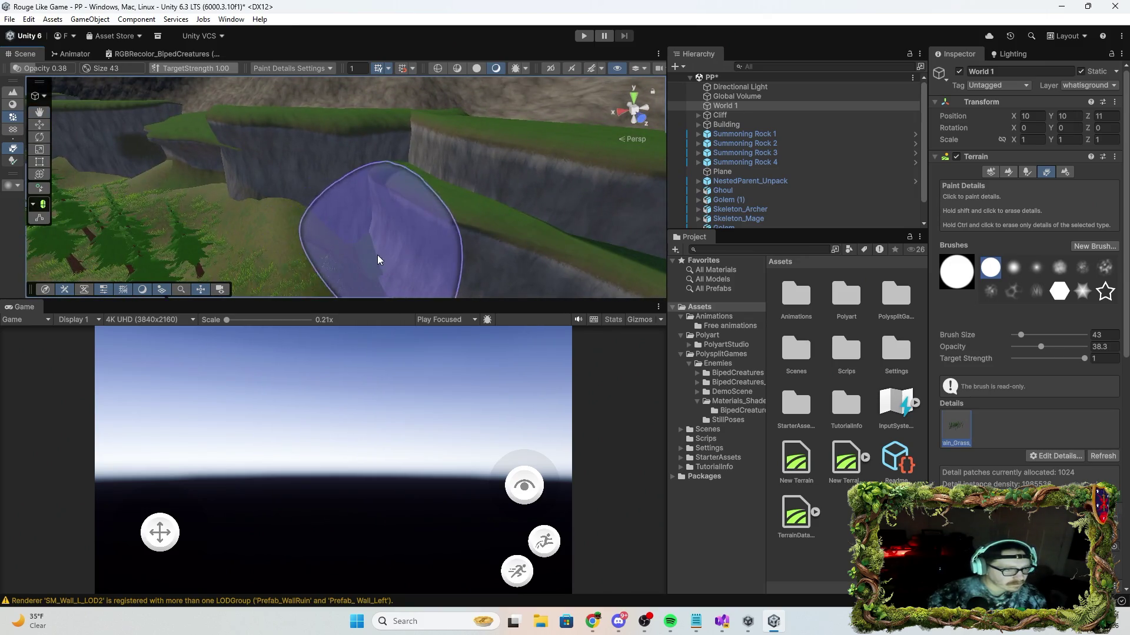
mouse_move(353, 224)
left_mouse_down()
mouse_move(572, 220)
mouse_move(620, 242)
mouse_move(353, 189)
mouse_move(466, 189)
mouse_move(386, 172)
left_mouse_up()
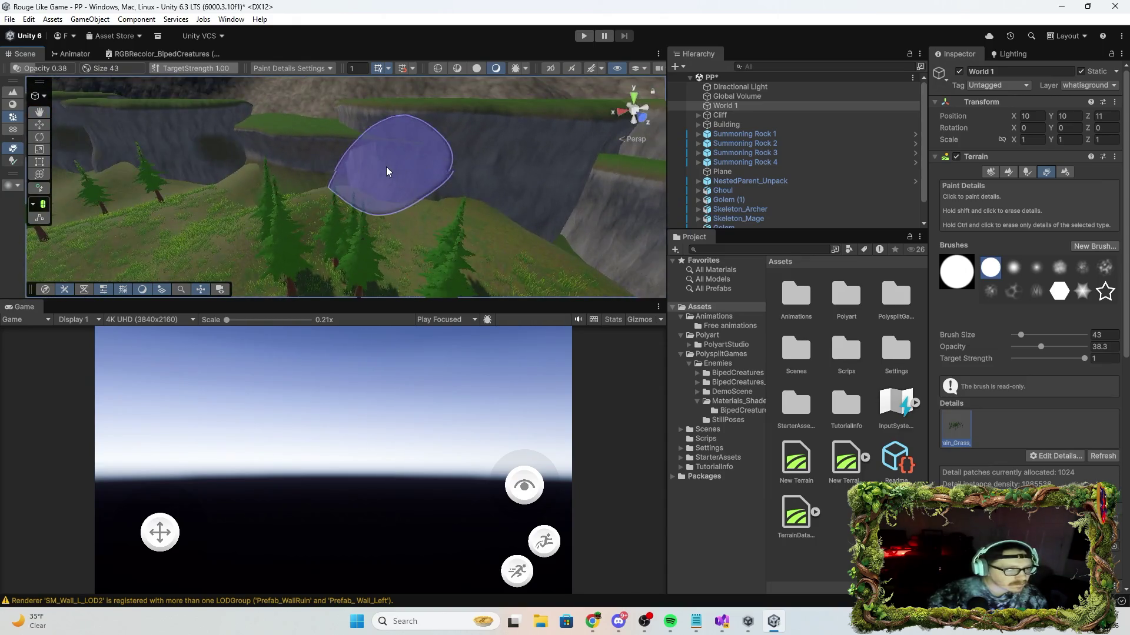
Reselect World 1, then pick cliff SM_Cliff_01_LOD0 (11) at X -17.51, Y 12, Z -252.5.
left_click(733, 109)
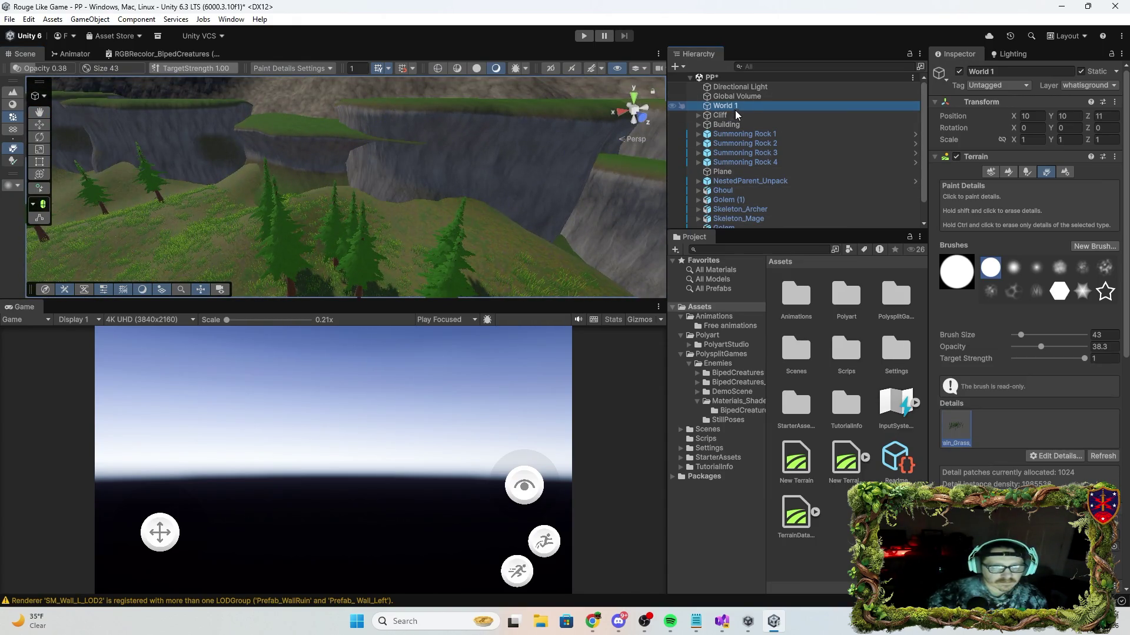
mouse_move(415, 144)
left_mouse_down()
mouse_move(273, 43)
mouse_move(446, 119)
mouse_move(446, 206)
mouse_move(553, 242)
left_mouse_up()
left_click(446, 205)
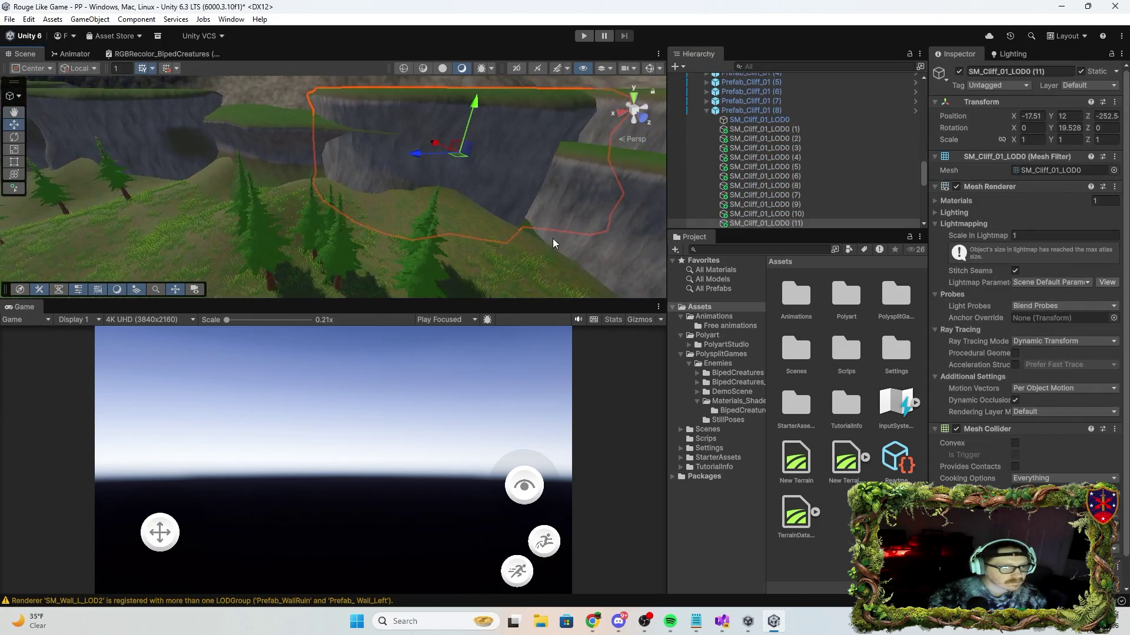
Raise and shift SM_Cliff_03_LOD0 (24) to X -524.3, Y 30.58, Z -234.5.
left_click(290, 151)
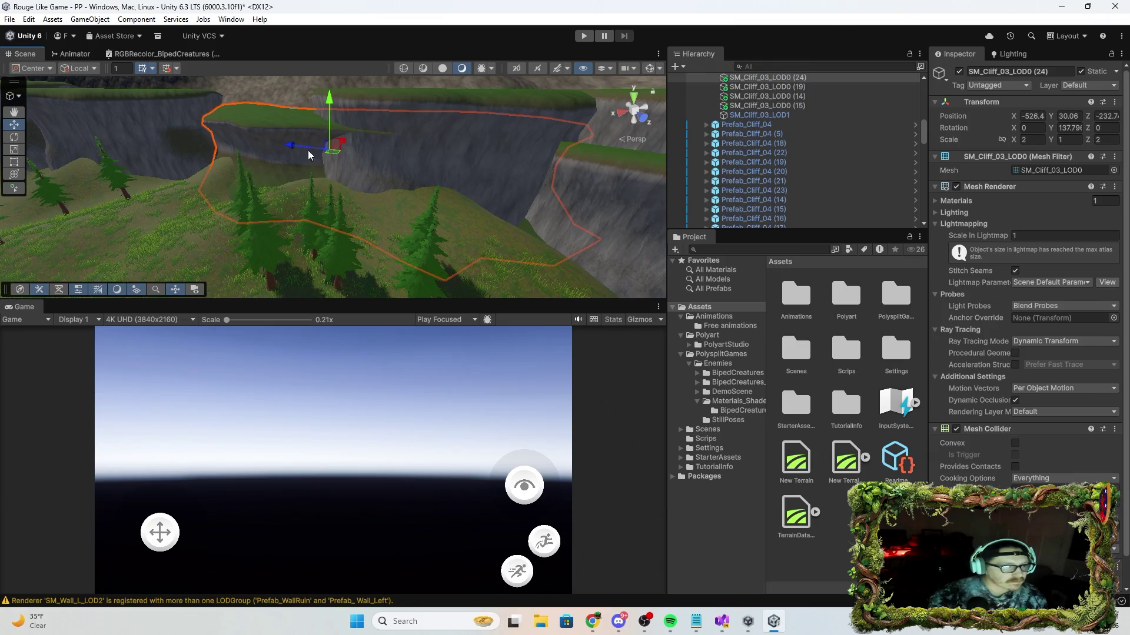
mouse_move(330, 126)
left_mouse_down()
mouse_move(331, 112)
mouse_move(334, 130)
mouse_move(457, 196)
mouse_move(385, 197)
left_mouse_up()
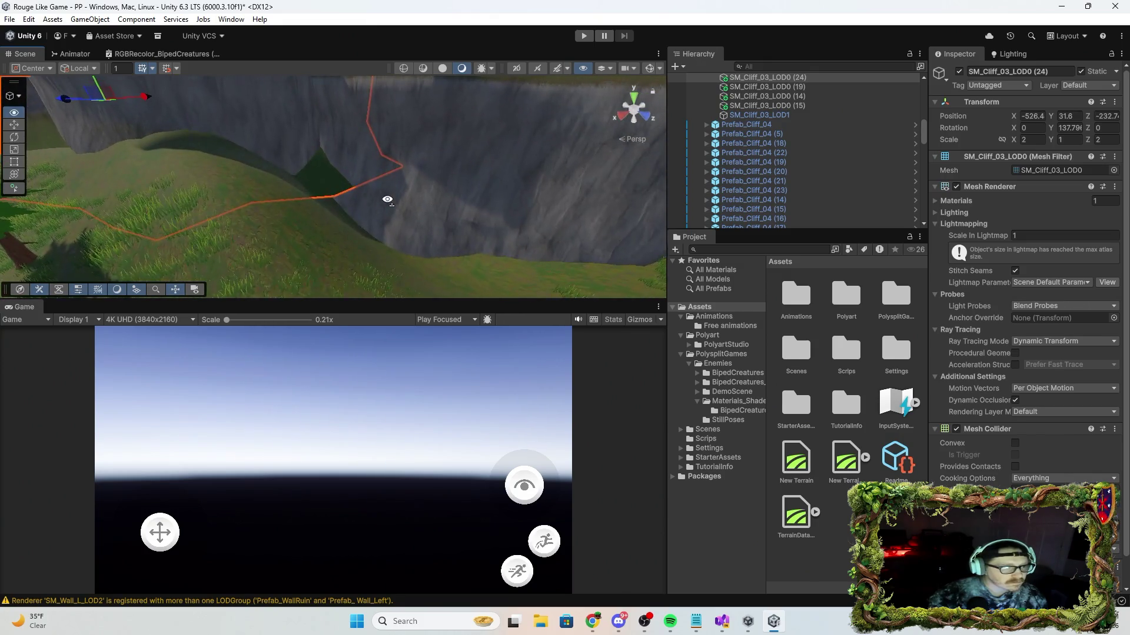
left_click(315, 187)
left_click_drag(333, 163, 271, 96)
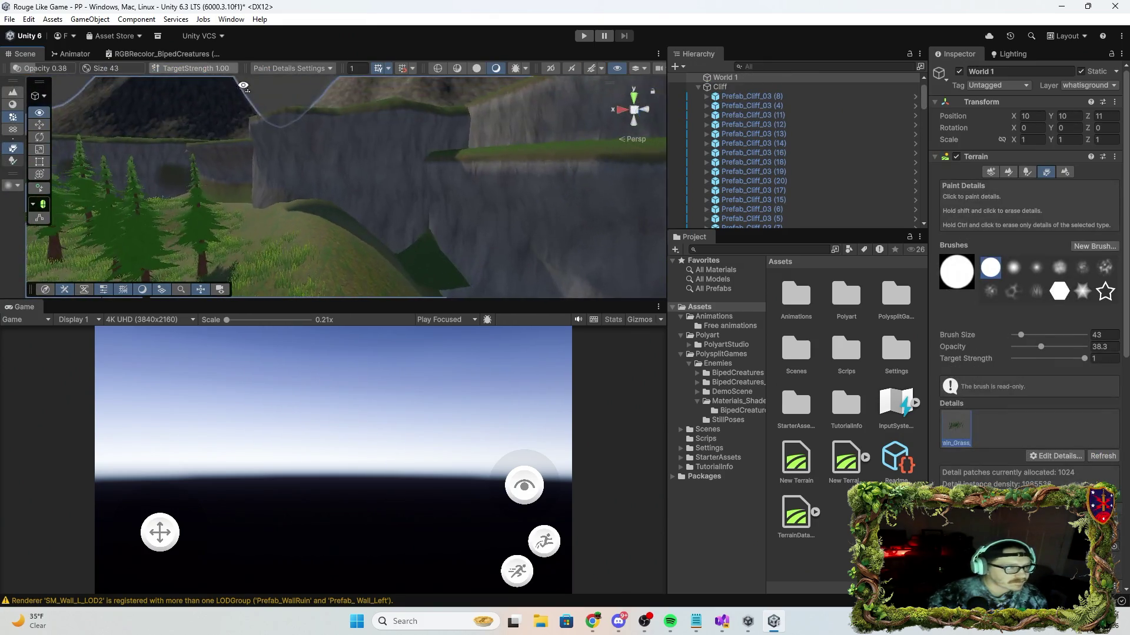
left_click(272, 96)
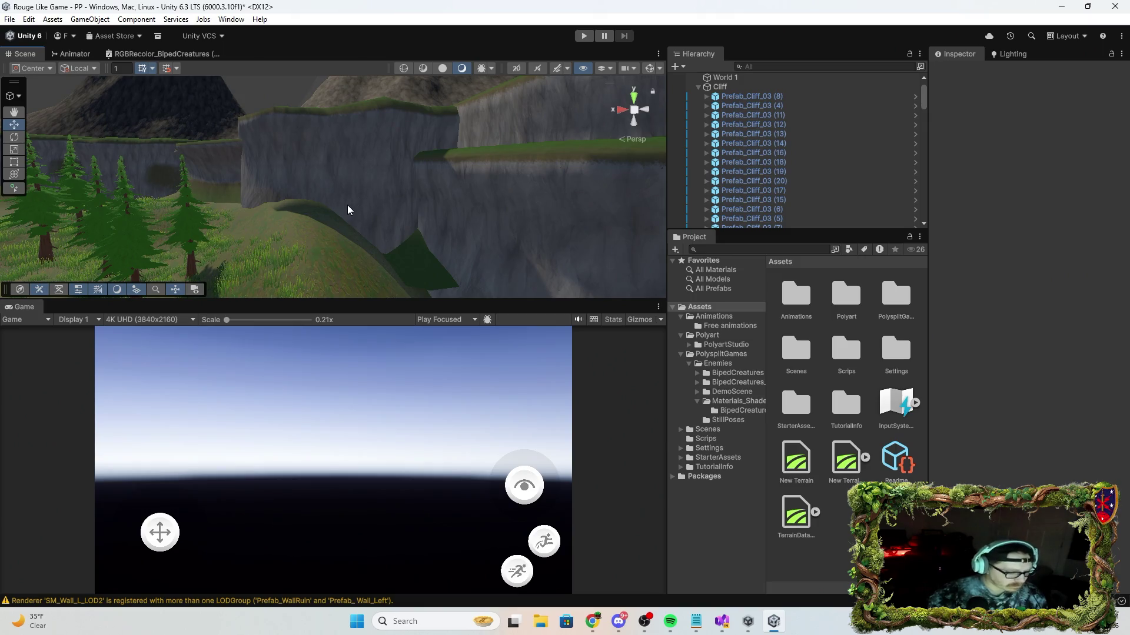
left_click(347, 204)
left_click(347, 207)
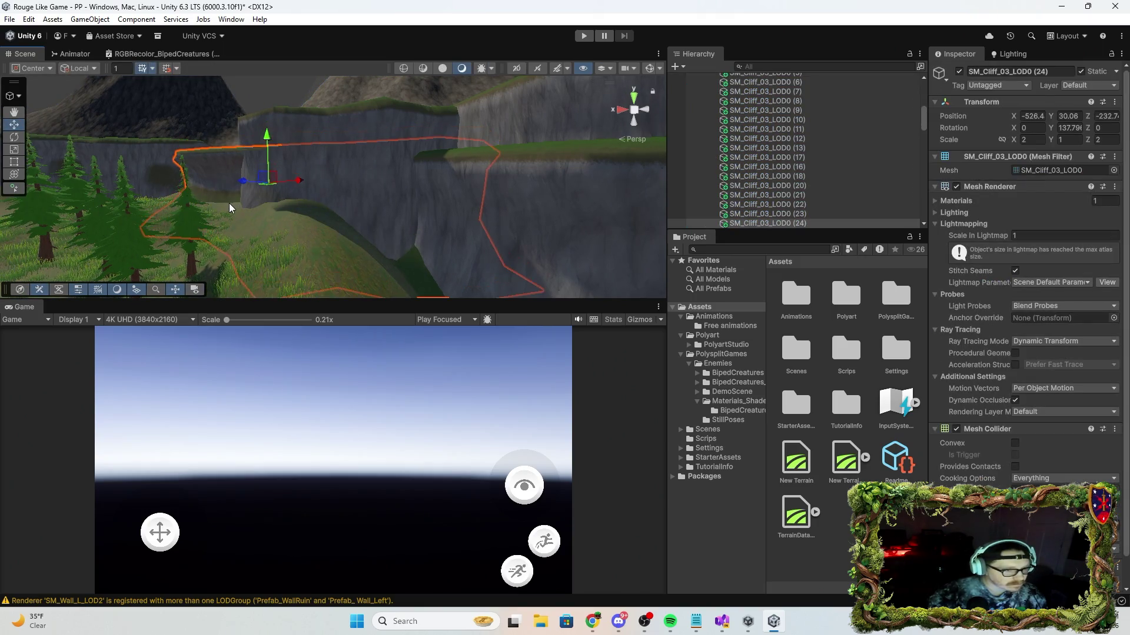
mouse_move(295, 289)
left_mouse_down()
mouse_move(429, 242)
mouse_move(454, 255)
left_mouse_up()
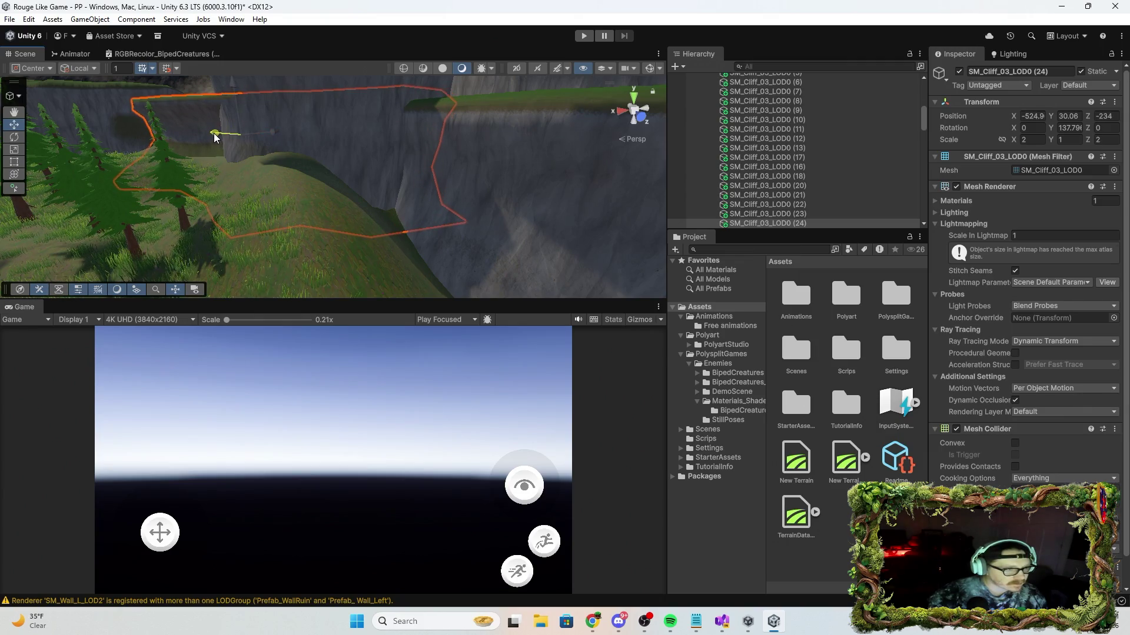
mouse_move(235, 111)
left_mouse_down()
mouse_move(232, 101)
mouse_move(149, 122)
mouse_move(325, 147)
mouse_move(355, 106)
mouse_move(383, 94)
mouse_move(400, 146)
mouse_move(495, 98)
mouse_move(542, 103)
mouse_move(254, 175)
mouse_move(421, 237)
mouse_move(391, 229)
mouse_move(517, 232)
mouse_move(434, 204)
mouse_move(524, 191)
mouse_move(565, 172)
mouse_move(627, 174)
mouse_move(514, 174)
mouse_move(441, 235)
mouse_move(222, 196)
mouse_move(157, 78)
mouse_move(267, 264)
mouse_move(411, 224)
left_mouse_up()
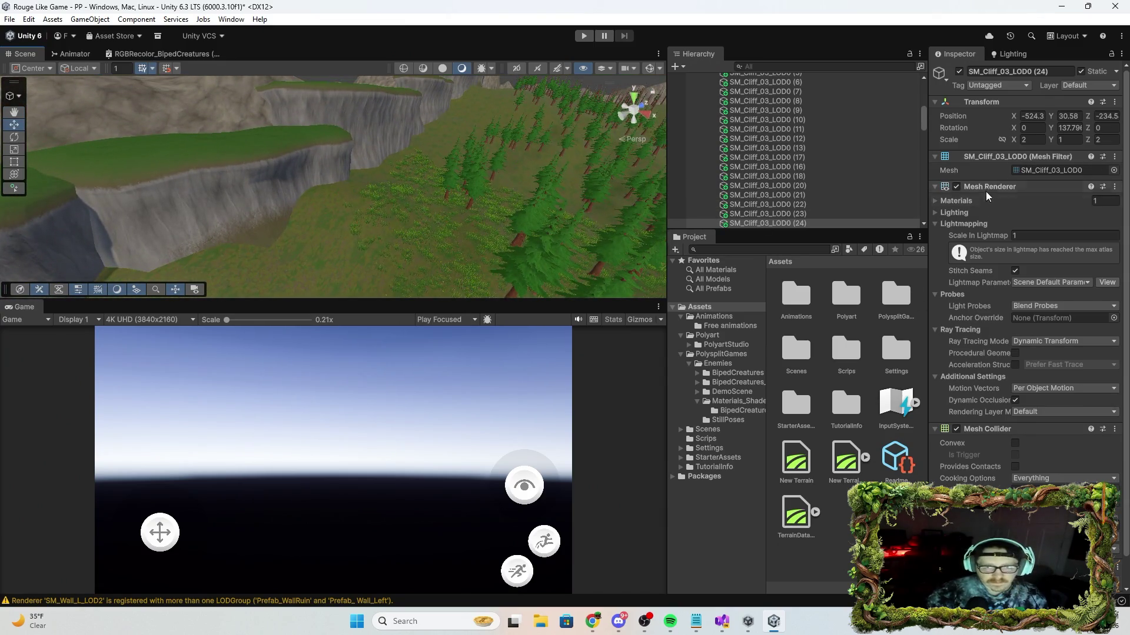
scroll(807, 124, "up", 10)
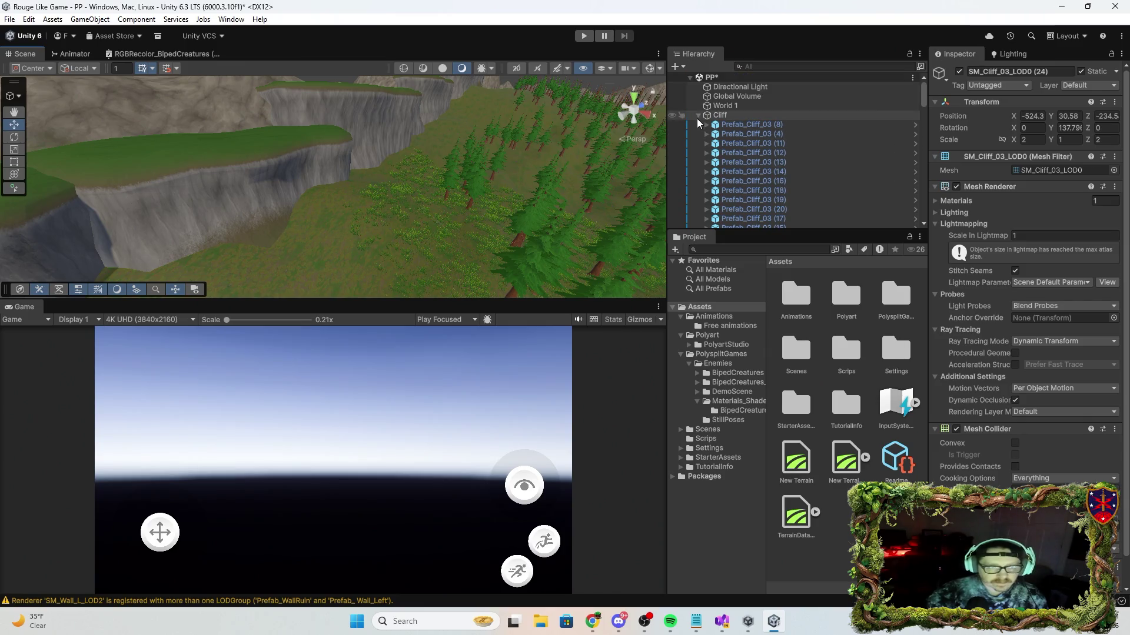
Collapse the Cliff group, select World 1, switch to the View tool and zoom out over the cliff ring.
left_click(698, 114)
left_click(722, 105)
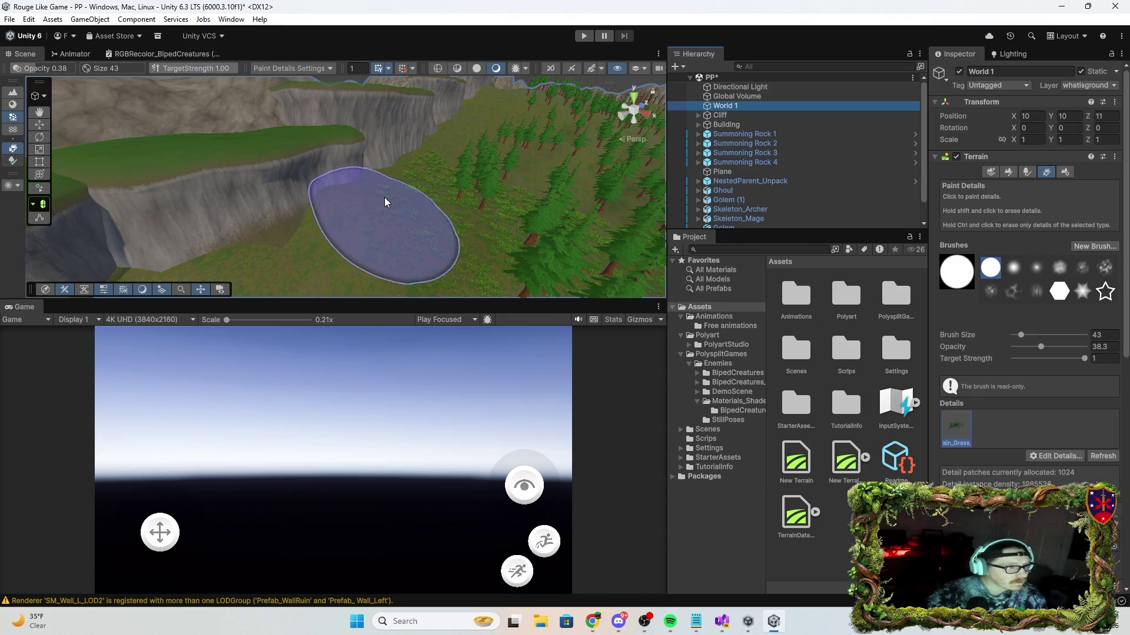
mouse_move(425, 156)
left_mouse_down()
mouse_move(541, 93)
mouse_move(559, 48)
mouse_move(552, 32)
mouse_move(348, 213)
left_mouse_up()
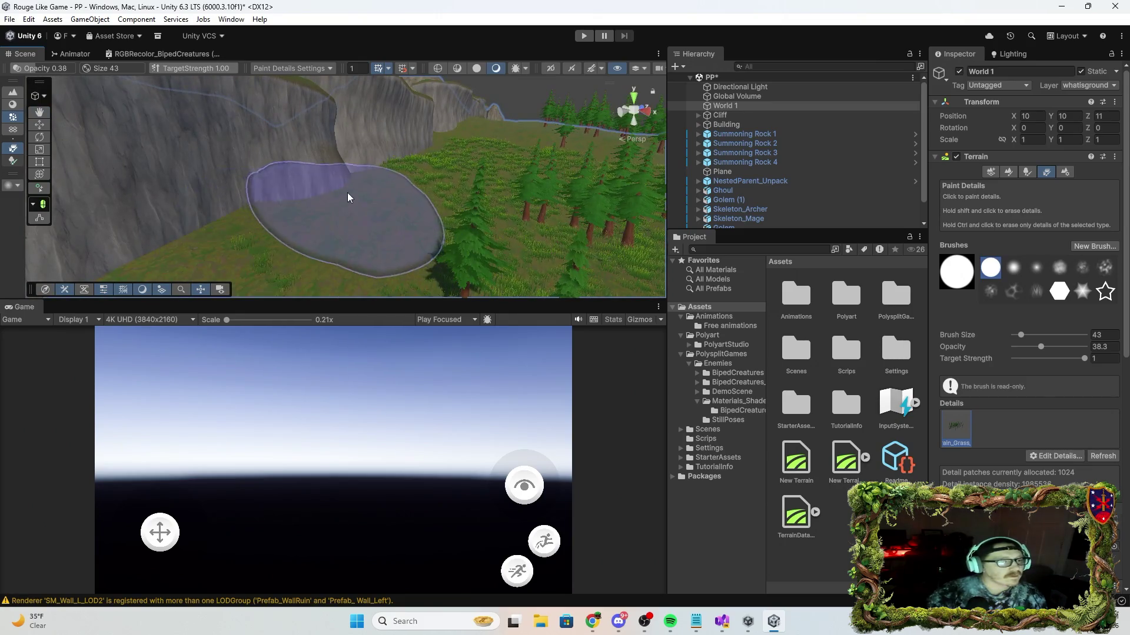
key("q")
mouse_move(461, 126)
left_mouse_down()
mouse_move(496, 69)
mouse_move(501, 161)
mouse_move(522, 159)
mouse_move(505, 181)
mouse_move(600, 209)
mouse_move(706, 168)
mouse_move(746, 118)
mouse_move(807, 101)
mouse_move(812, 171)
mouse_move(813, 159)
mouse_move(796, 185)
mouse_move(804, 115)
mouse_move(894, 86)
mouse_move(793, 267)
mouse_move(926, 213)
mouse_move(821, 224)
left_mouse_up()
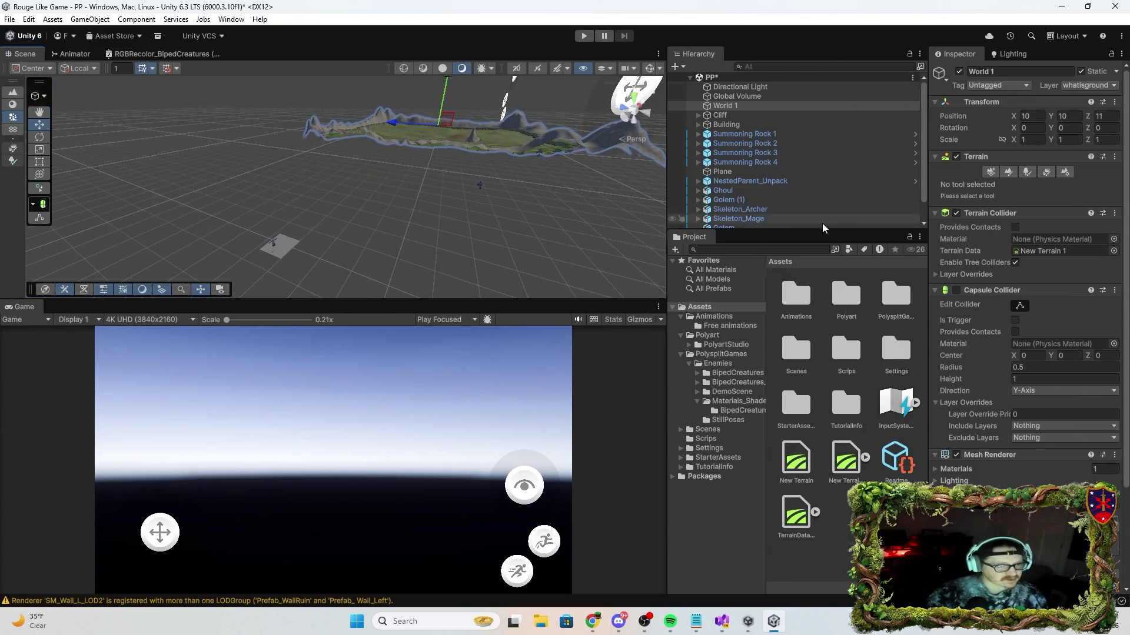
Delete the stray small Golem from the scene.
left_click(479, 185)
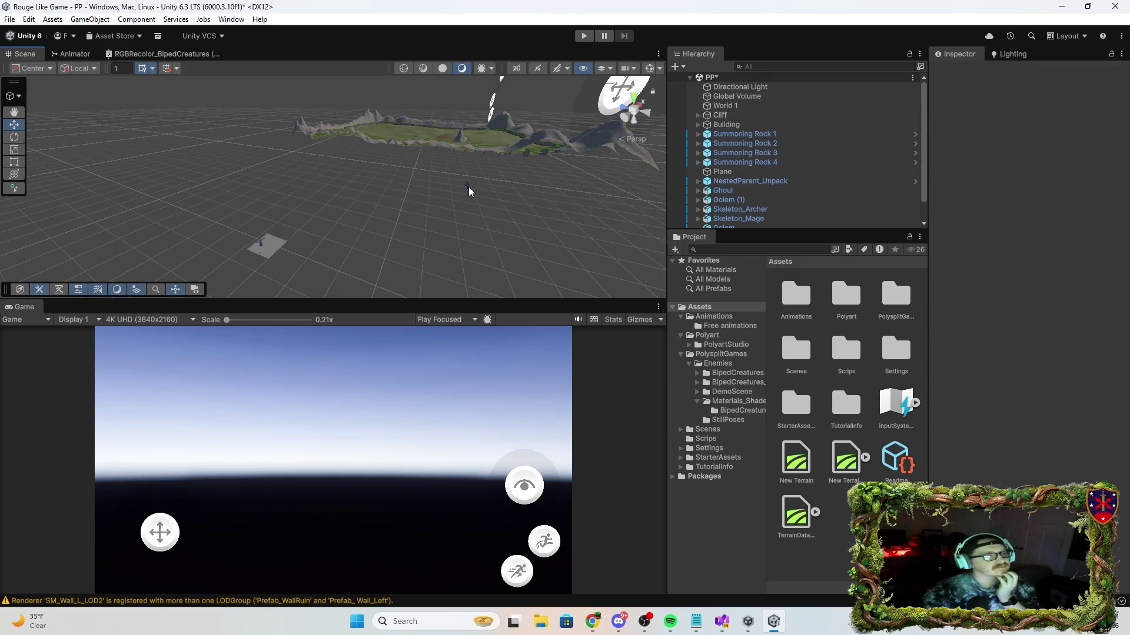
left_click(467, 187)
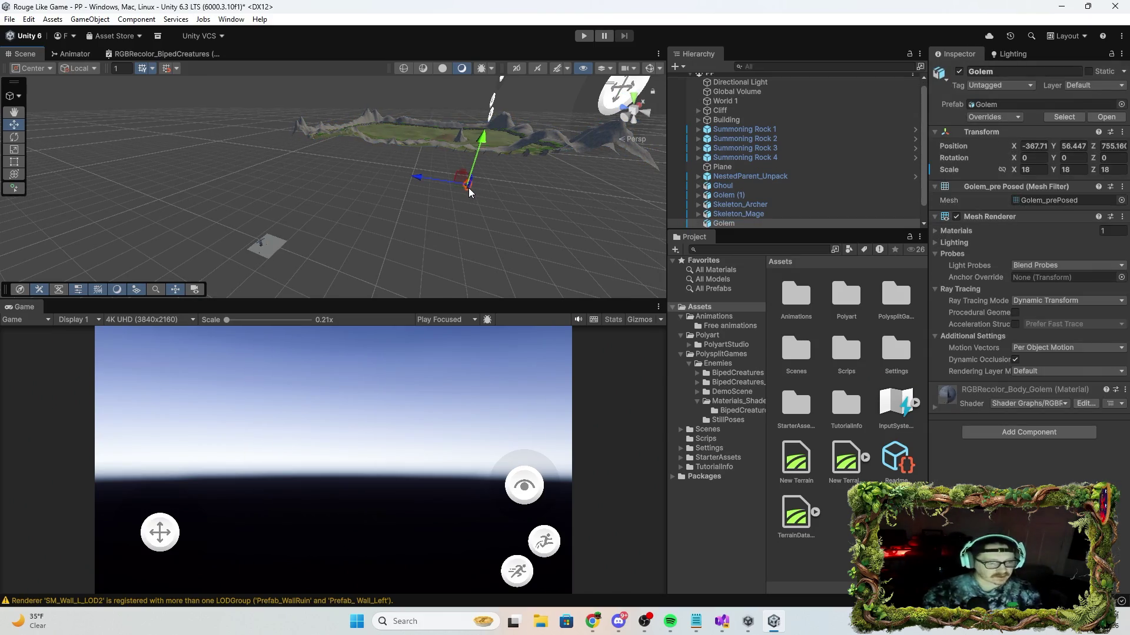
key("Delete")
Move the PlayerCapsule inside NestedParent_Unpack off the small Plane and onto the terrain.
left_click(268, 250)
key("f")
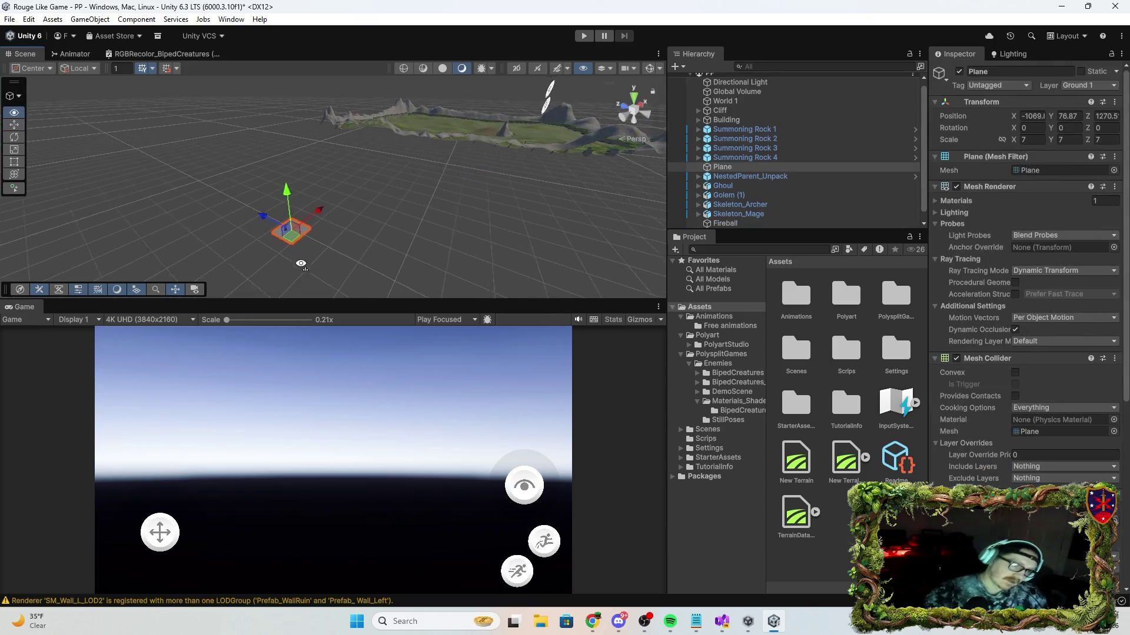
mouse_move(256, 283)
left_mouse_down()
mouse_move(328, 252)
mouse_move(488, 231)
mouse_move(642, 237)
left_mouse_up()
left_click_drag(653, 159, 573, 126)
left_click(754, 176)
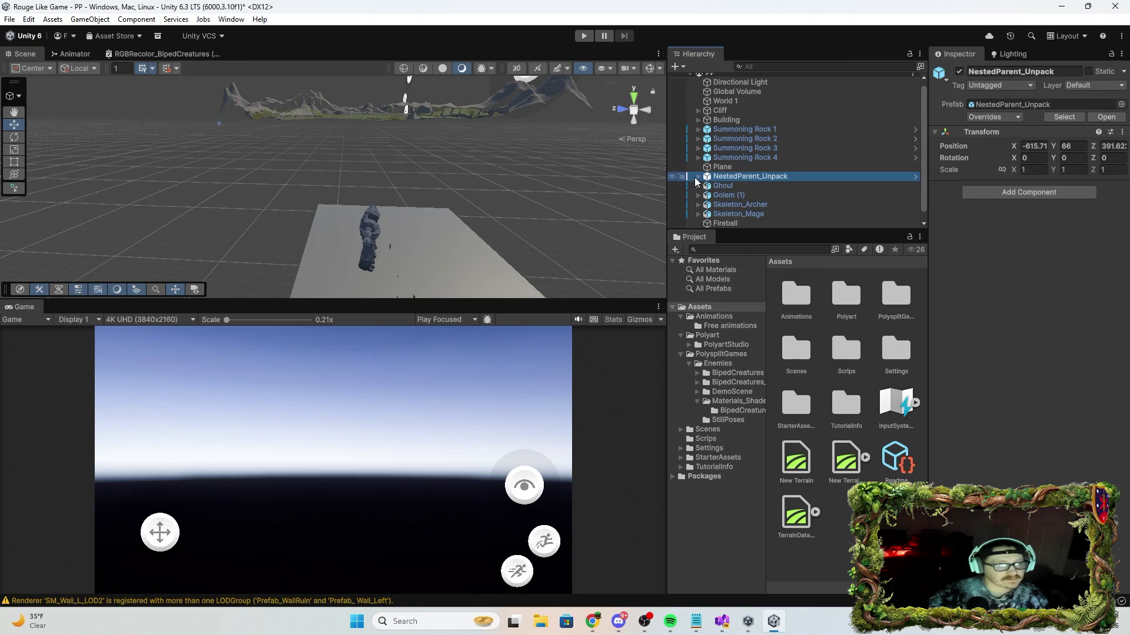
left_click(695, 177)
left_click(747, 204)
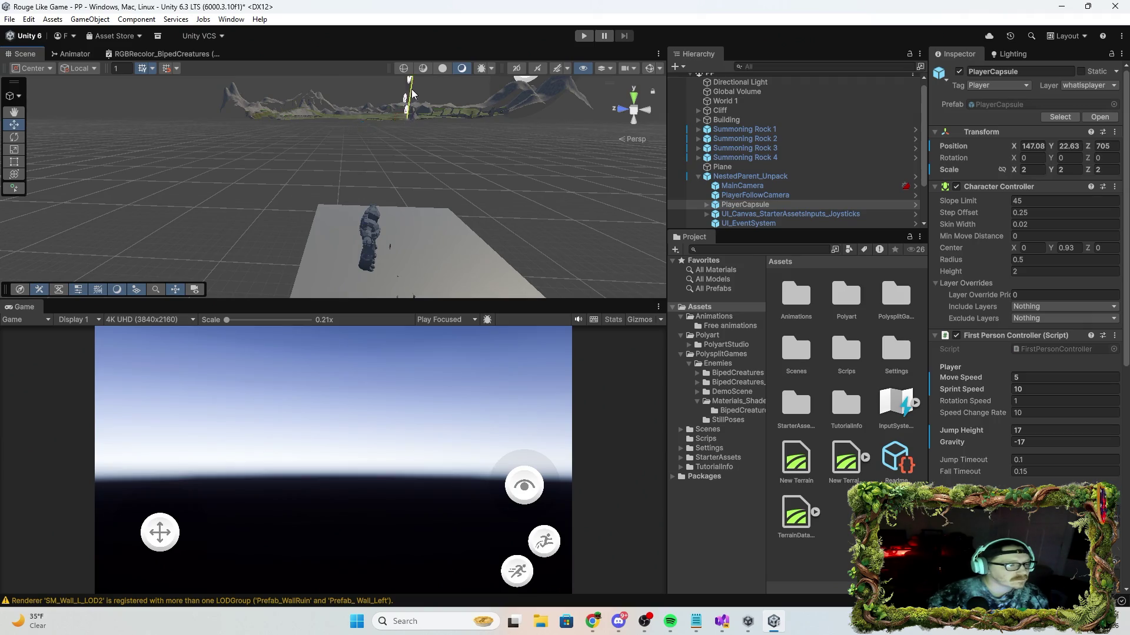
left_click_drag(416, 93, 444, 153)
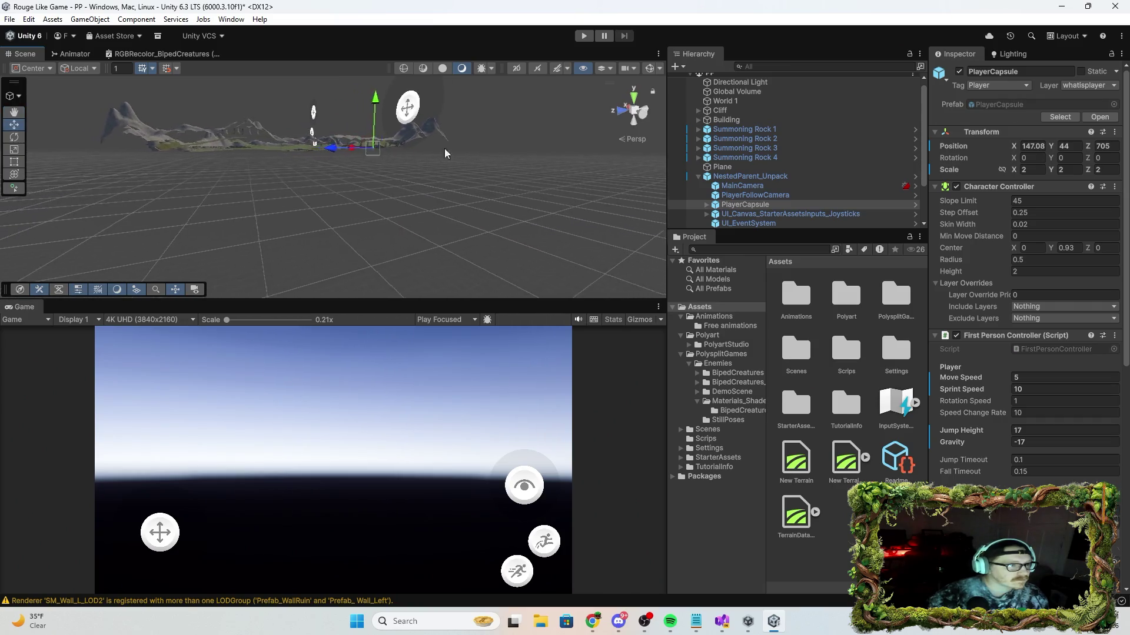
mouse_move(354, 150)
left_mouse_down()
mouse_move(275, 153)
mouse_move(289, 158)
mouse_move(182, 184)
mouse_move(142, 161)
left_mouse_up()
scroll(709, 178, "down", 3)
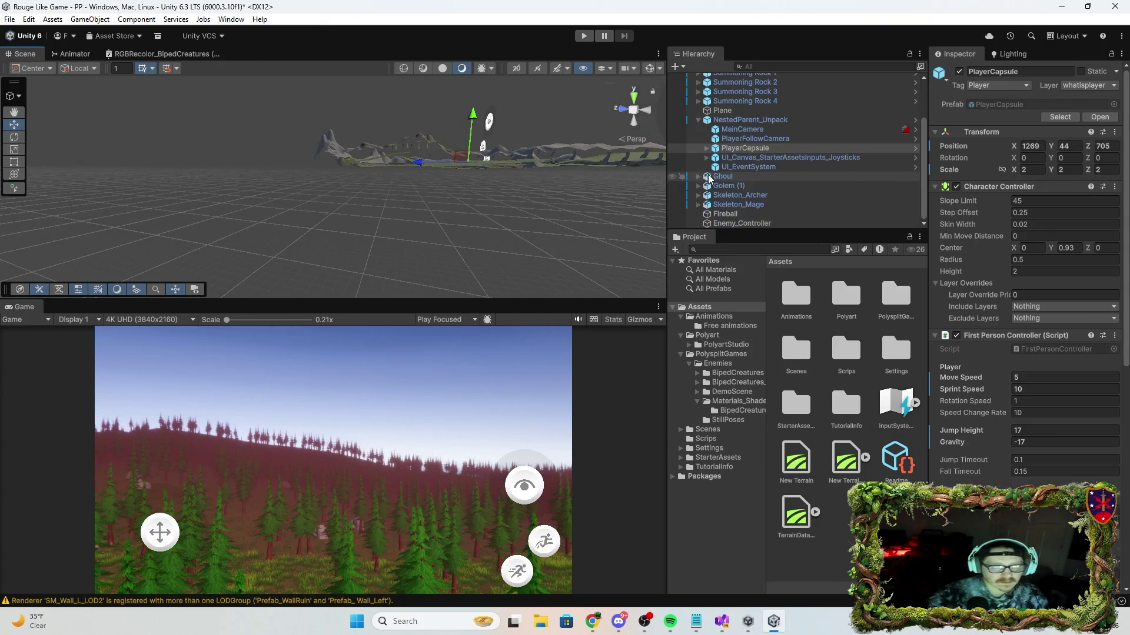
Frame Skeleton_Archer on the small Plane in the Scene view.
left_click(754, 197)
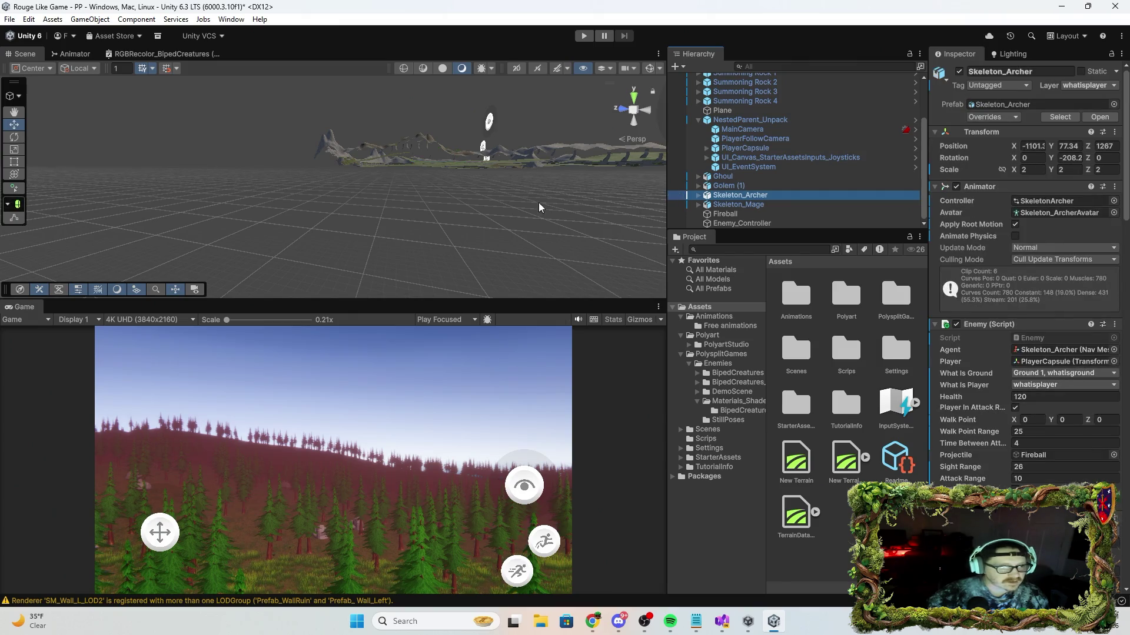
key("f")
mouse_move(530, 194)
left_mouse_down()
mouse_move(550, 192)
mouse_move(308, 210)
mouse_move(245, 233)
left_mouse_up()
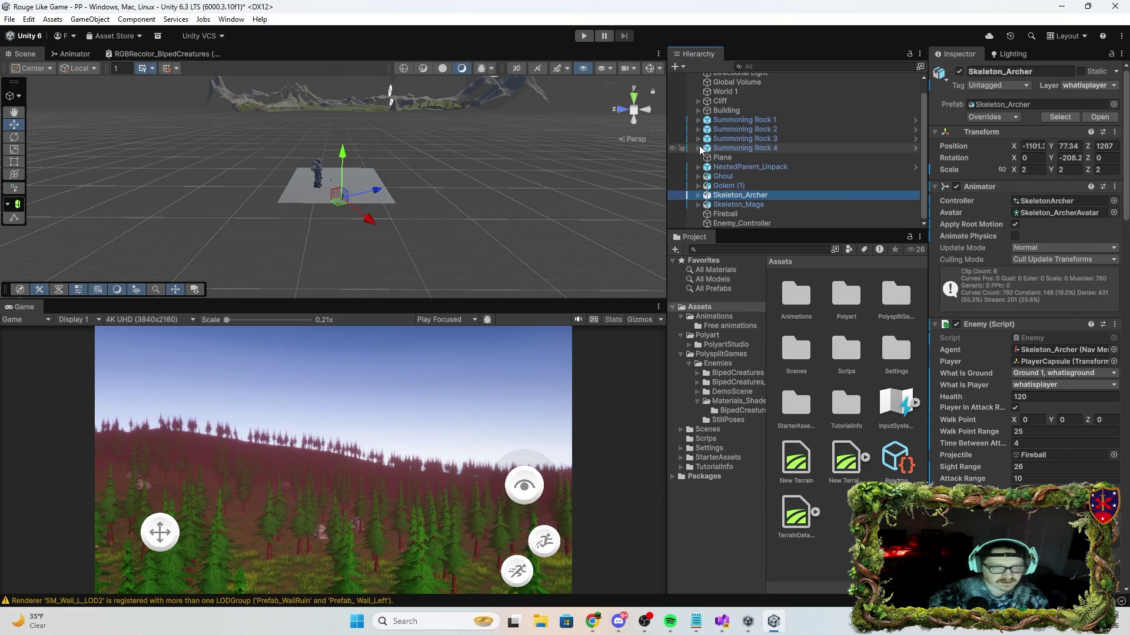
Select Summoning Rocks 1–4 and locate them over the terrain.
left_click(727, 122)
double_click(728, 122)
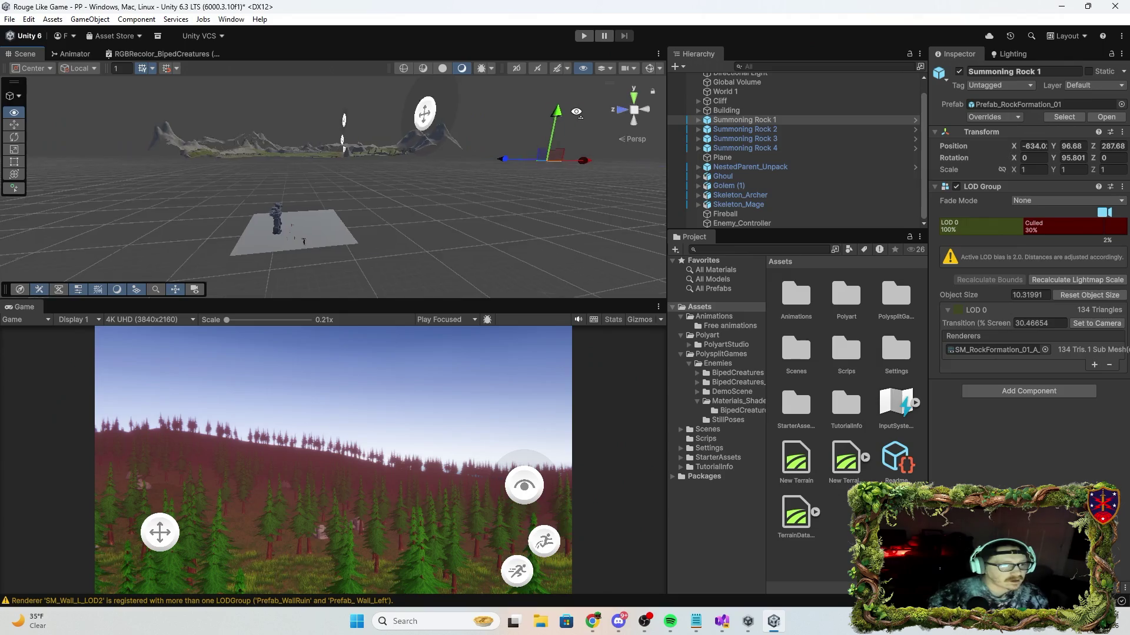
left_click_drag(601, 121, 562, 132)
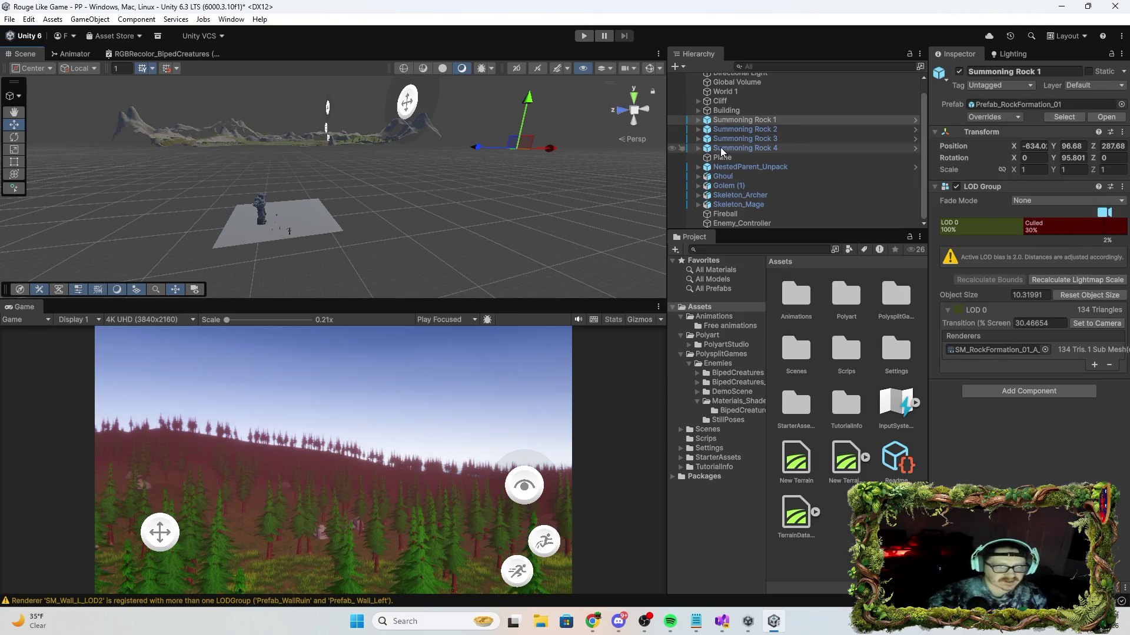
left_click(736, 137, "shift")
left_click(741, 148, "shift")
mouse_move(466, 193)
left_mouse_down()
mouse_move(466, 126)
mouse_move(446, 118)
left_mouse_up()
key("w")
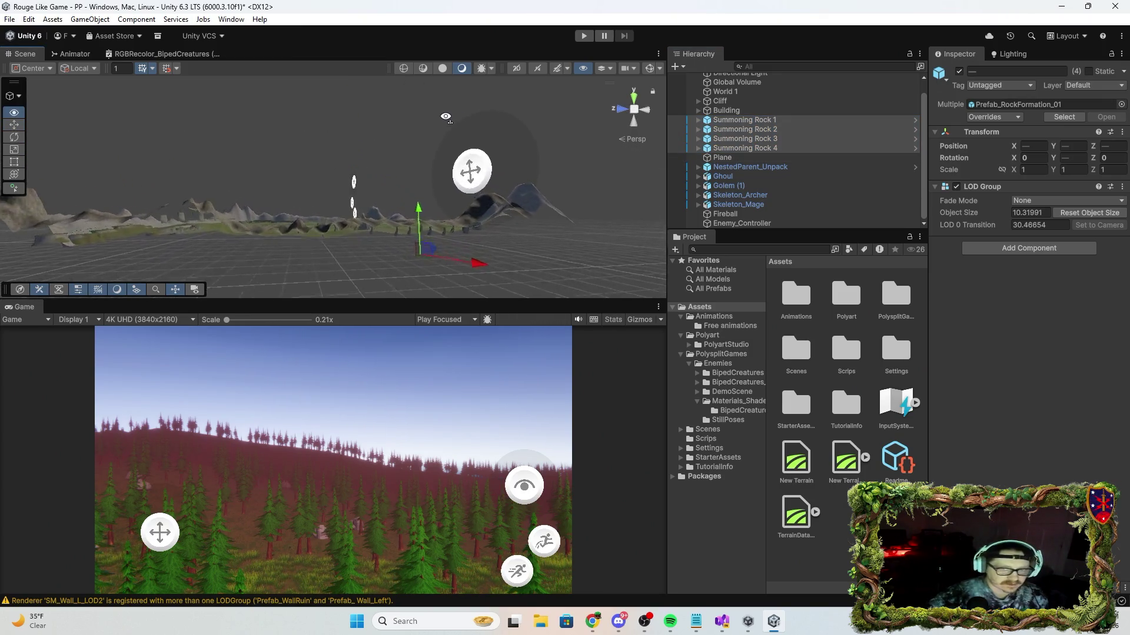
key("f")
type("2")
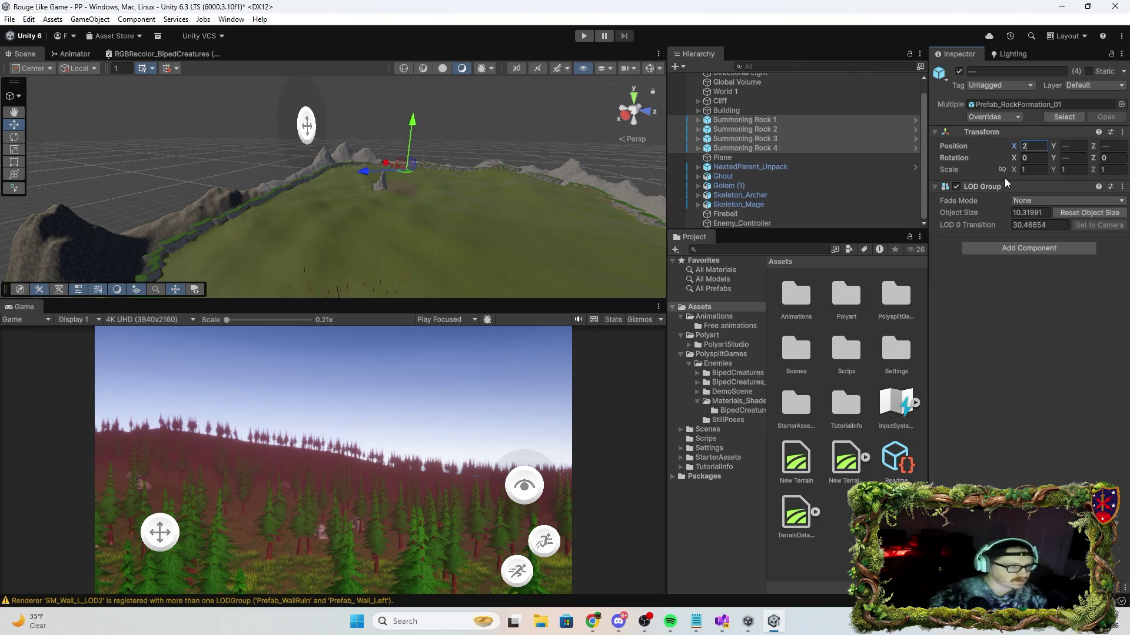
type("3")
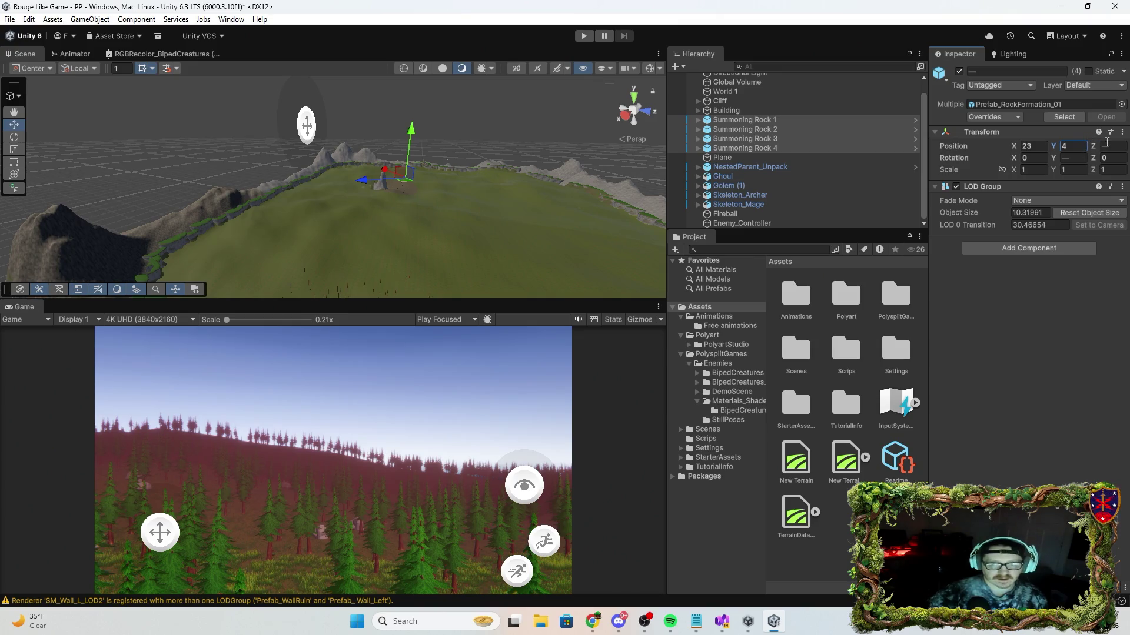
mouse_move(596, 171)
left_mouse_down()
mouse_move(407, 151)
mouse_move(529, 207)
left_mouse_up()
Delete Summoning Rock 1, then delete Summoning Rocks 2–4 together.
left_click(747, 120)
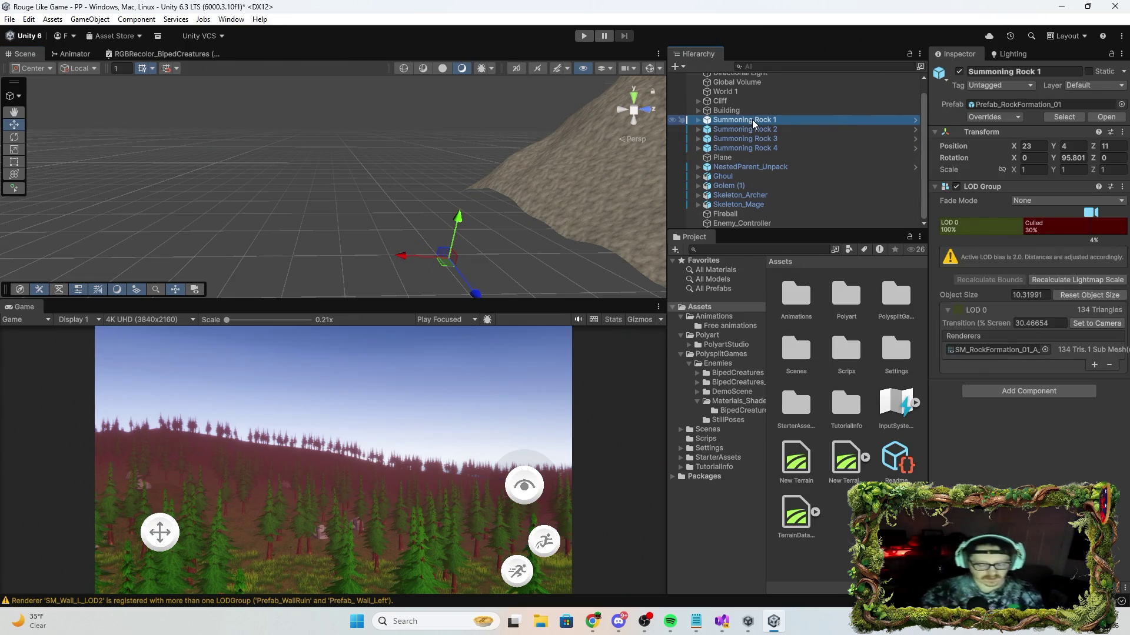
key("Delete")
left_click(747, 130)
left_click(754, 149, "shift")
key("Delete")
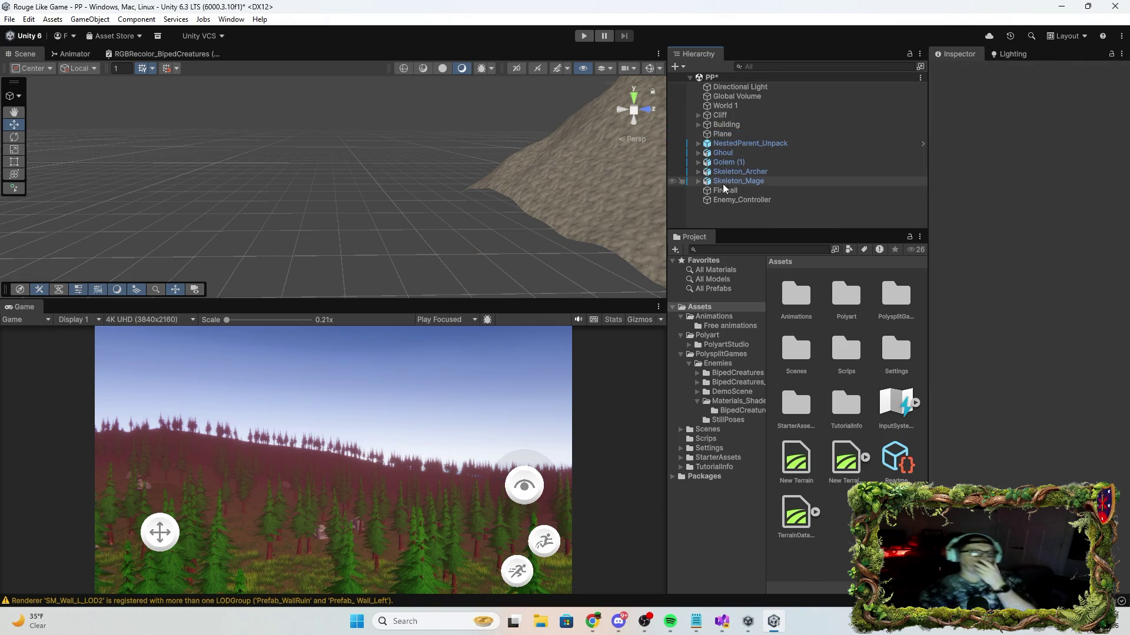
Select the Plane with NestedParent_Unpack, Golem (1), Skeleton_Archer and Skeleton_Mage, and frame them.
mouse_move(580, 183)
left_mouse_down()
mouse_move(933, 150)
mouse_move(662, 170)
left_mouse_up()
mouse_move(593, 201)
left_mouse_down()
mouse_move(425, 145)
mouse_move(328, 180)
left_mouse_up()
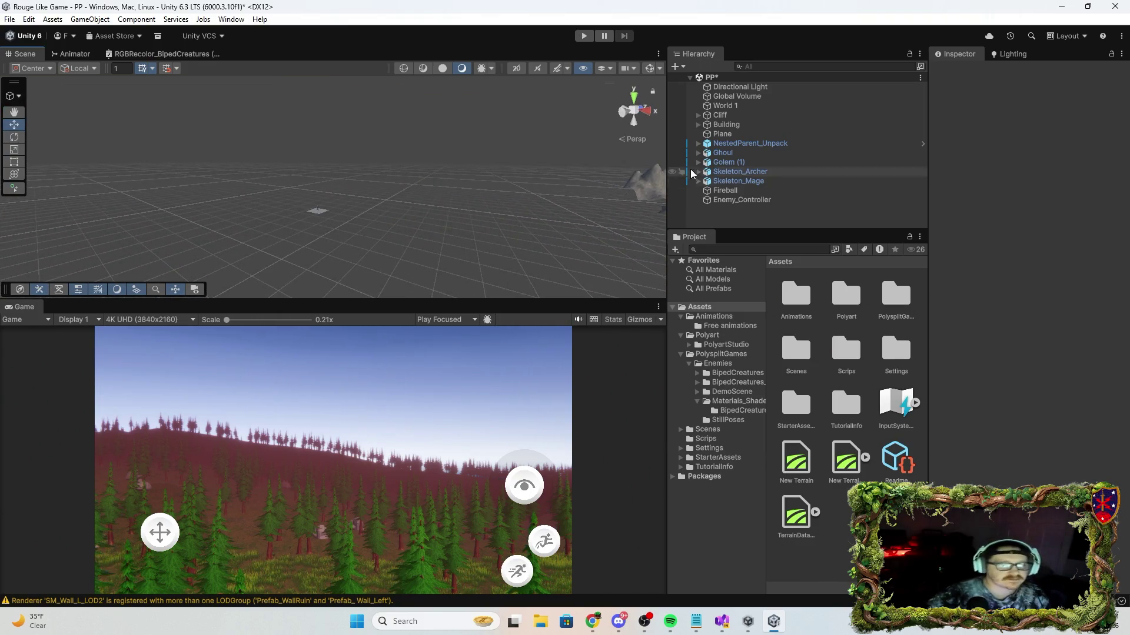
left_click(697, 139)
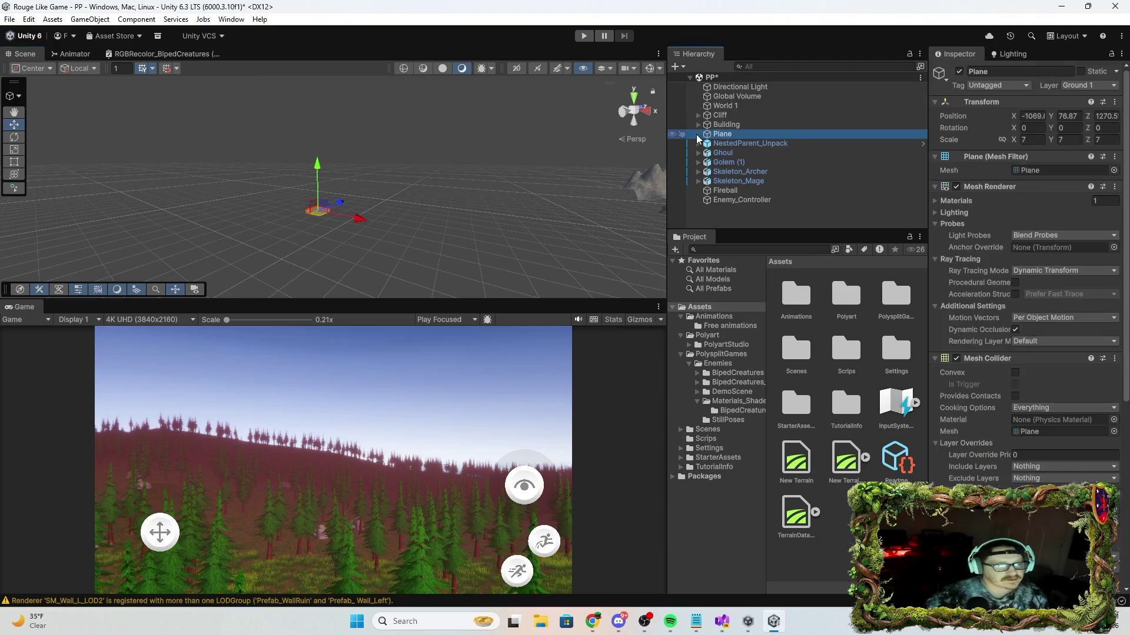
left_click(698, 144)
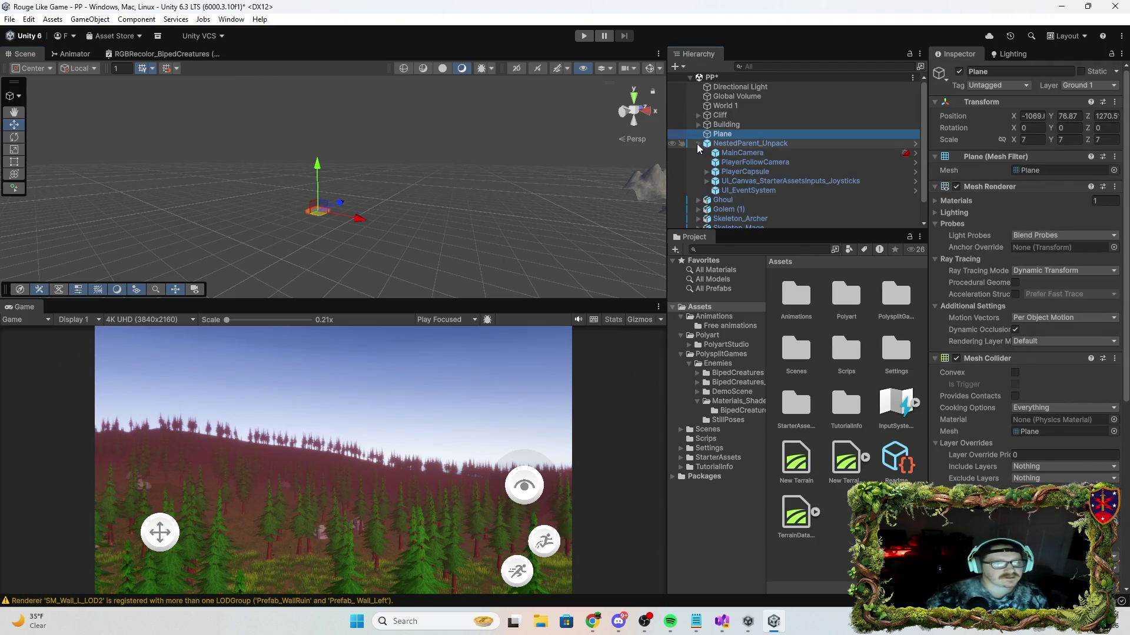
left_click(791, 143, "ctrl")
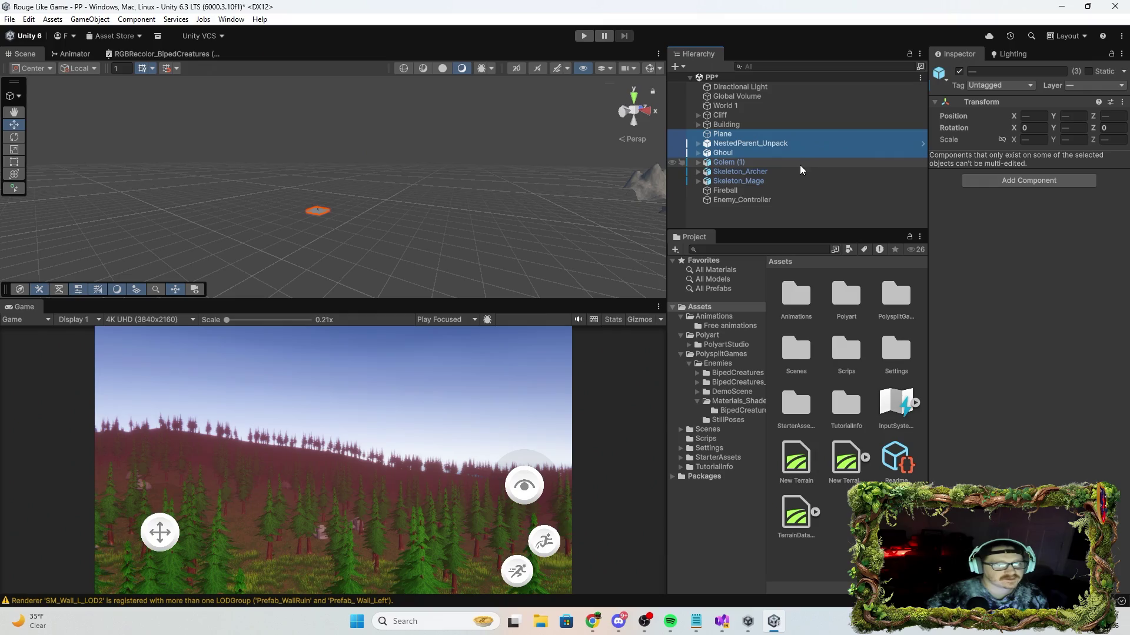
left_click(799, 166, "ctrl")
left_click(789, 179, "ctrl")
left_click(792, 172, "ctrl")
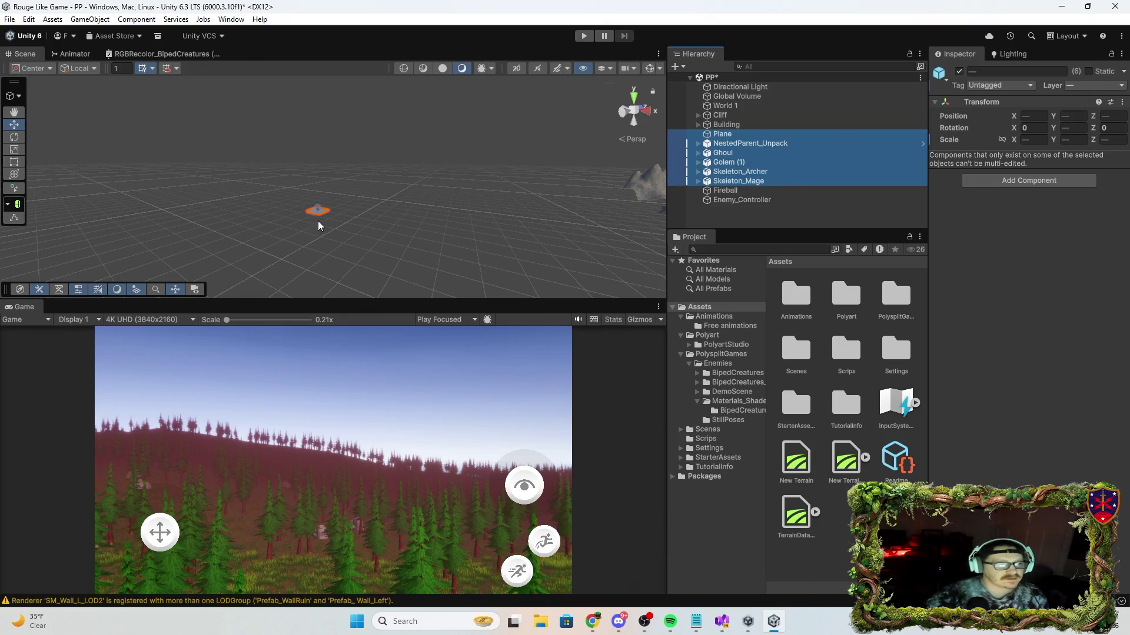
mouse_move(372, 234)
left_mouse_down()
mouse_move(401, 242)
mouse_move(353, 257)
mouse_move(412, 242)
left_mouse_up()
scroll(424, 244, "up", 5)
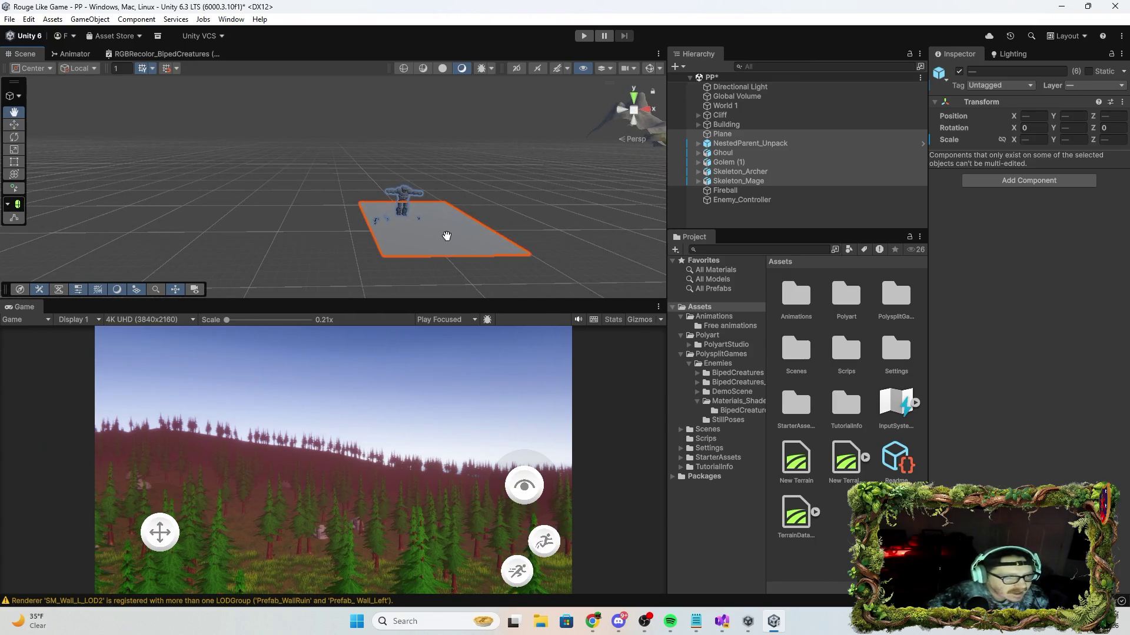
mouse_move(446, 236)
left_mouse_down()
mouse_move(524, 232)
mouse_move(496, 225)
left_mouse_up()
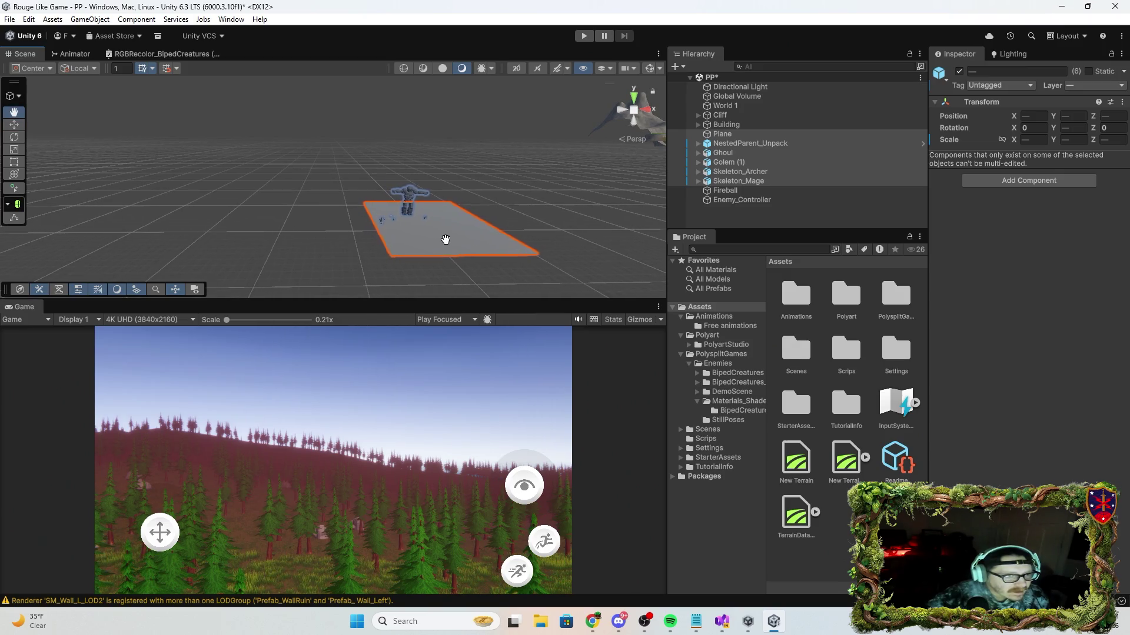
left_click_drag(492, 213, 684, 204)
mouse_move(276, 233)
left_mouse_down()
mouse_move(217, 264)
mouse_move(310, 220)
mouse_move(235, 245)
mouse_move(340, 214)
mouse_move(261, 249)
left_mouse_up()
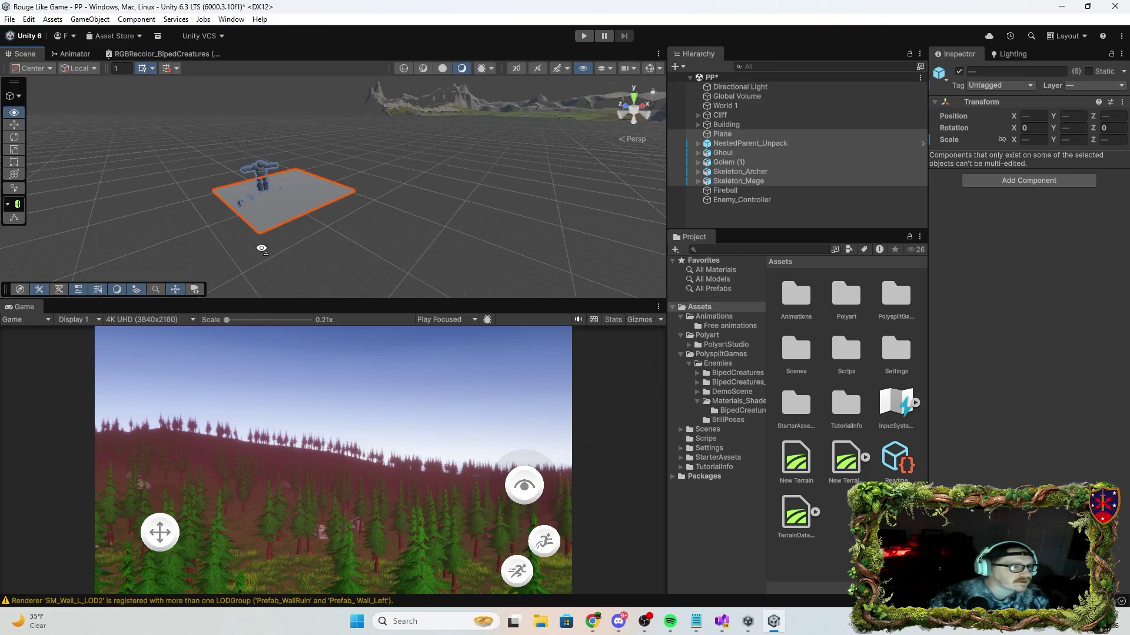
Drag the Plane alone far along X, to about X -80.2.
left_click(309, 213)
mouse_move(313, 175)
left_mouse_down()
mouse_move(516, 111)
mouse_move(496, 127)
mouse_move(525, 122)
left_mouse_up()
mouse_move(556, 58)
left_mouse_down()
mouse_move(506, 71)
mouse_move(376, 70)
mouse_move(387, 157)
mouse_move(214, 172)
mouse_move(241, 89)
mouse_move(131, 166)
mouse_move(285, 119)
mouse_move(368, 156)
mouse_move(279, 179)
mouse_move(235, 171)
mouse_move(616, 190)
mouse_move(732, 178)
left_mouse_up()
left_click(279, 180)
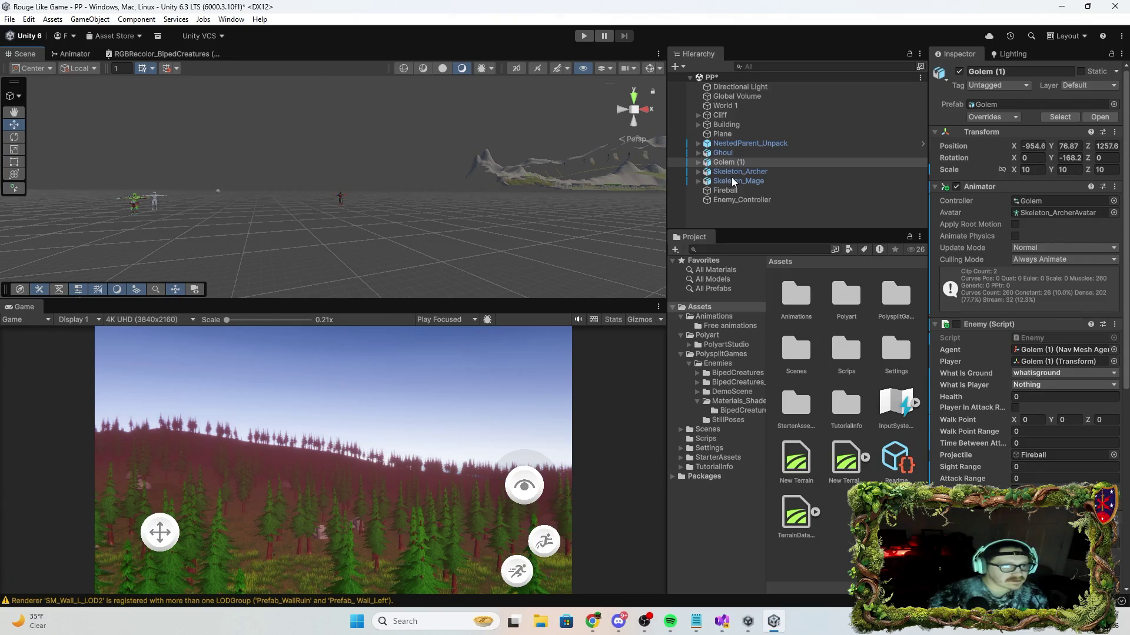
Drag Skeleton_Mage, Ghoul, Fireball, Skeleton_Archer and Golem (1) far away along X.
left_click(346, 196)
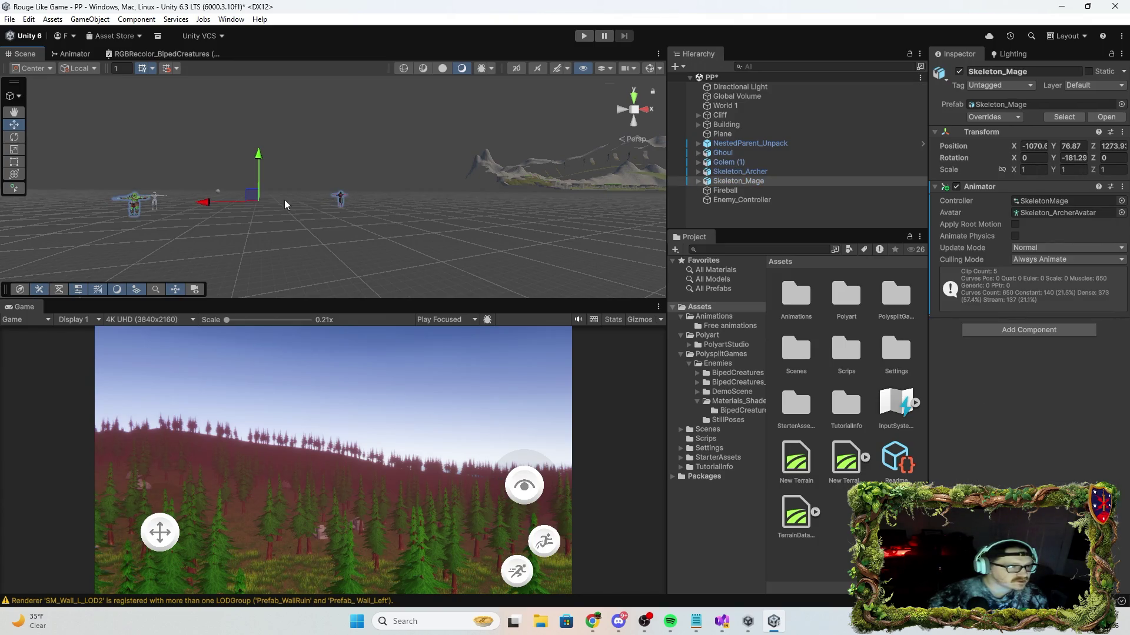
mouse_move(208, 205)
left_mouse_down()
mouse_move(669, 189)
mouse_move(386, 202)
left_mouse_up()
left_click(154, 196)
mouse_move(154, 203)
left_mouse_down()
mouse_move(559, 218)
mouse_move(627, 203)
left_mouse_up()
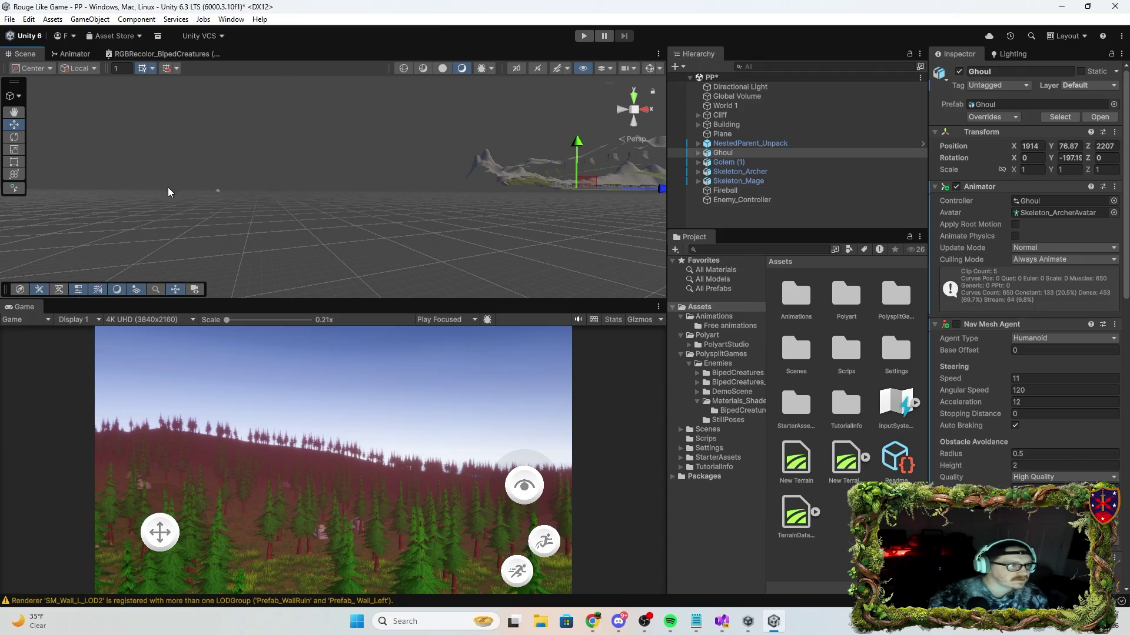
left_click(216, 190)
left_click_drag(245, 190, 580, 186)
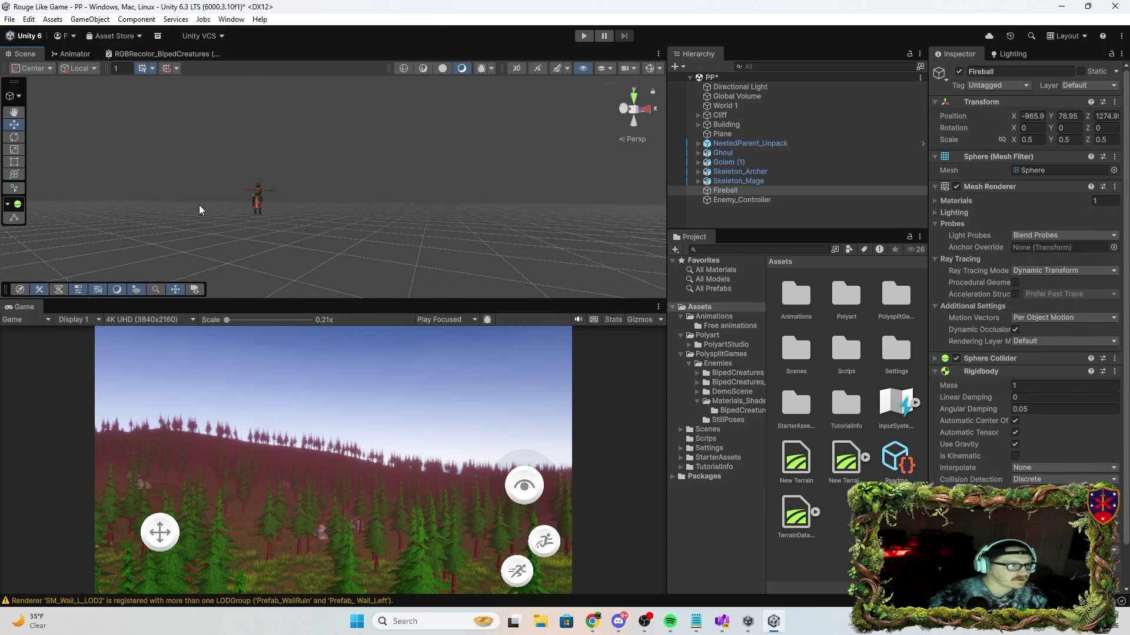
left_click(252, 196)
mouse_move(265, 194)
left_mouse_down()
mouse_move(504, 215)
mouse_move(465, 230)
left_mouse_up()
key("f")
left_click_drag(313, 195, 488, 176)
left_click(548, 174)
key("f")
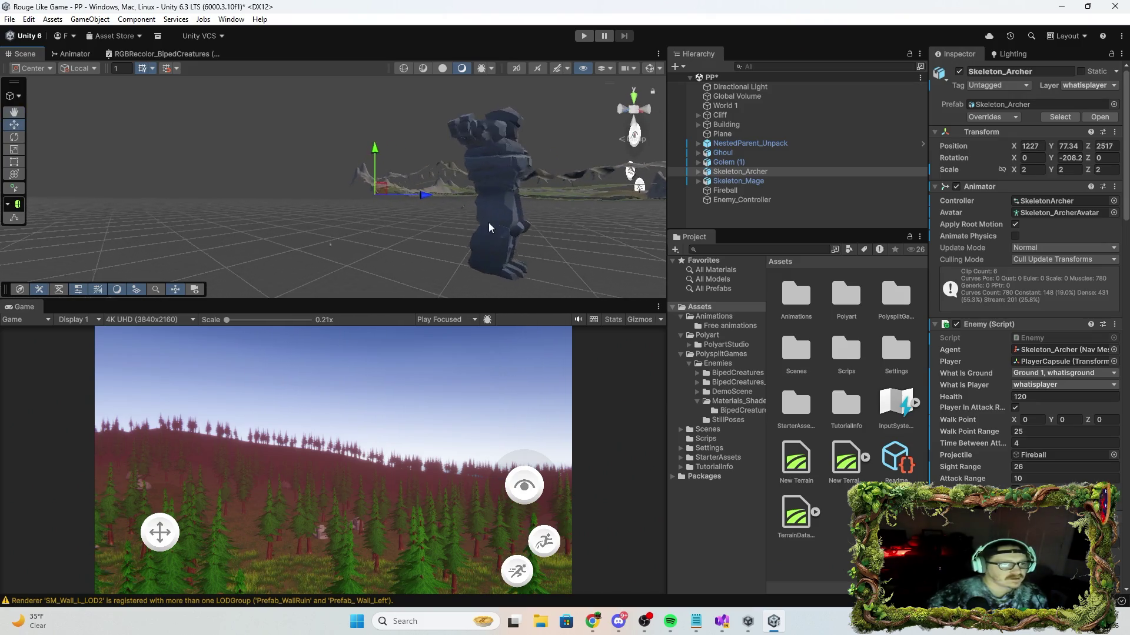
mouse_move(476, 236)
left_mouse_down()
mouse_move(563, 140)
mouse_move(524, 199)
left_mouse_up()
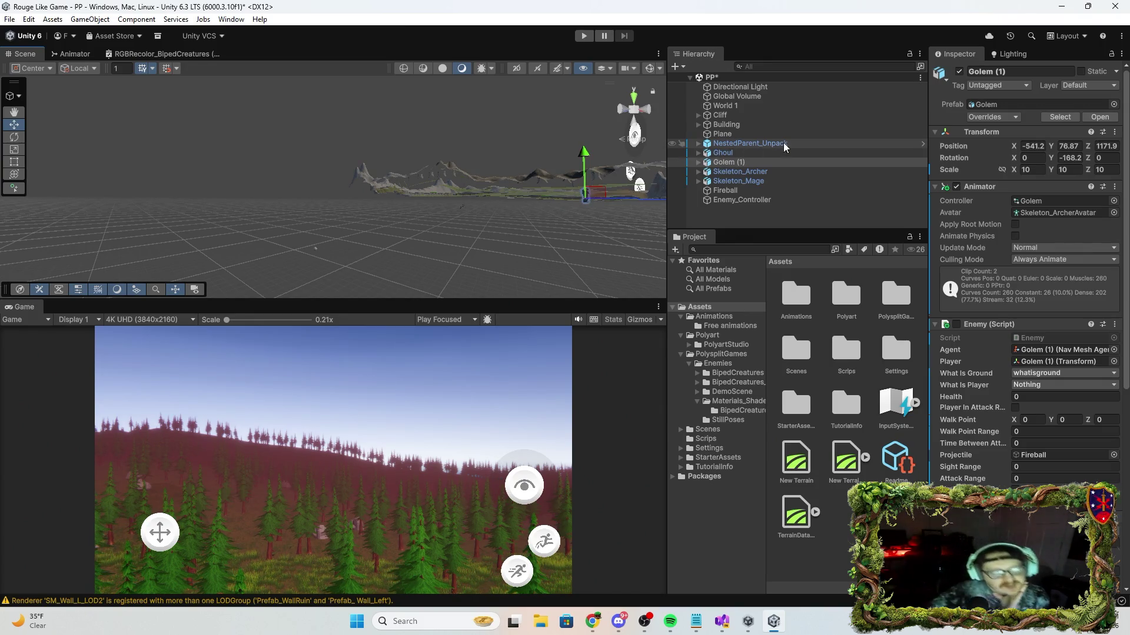
Delete Golem (1), Enemy_Controller, Skeleton_Mage, Skeleton_Archer and the Ghoul.
left_click(766, 161)
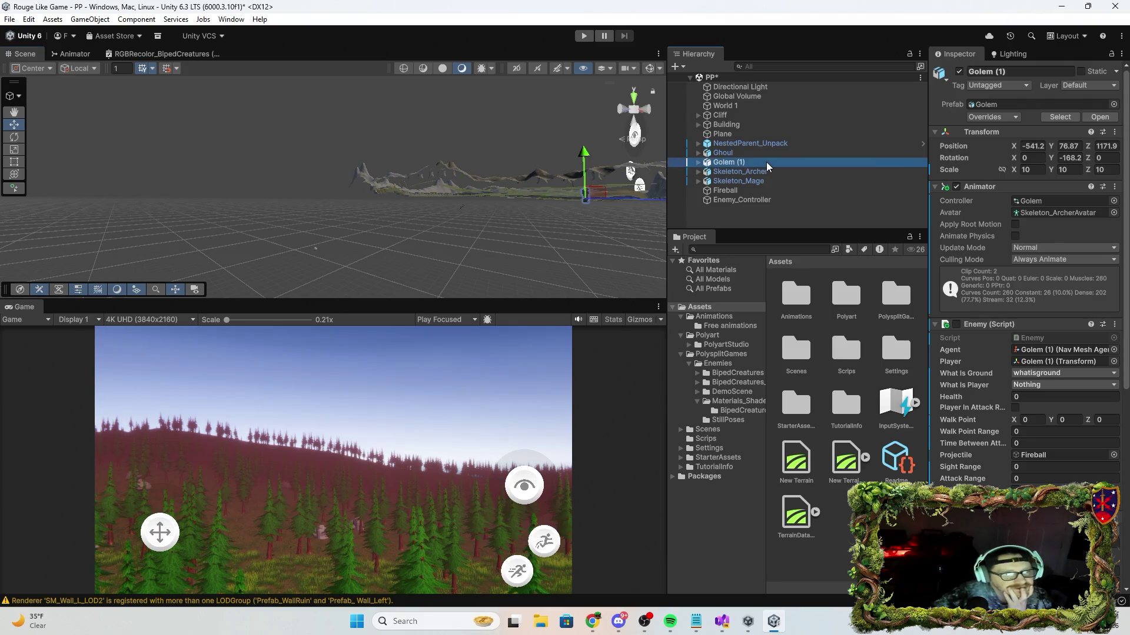
key("Delete")
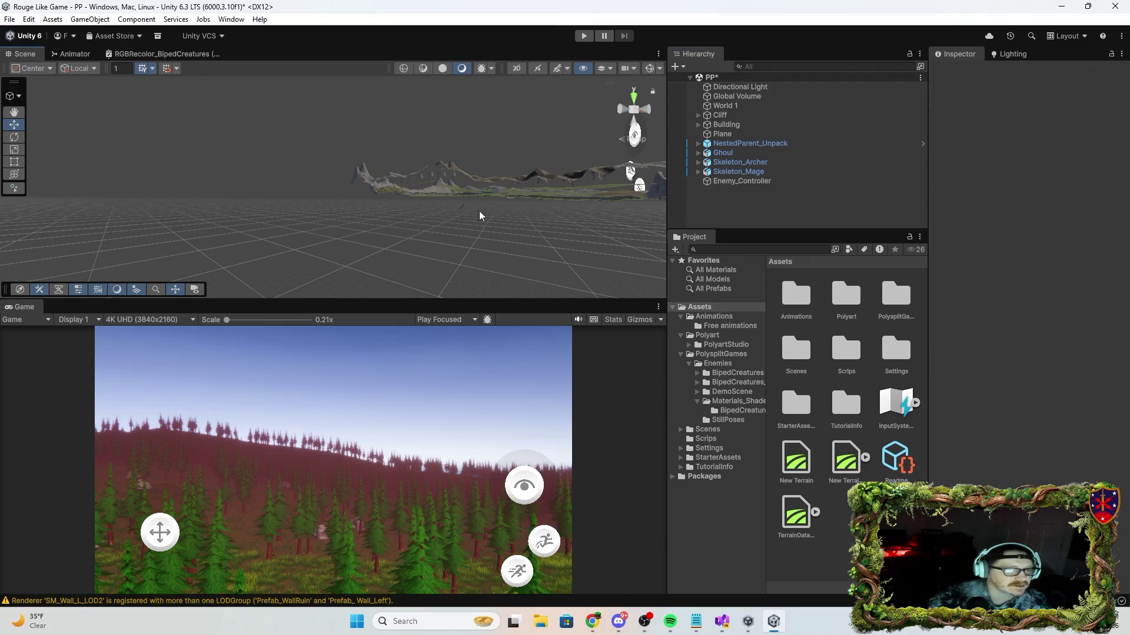
left_click(748, 181)
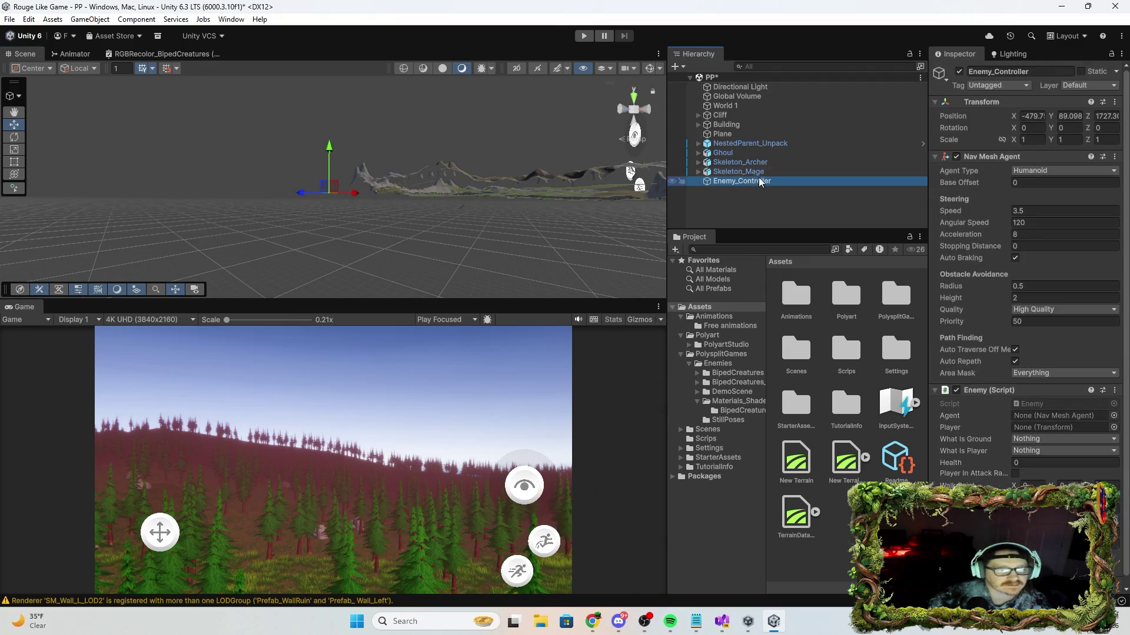
key("Delete")
left_click(757, 174)
key("Delete")
left_click(762, 161)
key("Delete")
left_click(743, 154)
key("Delete")
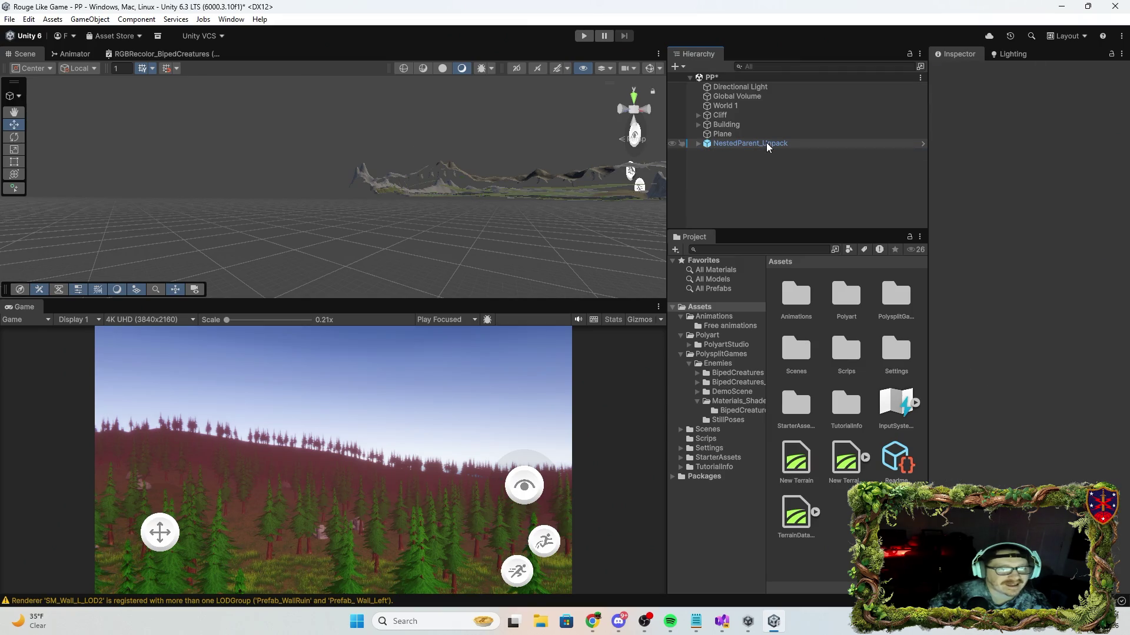
Expand NestedParent_Unpack and inspect PlayerFollowCamera's 3rd Person Follow setup with FOV 40.
left_click(766, 143)
left_click_drag(505, 199, 595, 132)
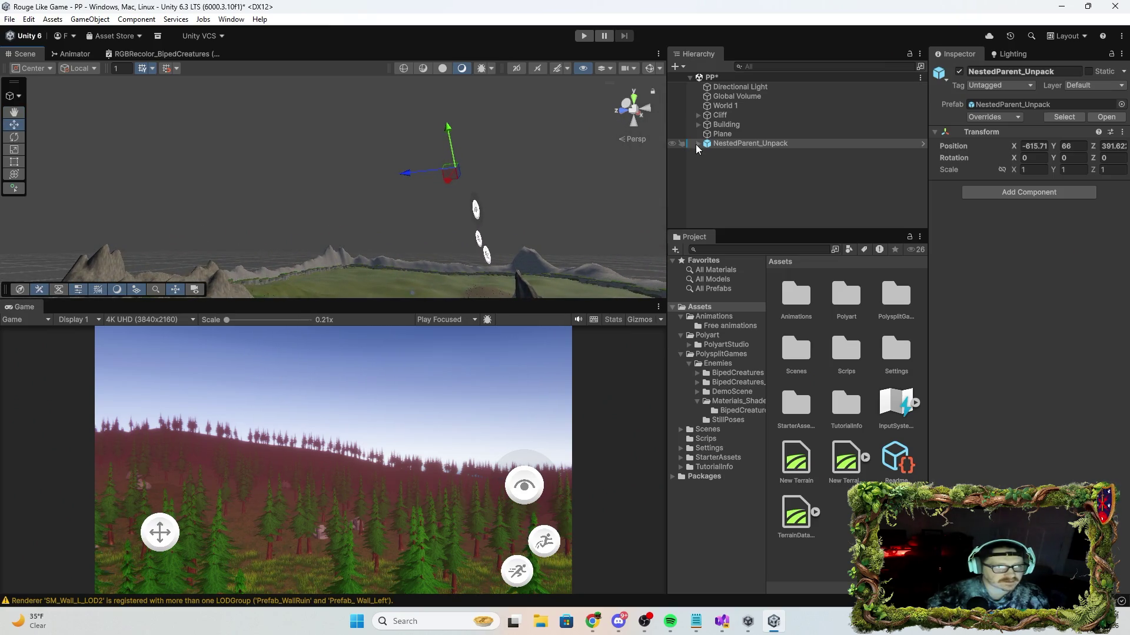
left_click(697, 144)
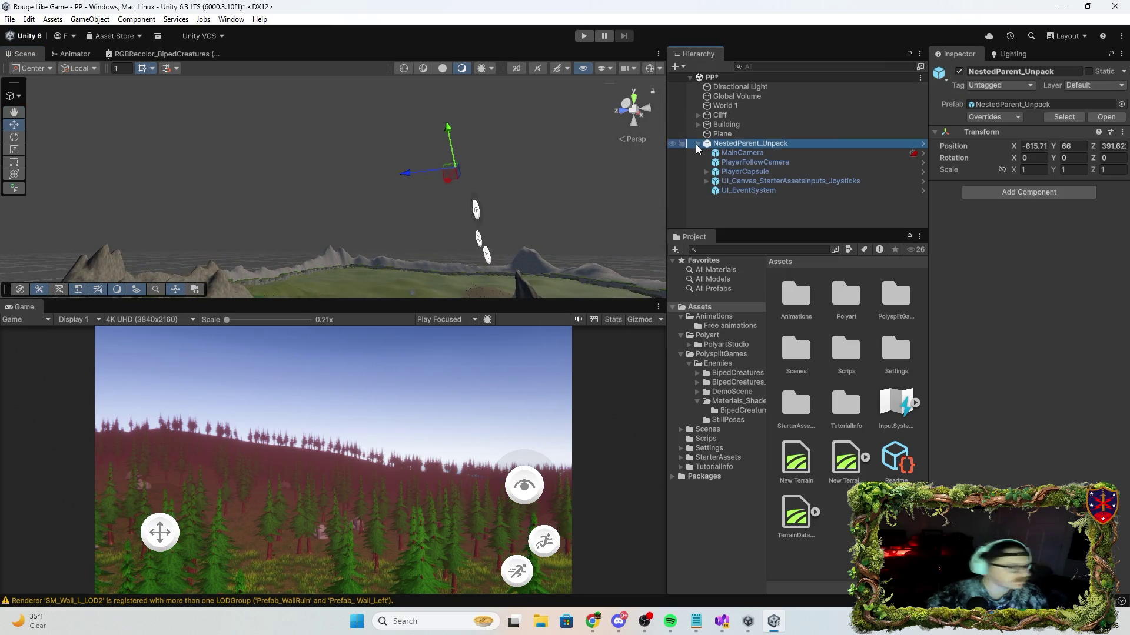
left_click(741, 163)
mouse_move(627, 213)
left_mouse_down()
mouse_move(406, 335)
mouse_move(407, 375)
mouse_move(519, 267)
mouse_move(520, 316)
mouse_move(506, 323)
mouse_move(792, 267)
mouse_move(742, 159)
left_mouse_up()
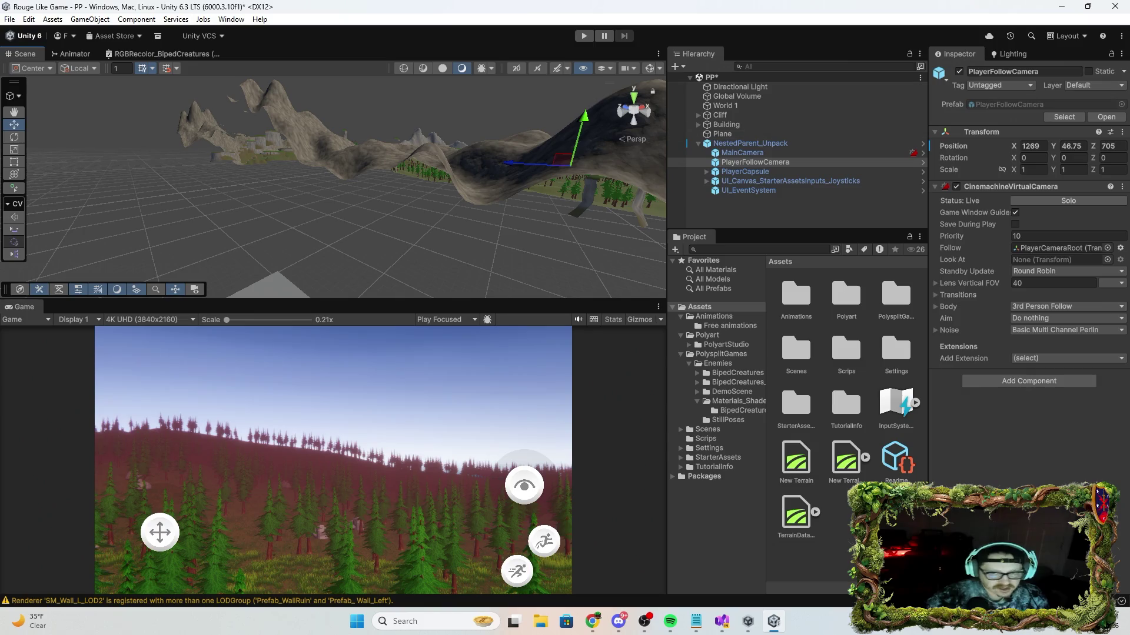
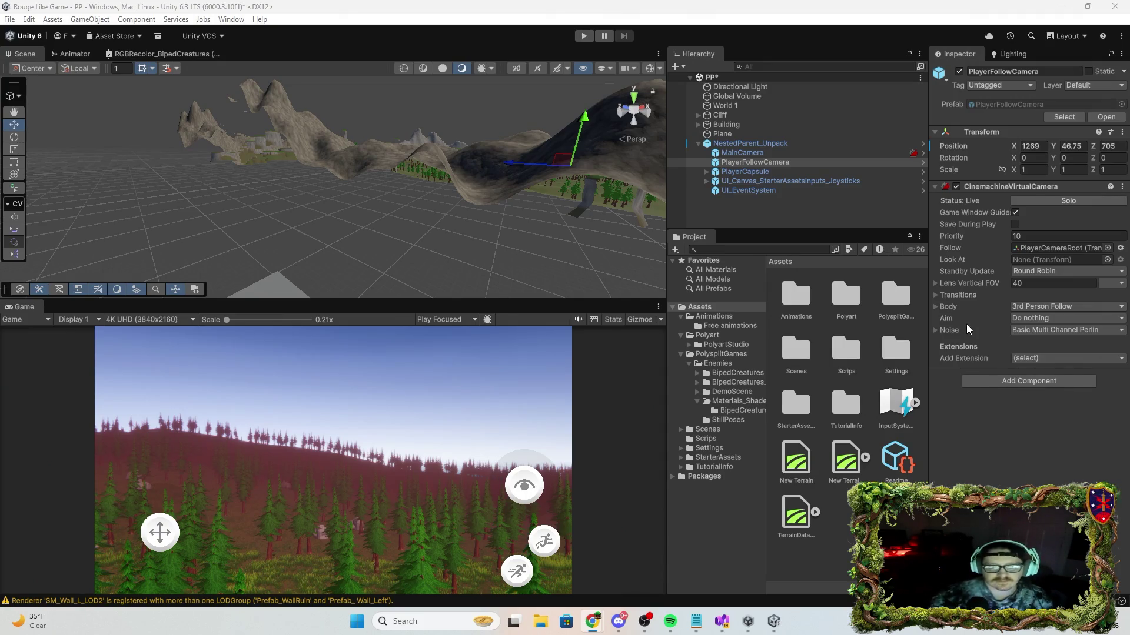
Dismiss the Hierarchy's add-object list without adding anything.
left_click(676, 66)
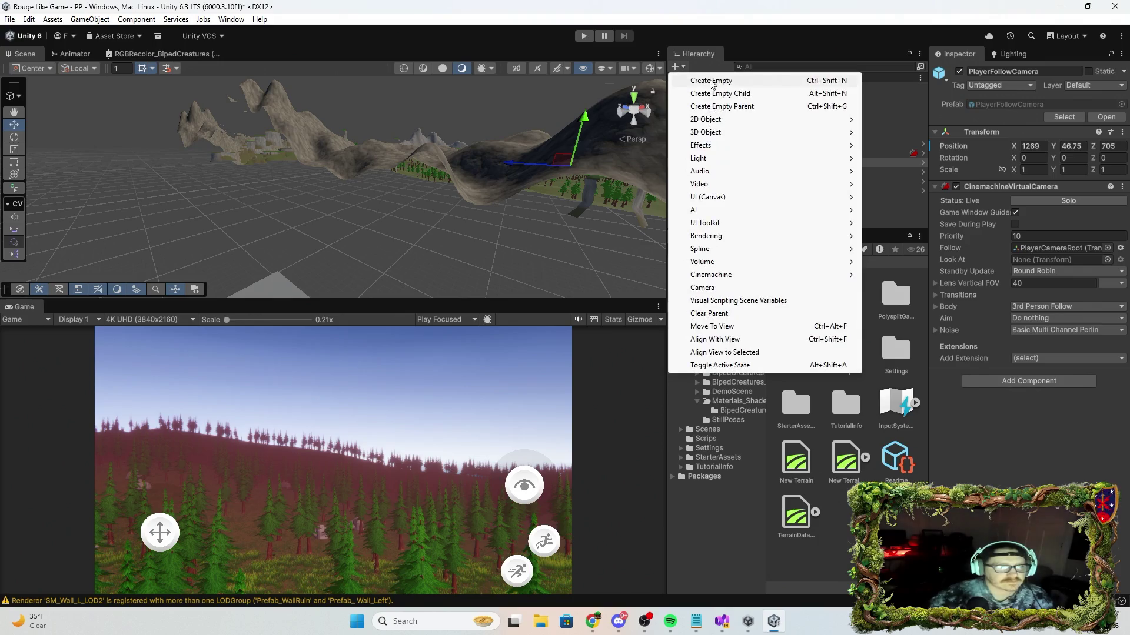
left_click(681, 68)
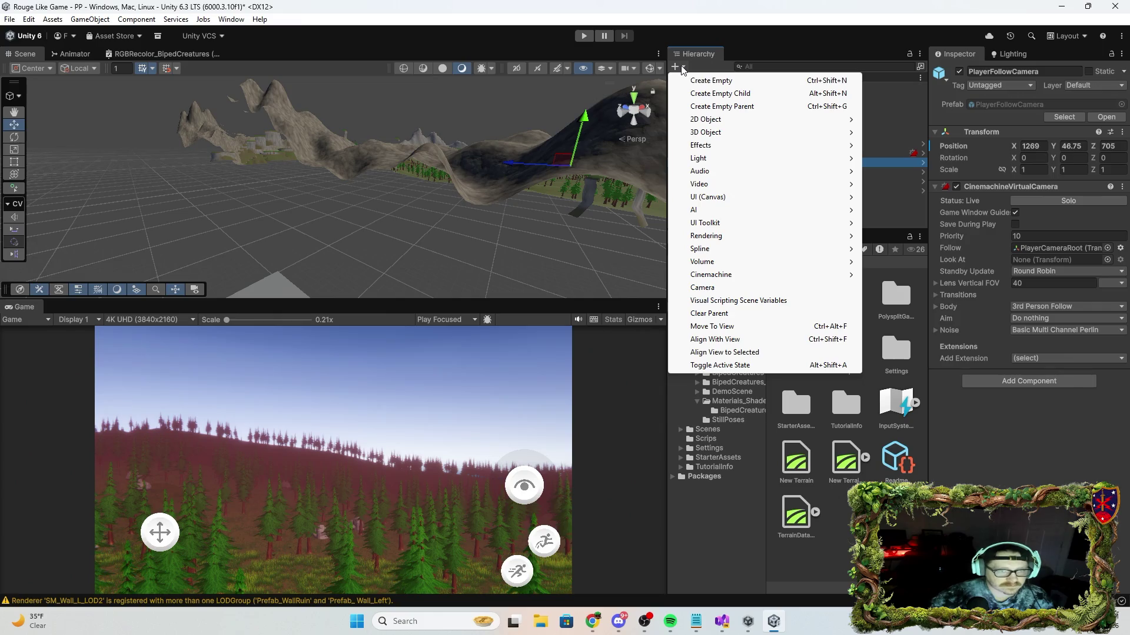
left_click(696, 70)
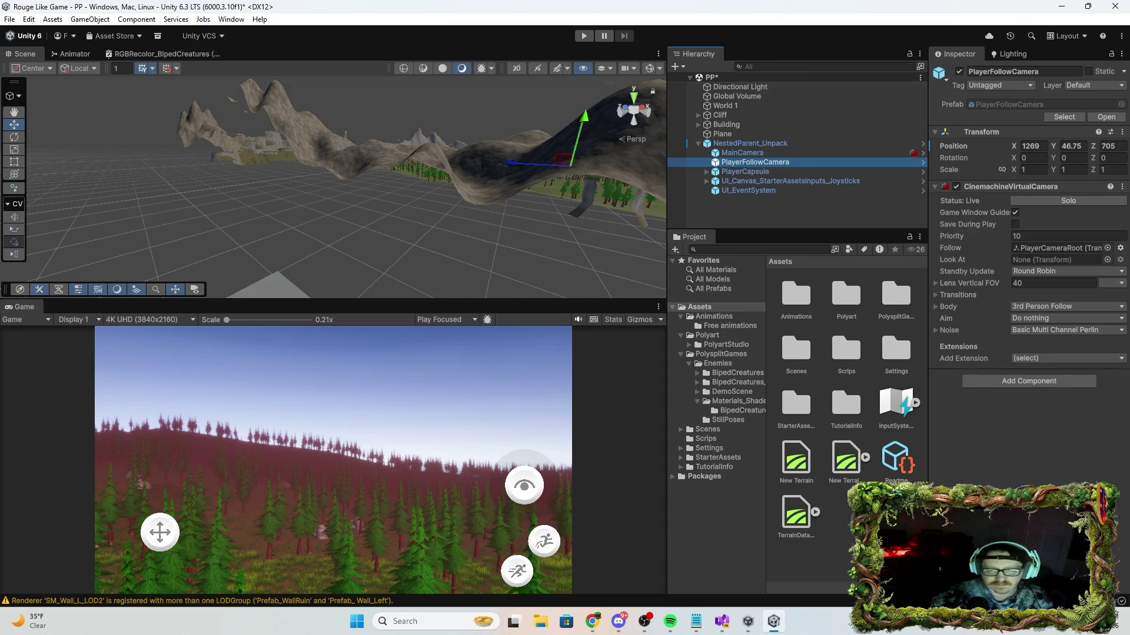
Create a new scene from the Basic (URP) template, saving the previous scene's changes.
left_click(10, 20)
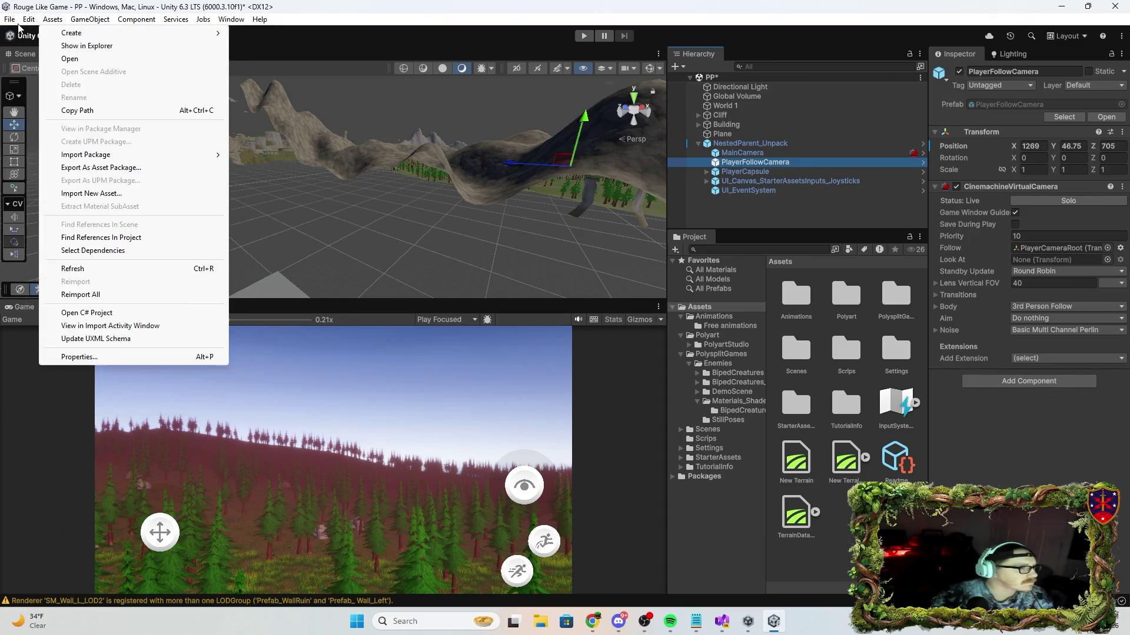
left_click(44, 33)
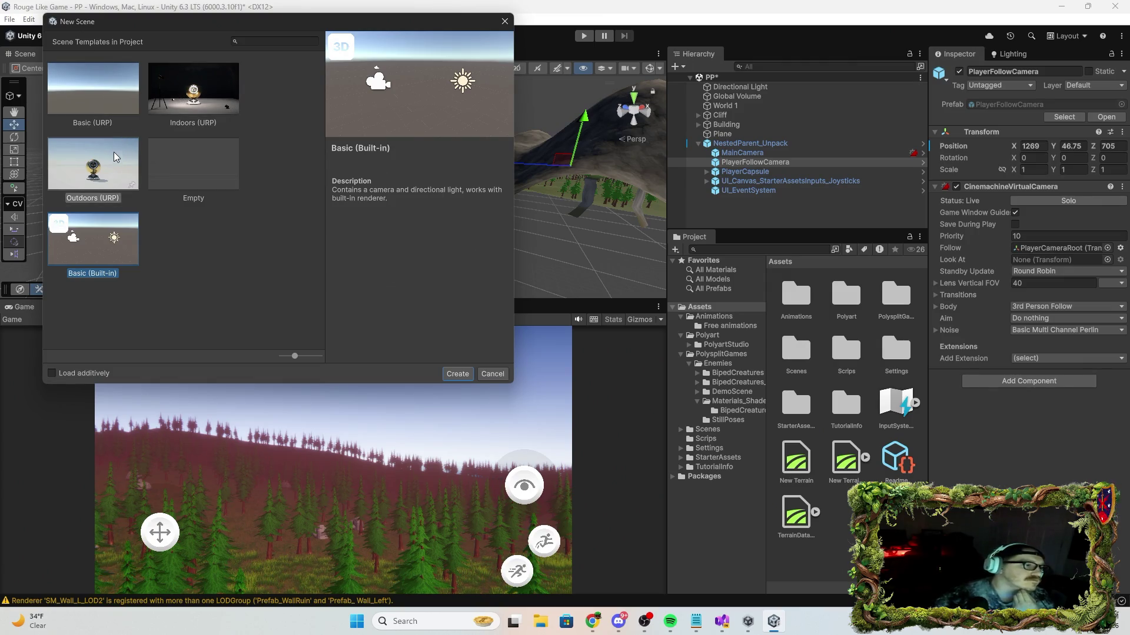
left_click(115, 87)
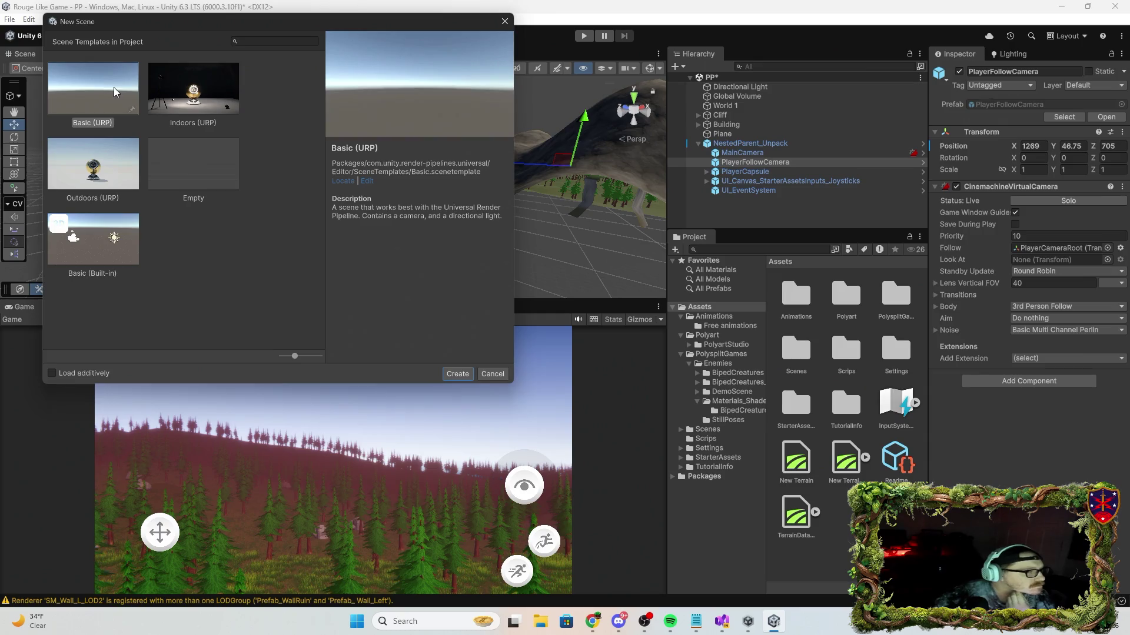
left_click(456, 374)
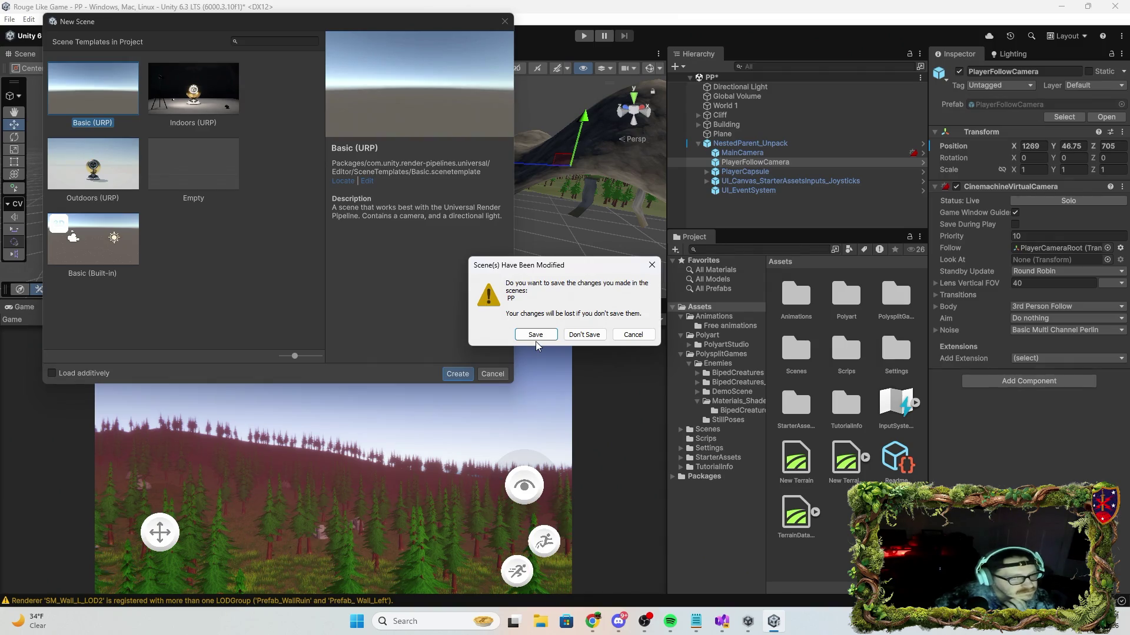
left_click(542, 338)
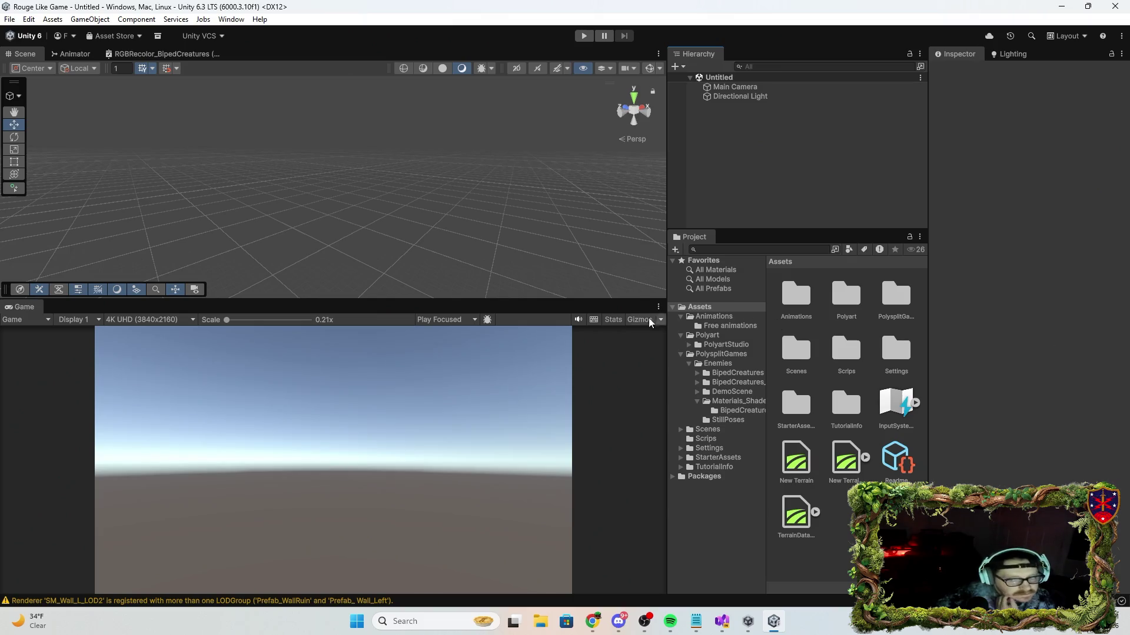
Save the new scene in the Assets folder with the file name MainMenu.
left_click(10, 19)
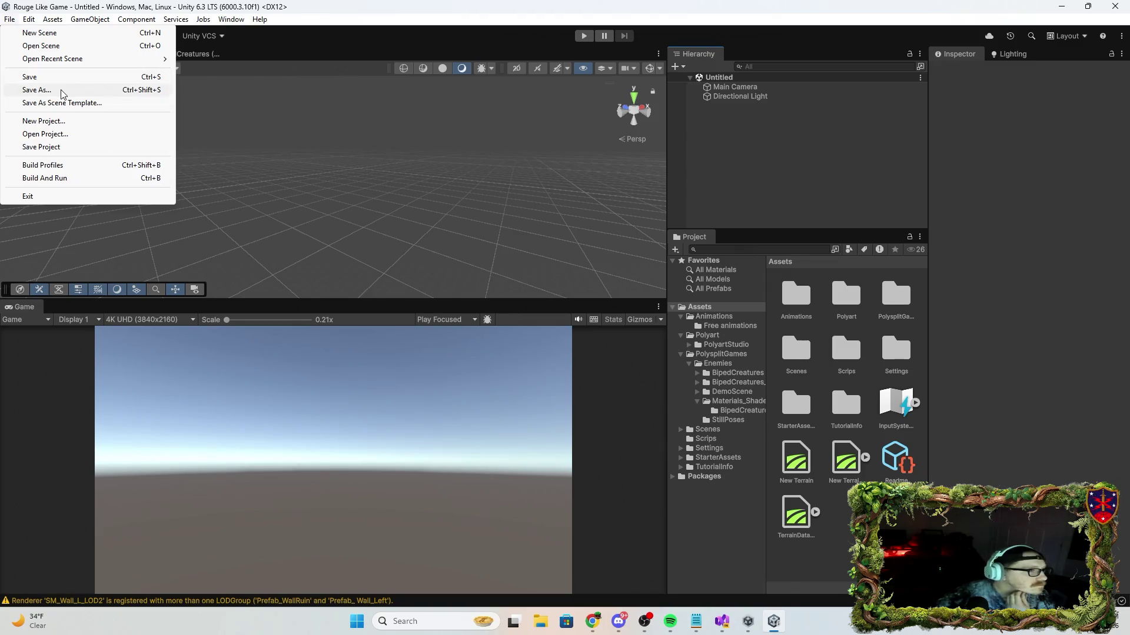
left_click(51, 88)
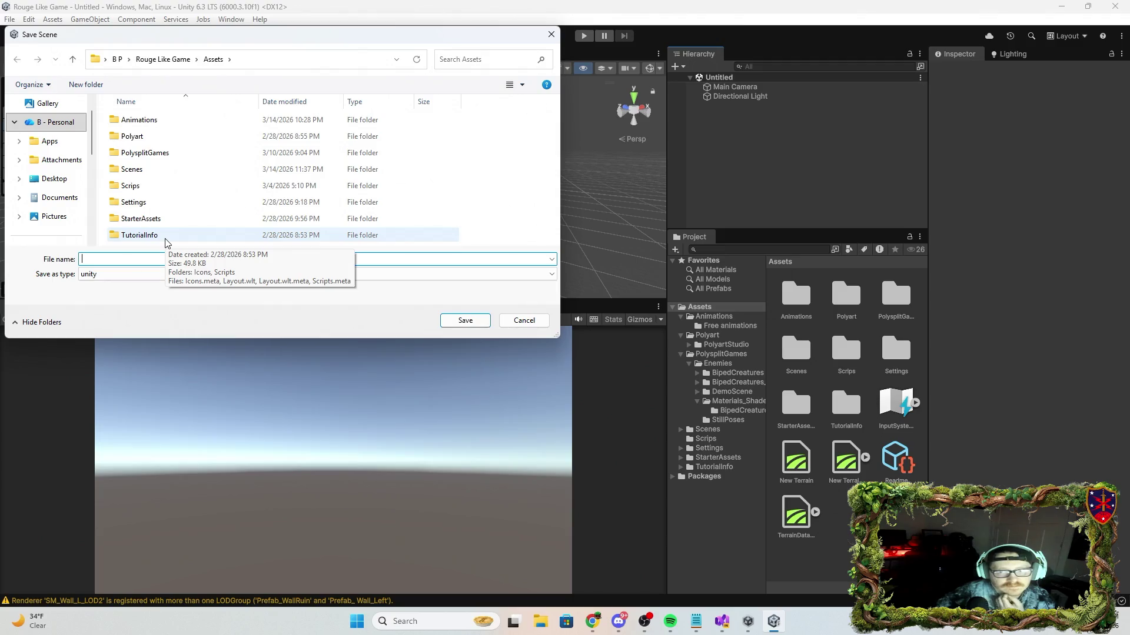
type("Man")
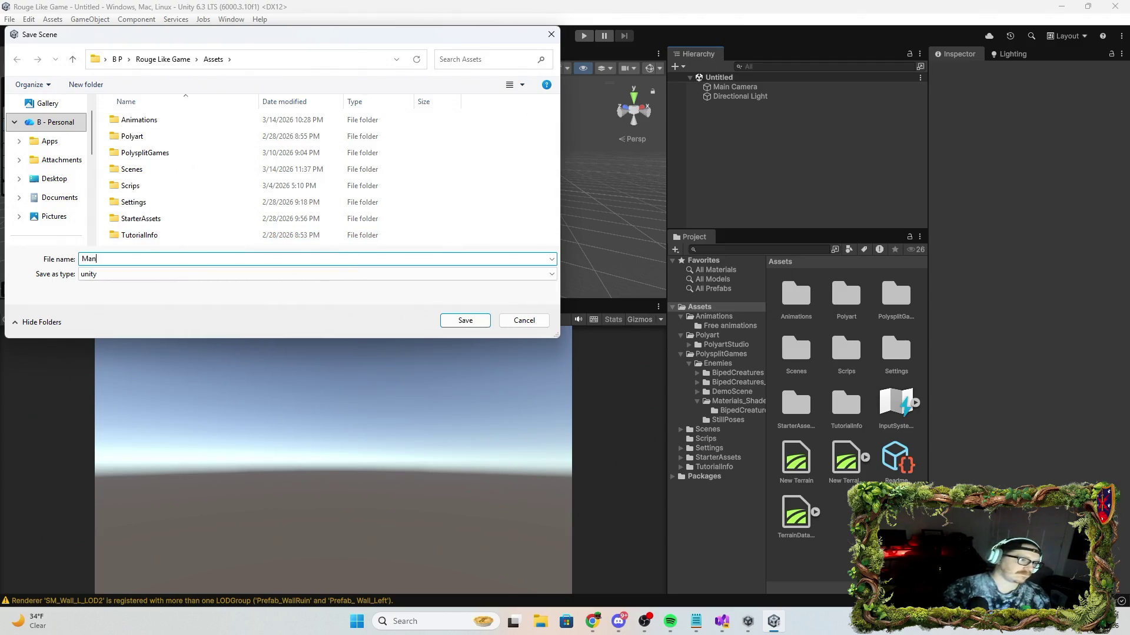
type("i Mnue")
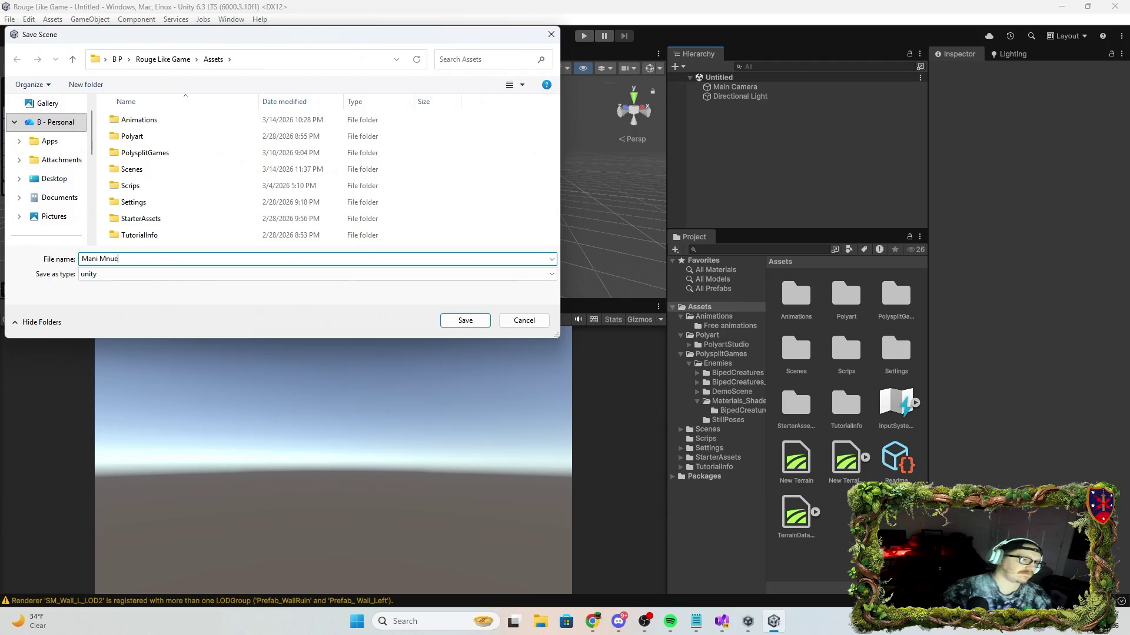
key("BackSpace")
key("BackSpace")
key("BackSpace")
type("nMe")
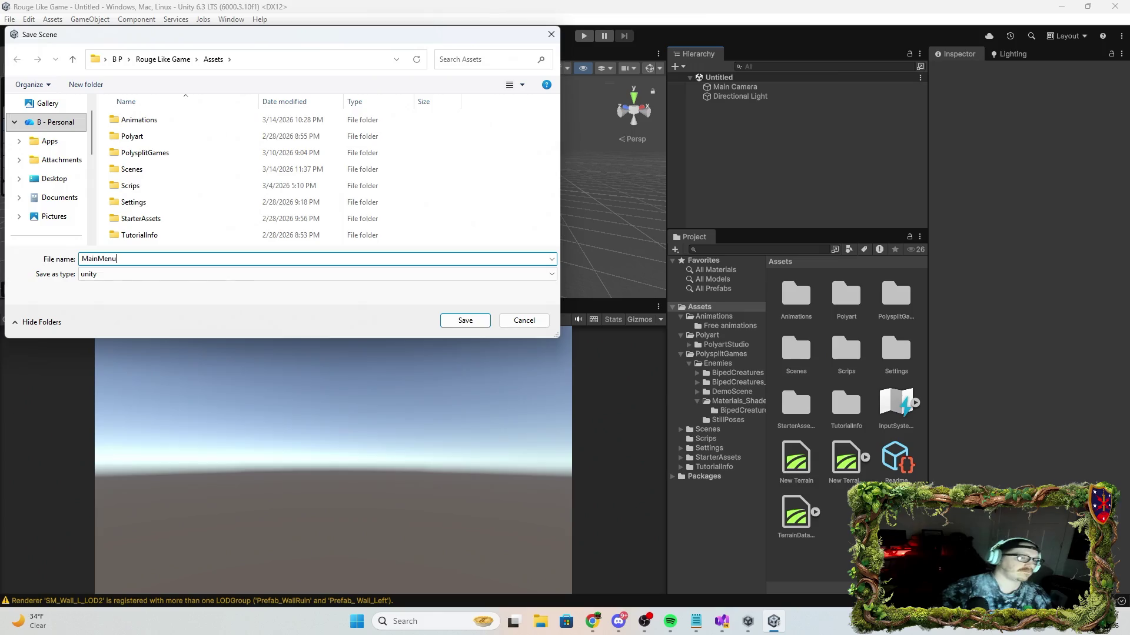
left_click(448, 321)
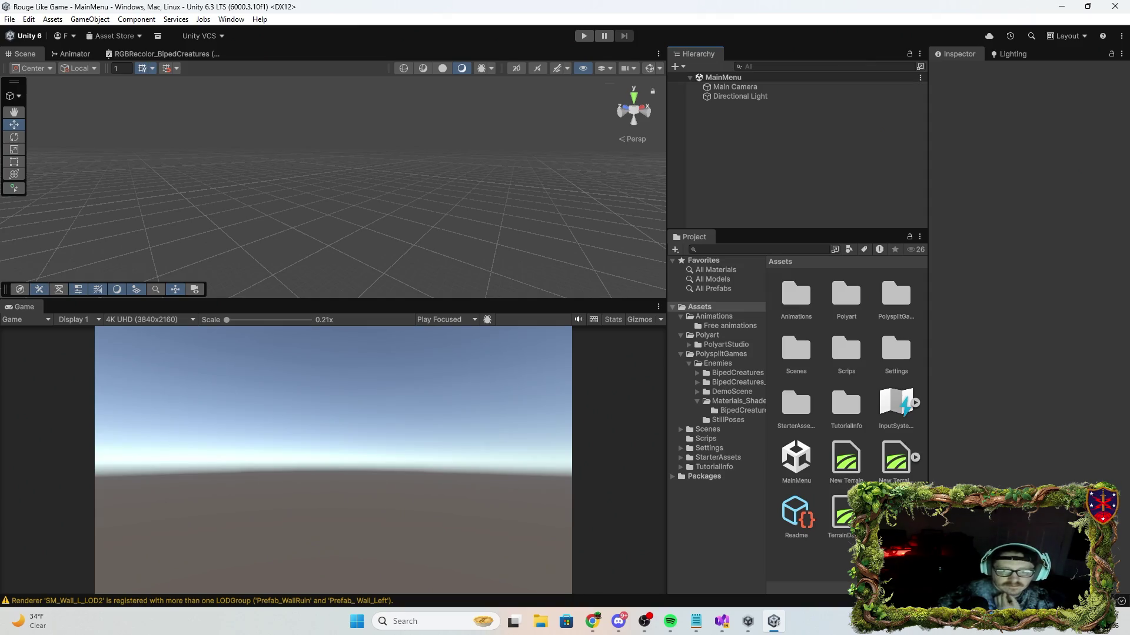
left_click(12, 20)
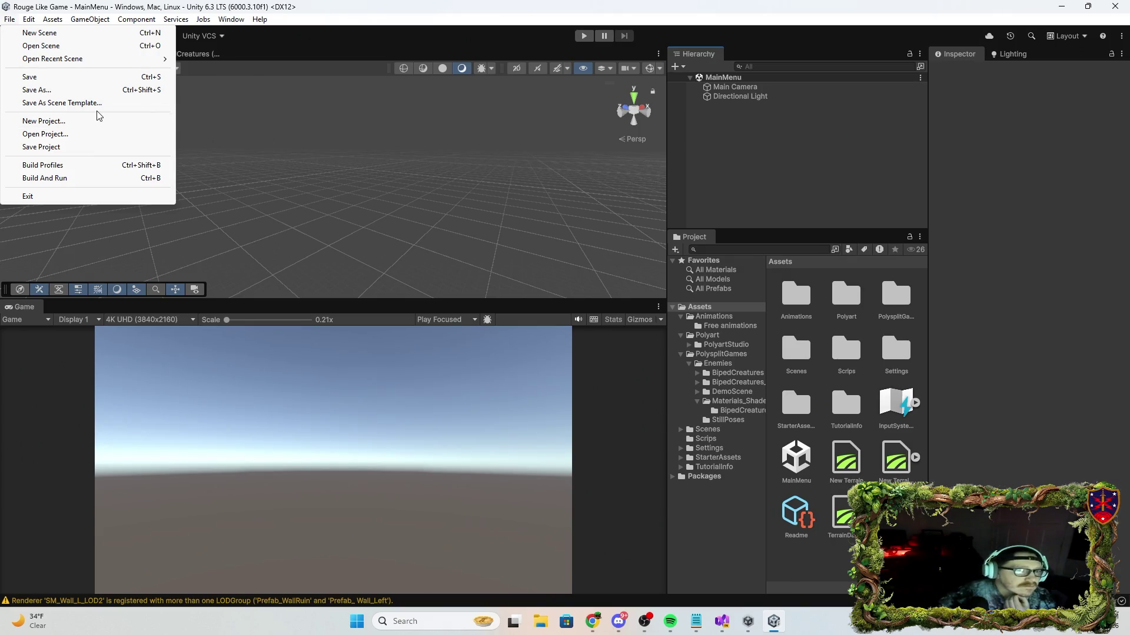
left_click(74, 167)
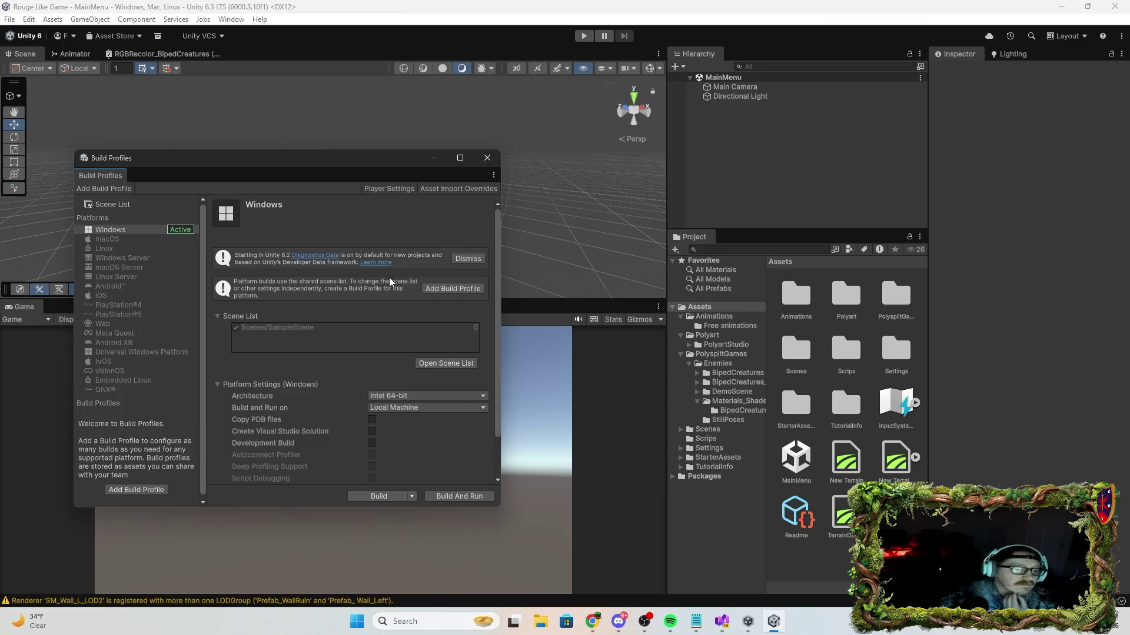
left_click(412, 498)
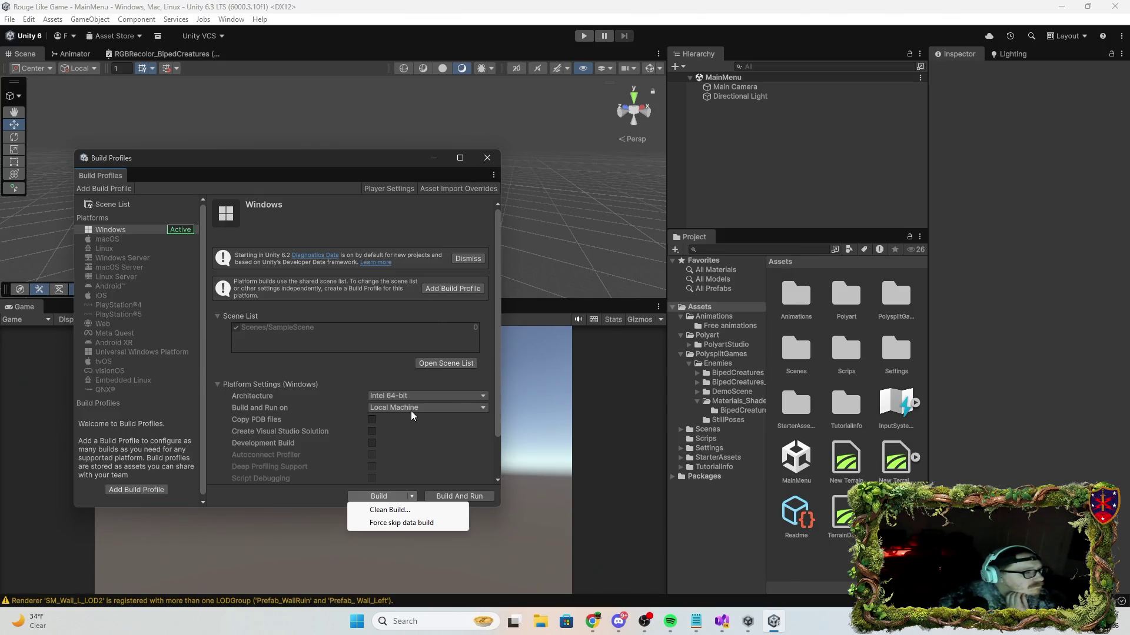
left_click(488, 158)
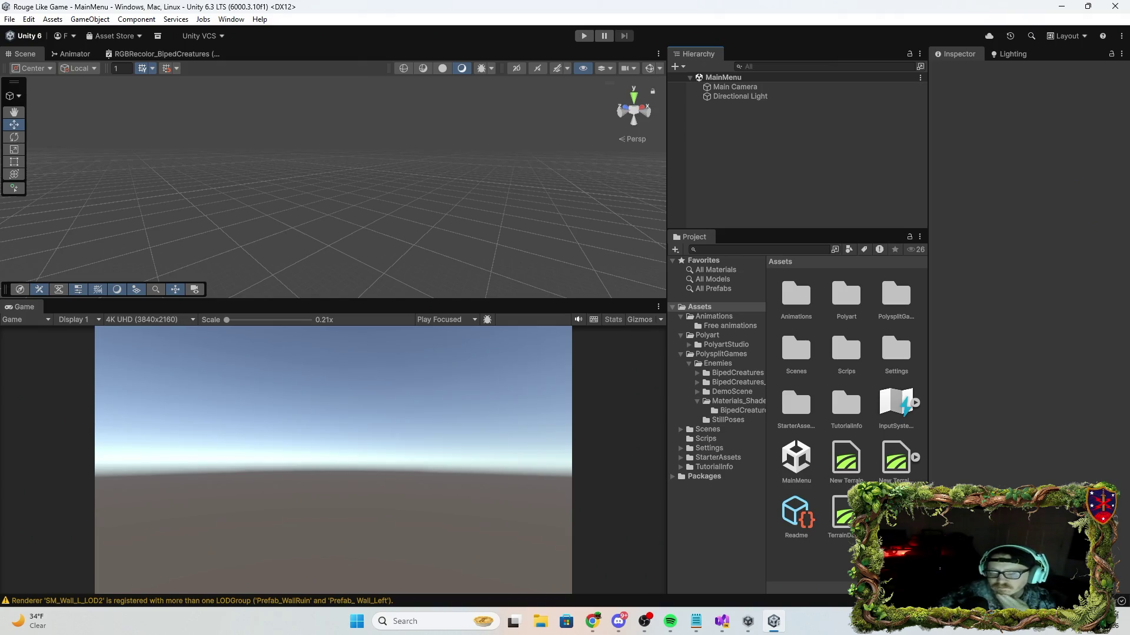
Close the RGBRecolor_BipedCreatures shader graph tab, leaving the MainMenu scene view.
key("alt+Tab")
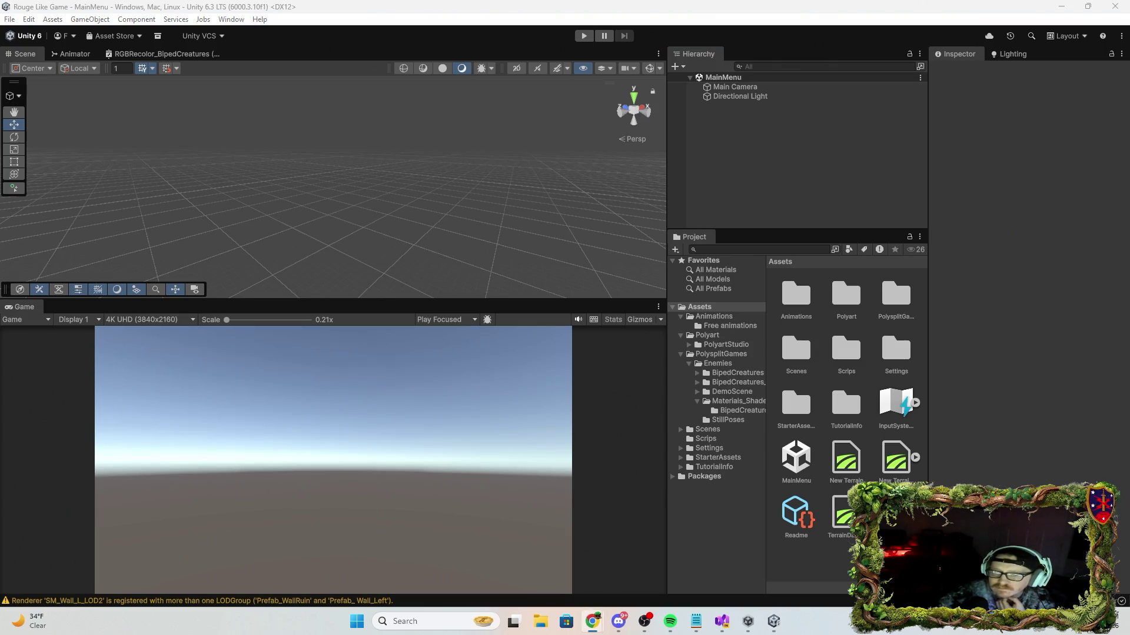
key("alt+Tab")
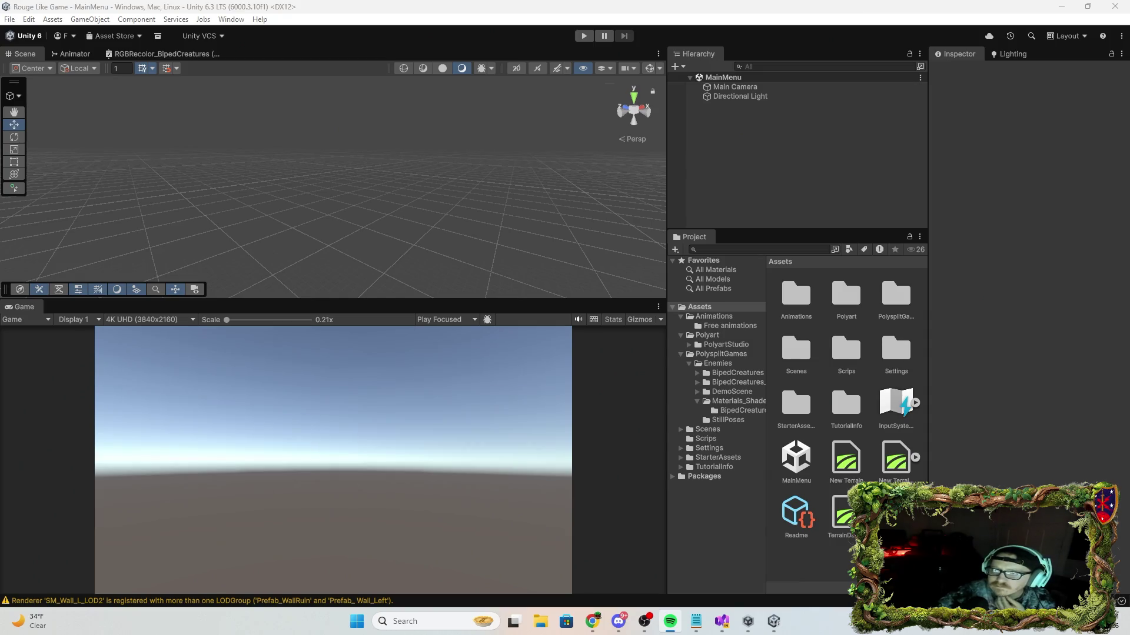
key("alt+Tab")
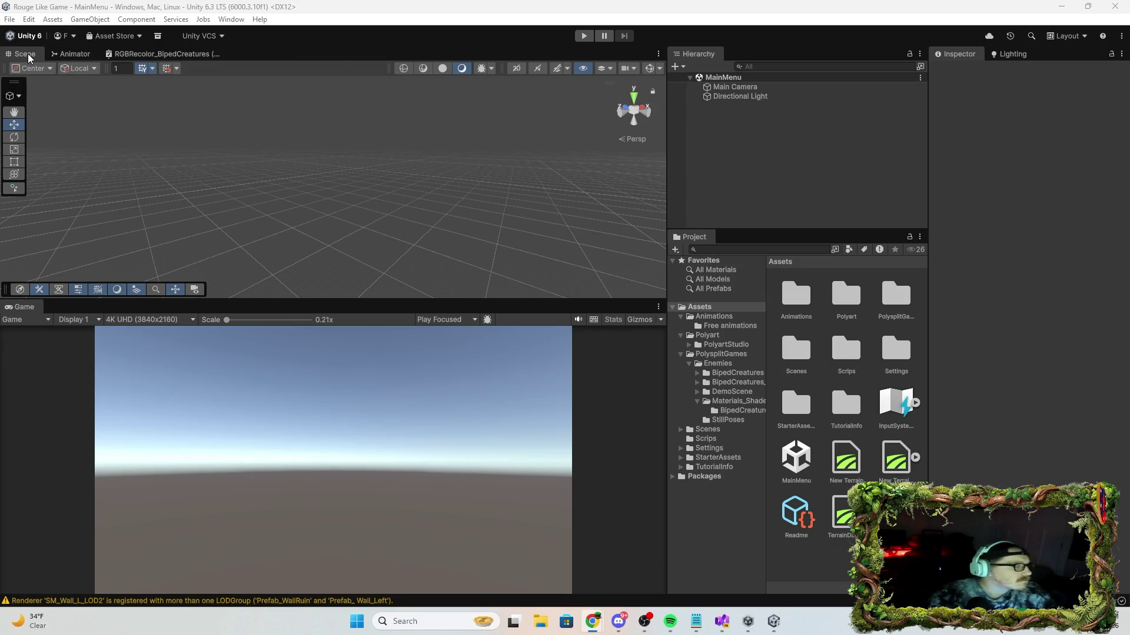
left_click(198, 52)
right_click(178, 56)
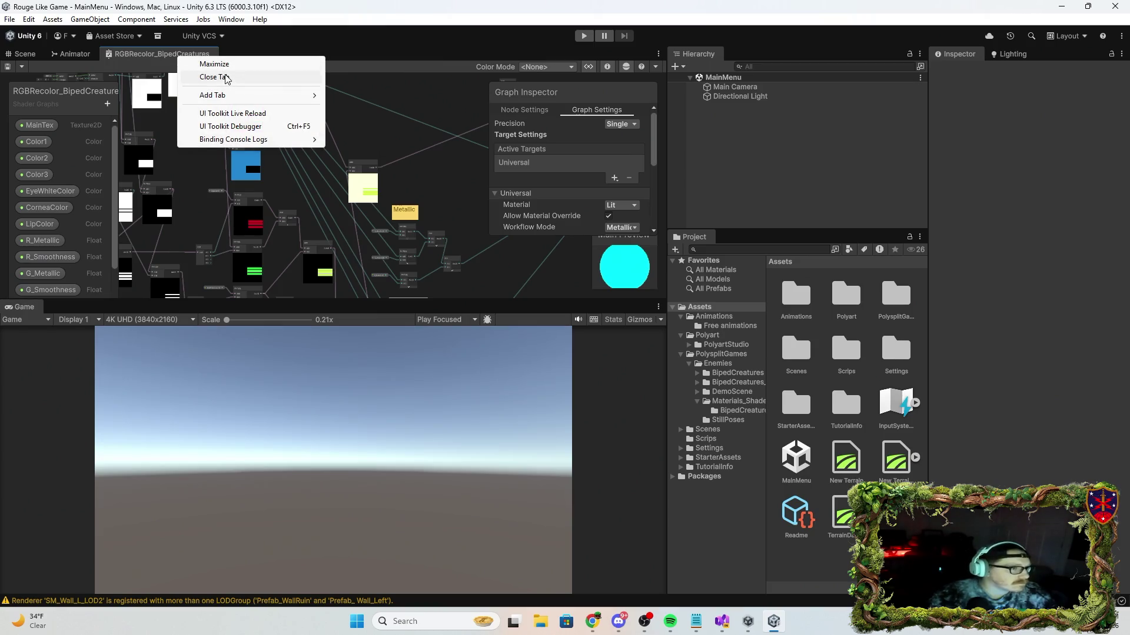
left_click(225, 78)
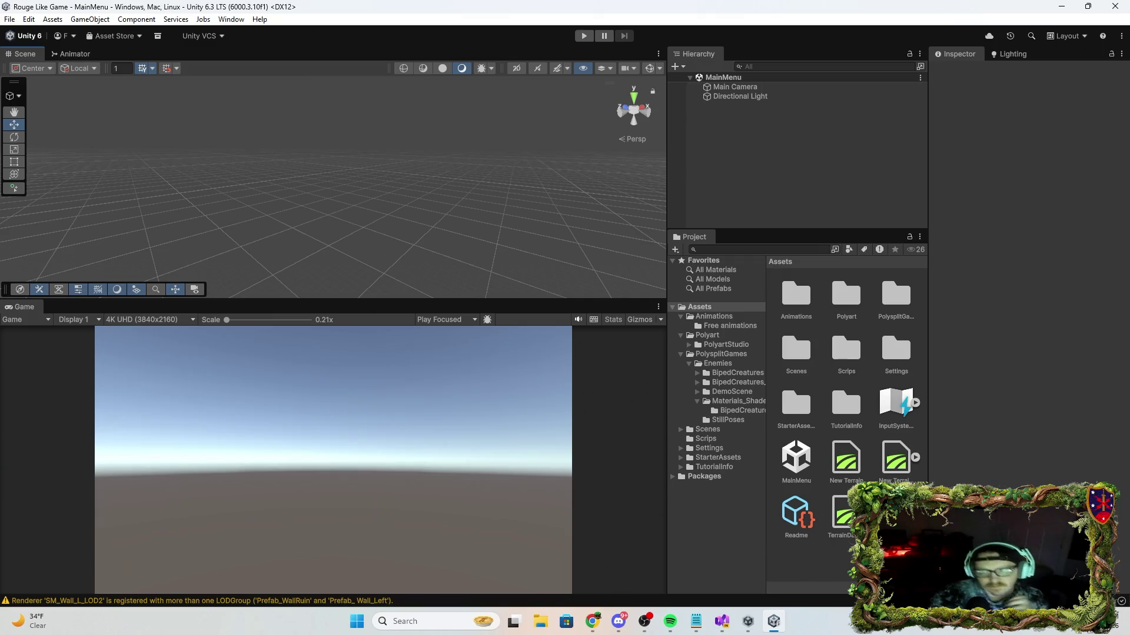
key("alt+Tab")
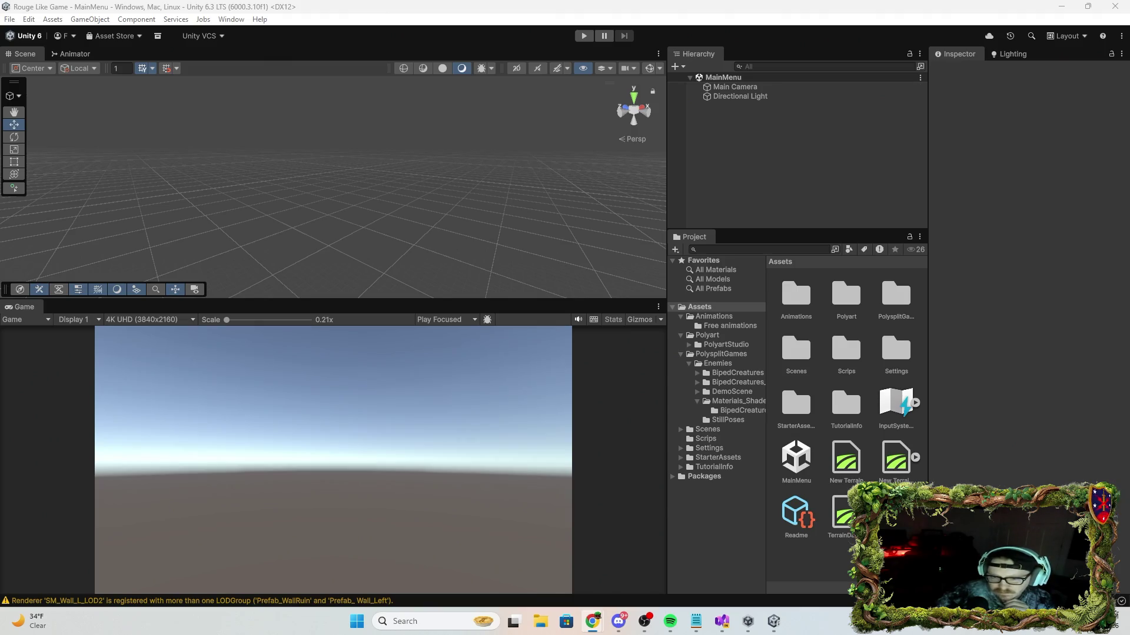
Bring up the Hierarchy's context menu of objects to add to MainMenu.
key("alt+Tab")
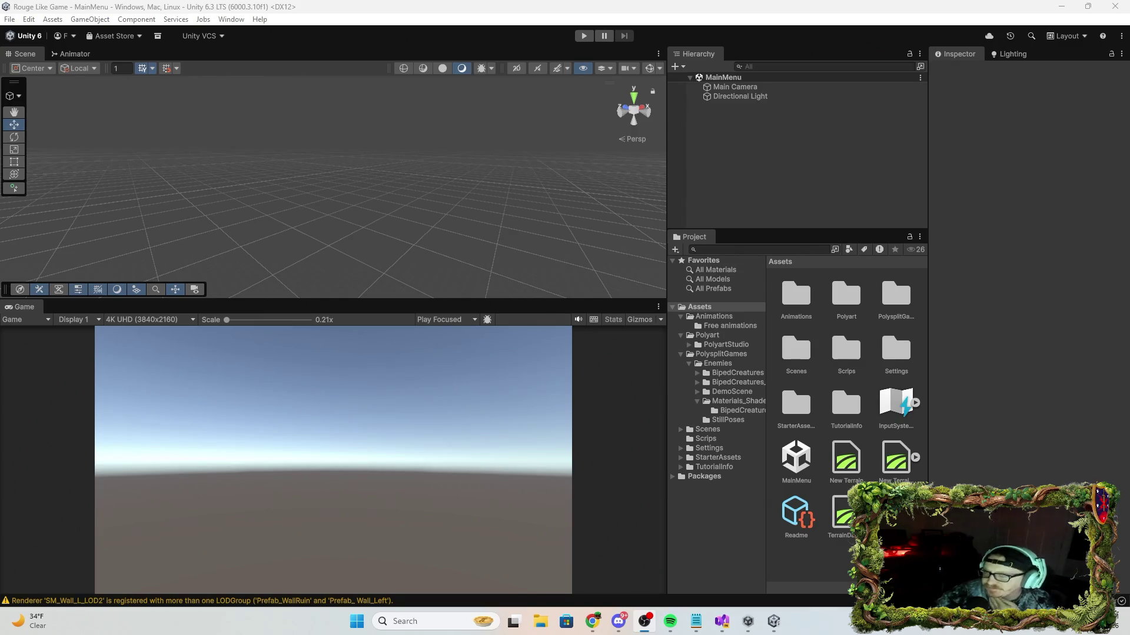
key("alt+Tab")
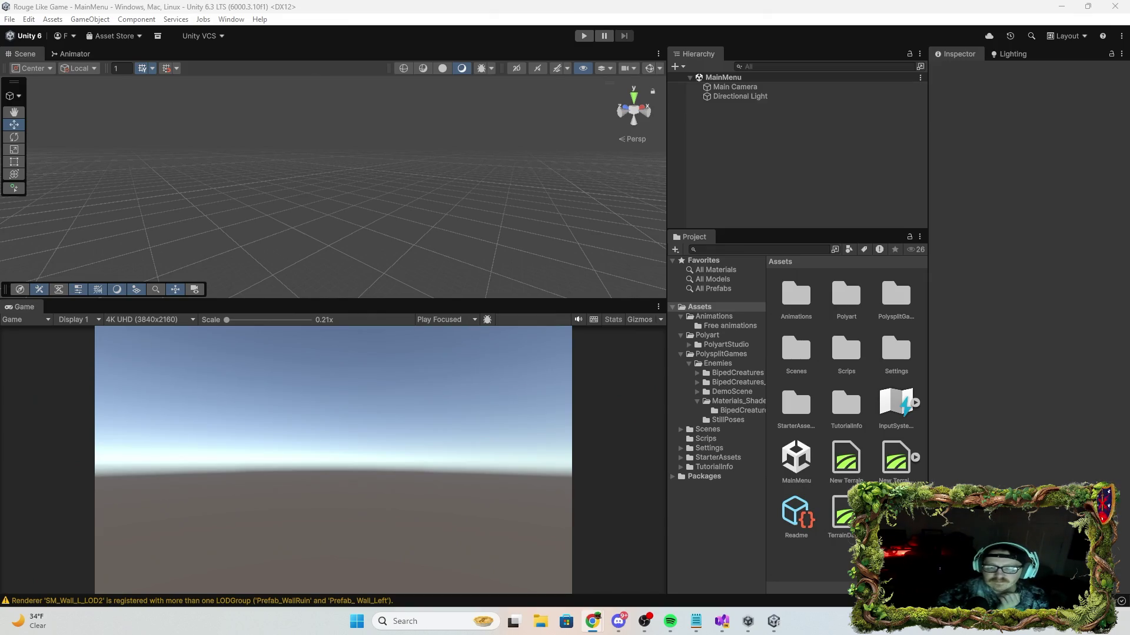
right_click(761, 147)
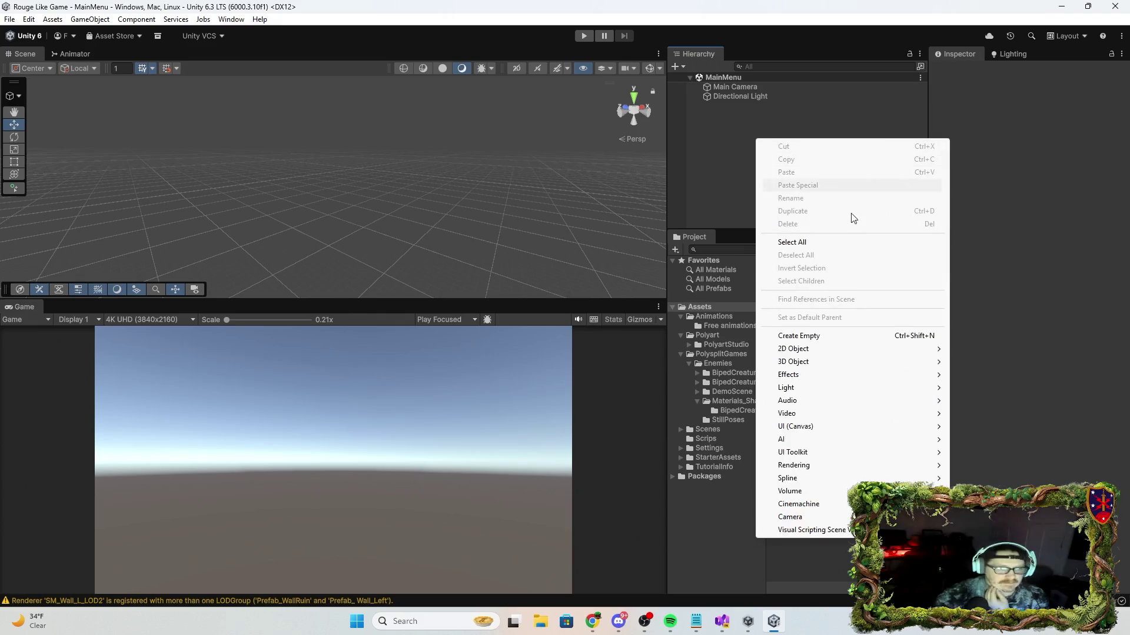
mouse_move(812, 426)
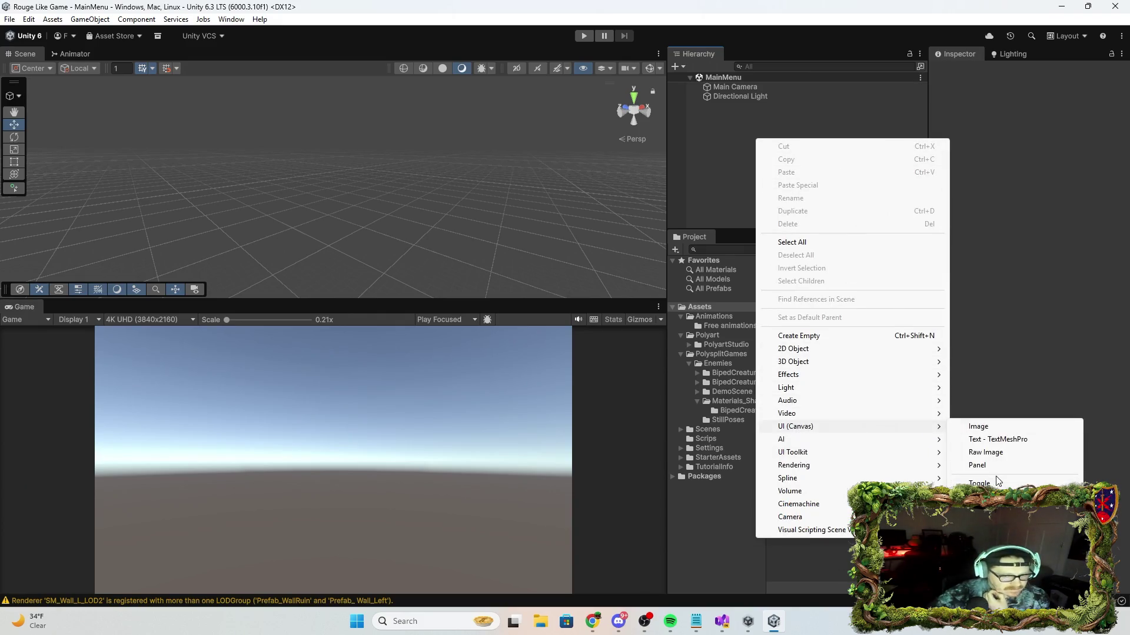
left_click(988, 580)
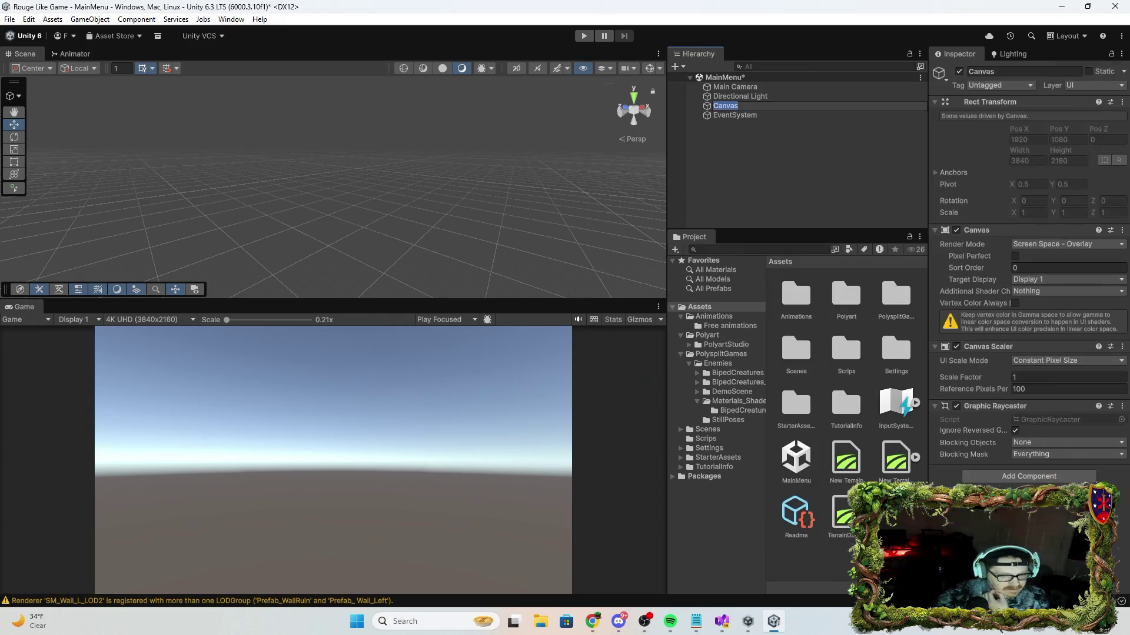
left_click(977, 70)
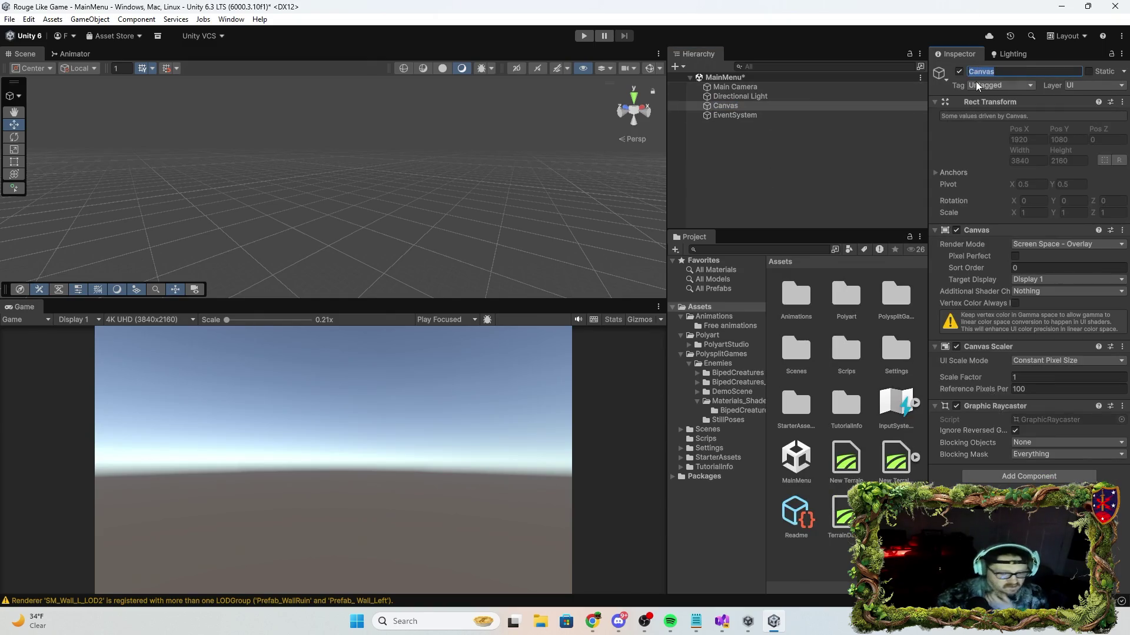
type("Main Menu")
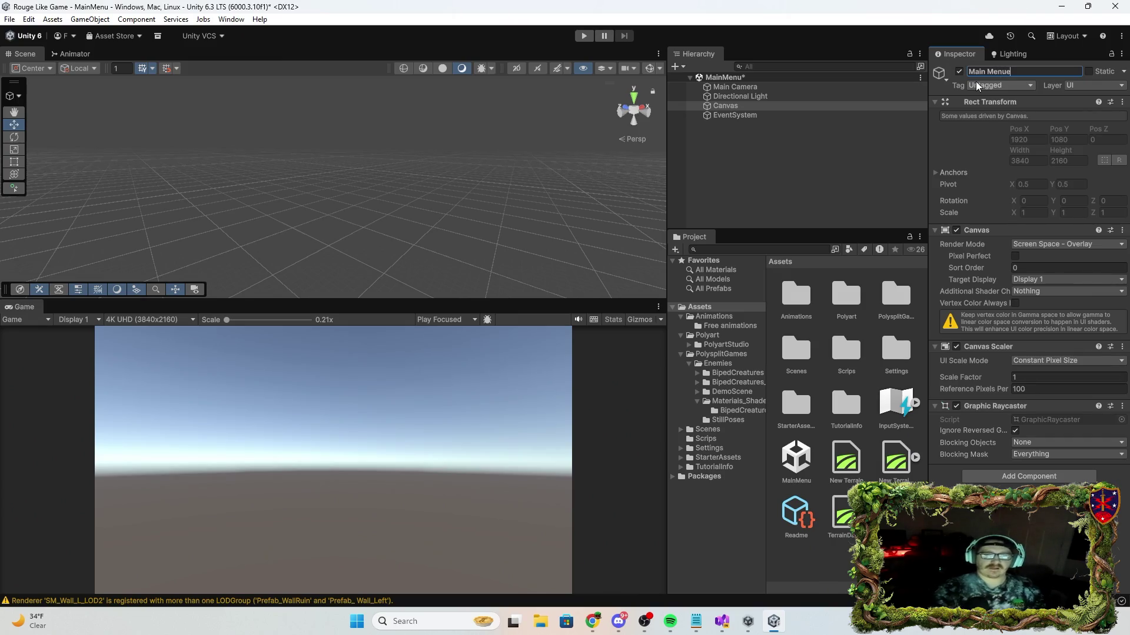
key("Return")
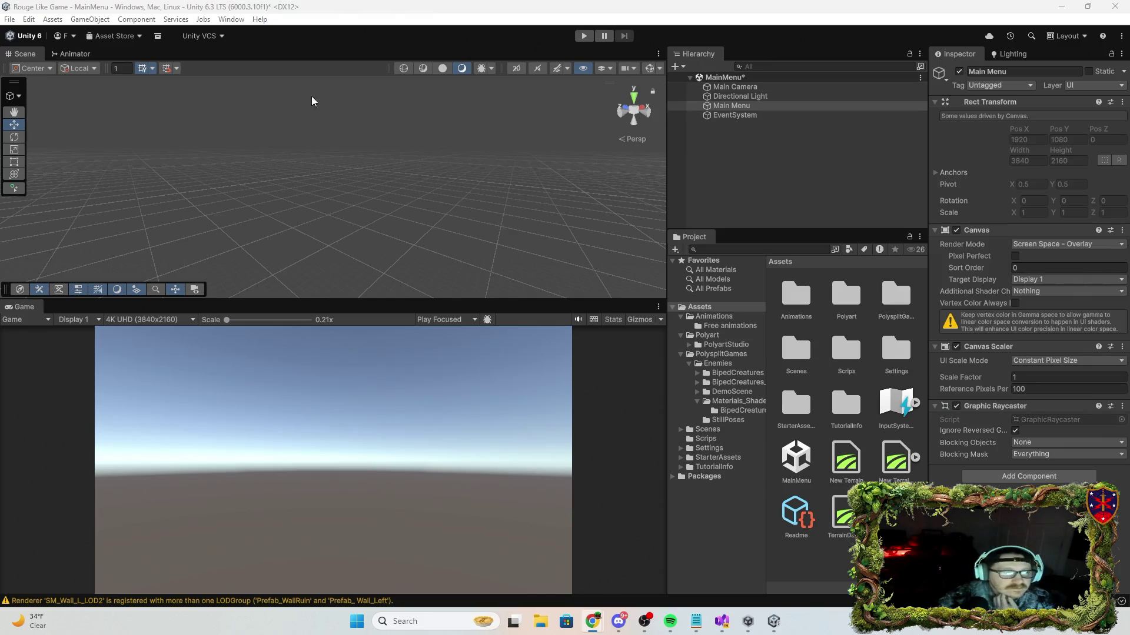
Switch the Scene view to 2D and make the canvas Scale With Screen Size at 1920×1080.
left_click(515, 68)
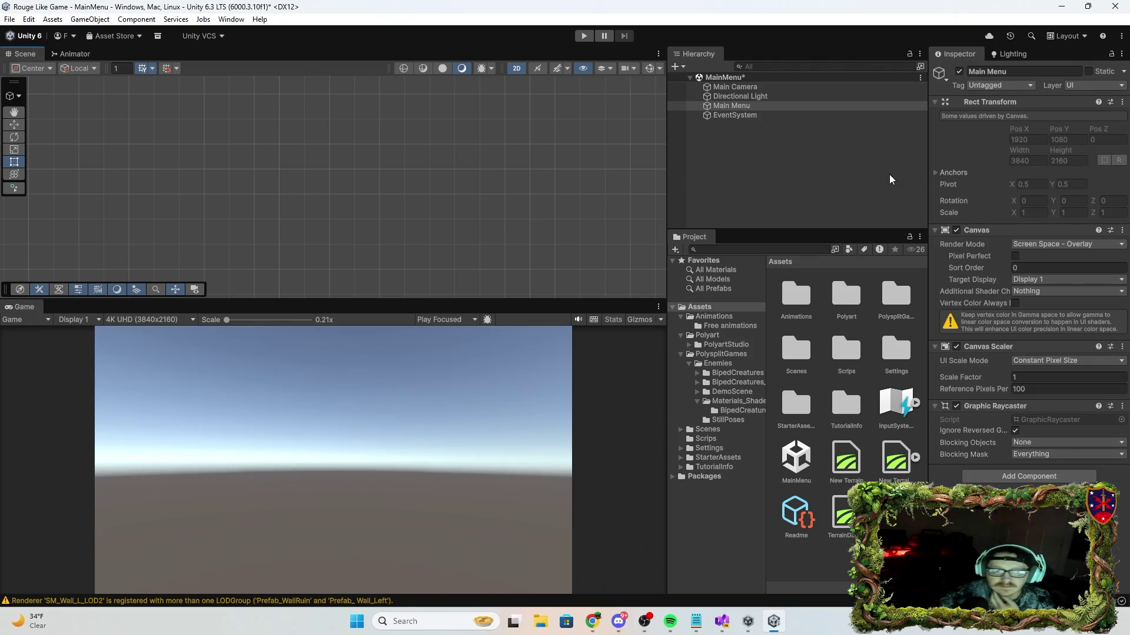
scroll(377, 159, "up", 5)
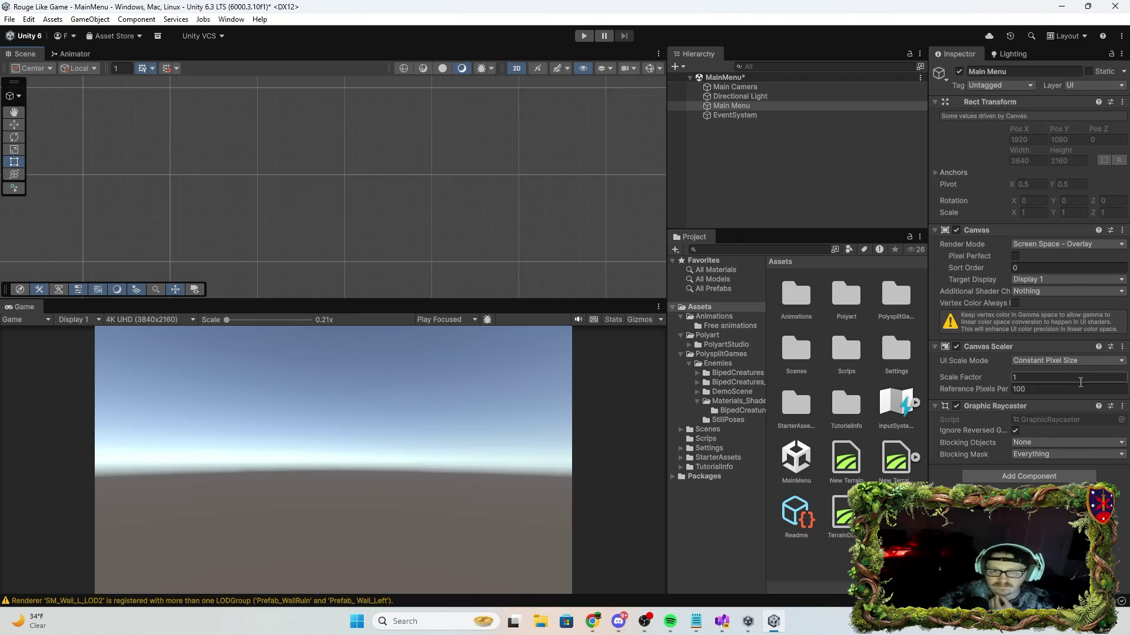
left_click(1071, 361)
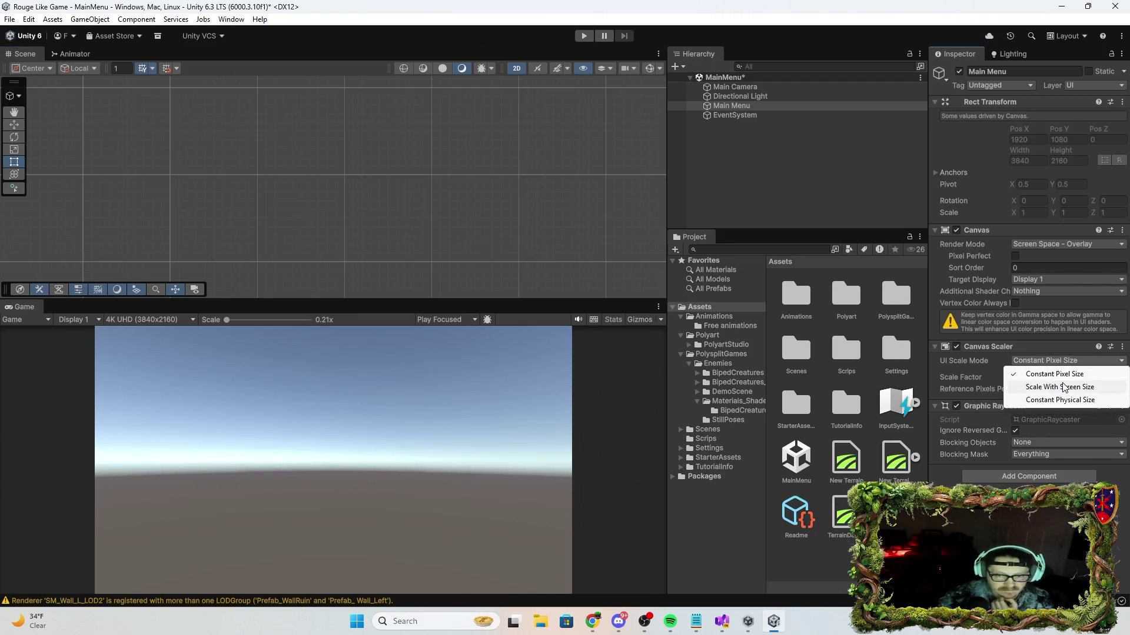
left_click(1063, 388)
type("1920")
key("Tab")
type("1080")
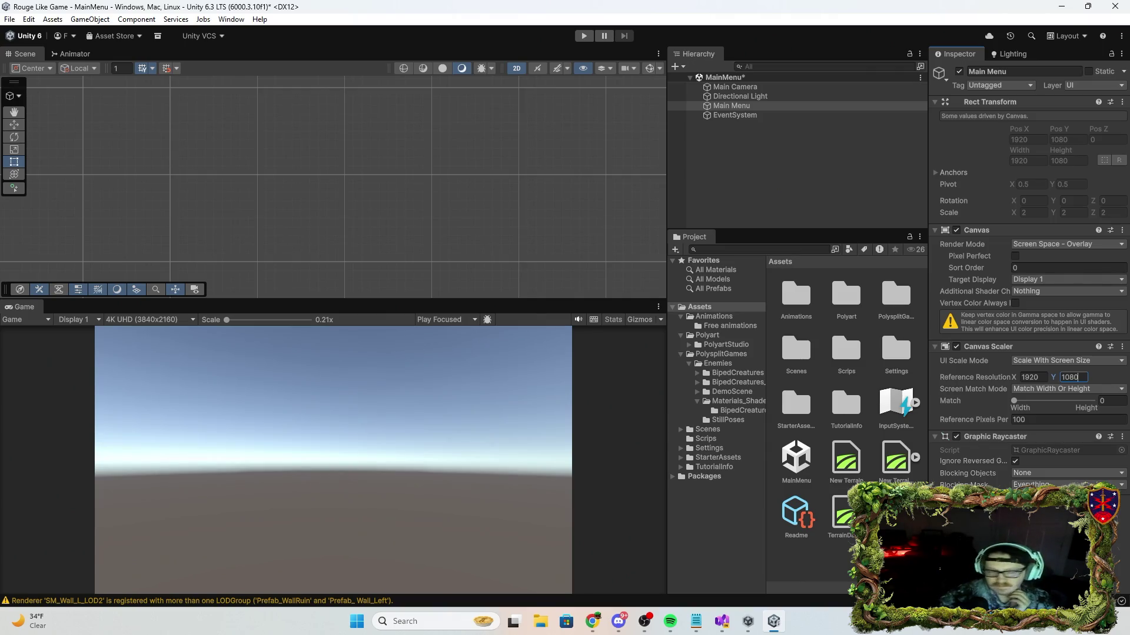
key("Return")
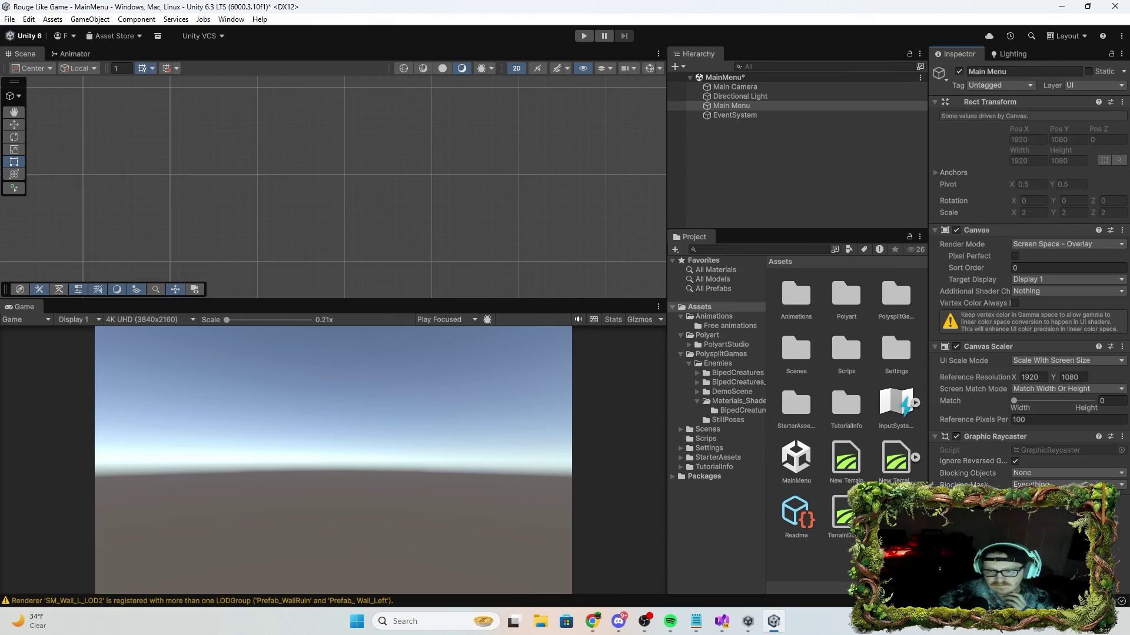
left_click(149, 320)
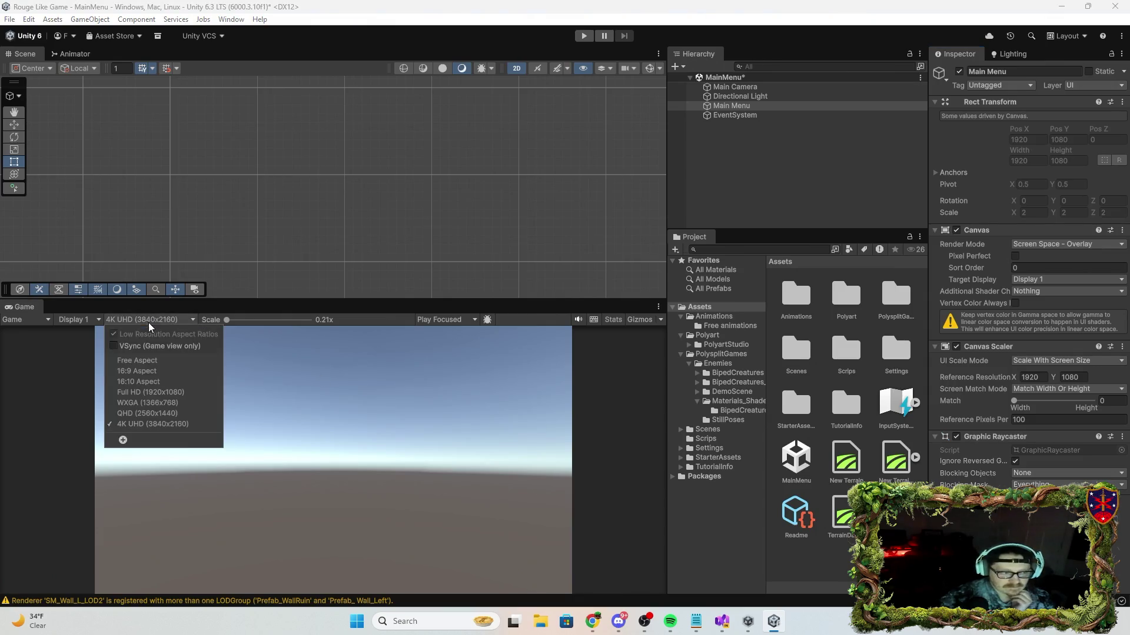
Set the Game view to Full HD (1920x1080) and select the Main Menu canvas.
left_click(160, 393)
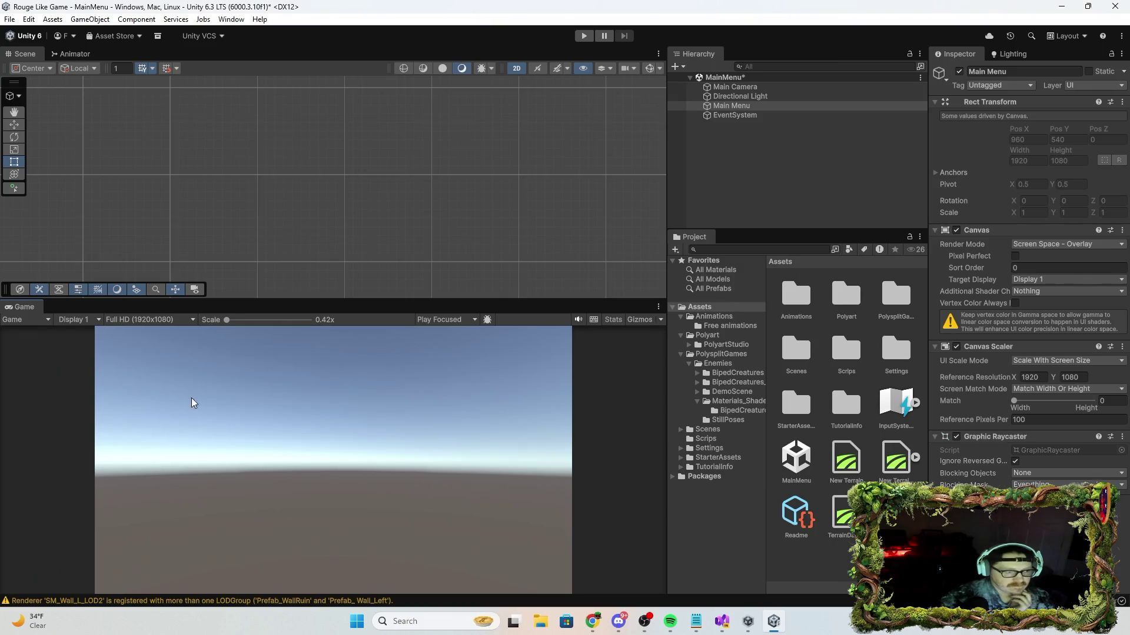
left_click(756, 541)
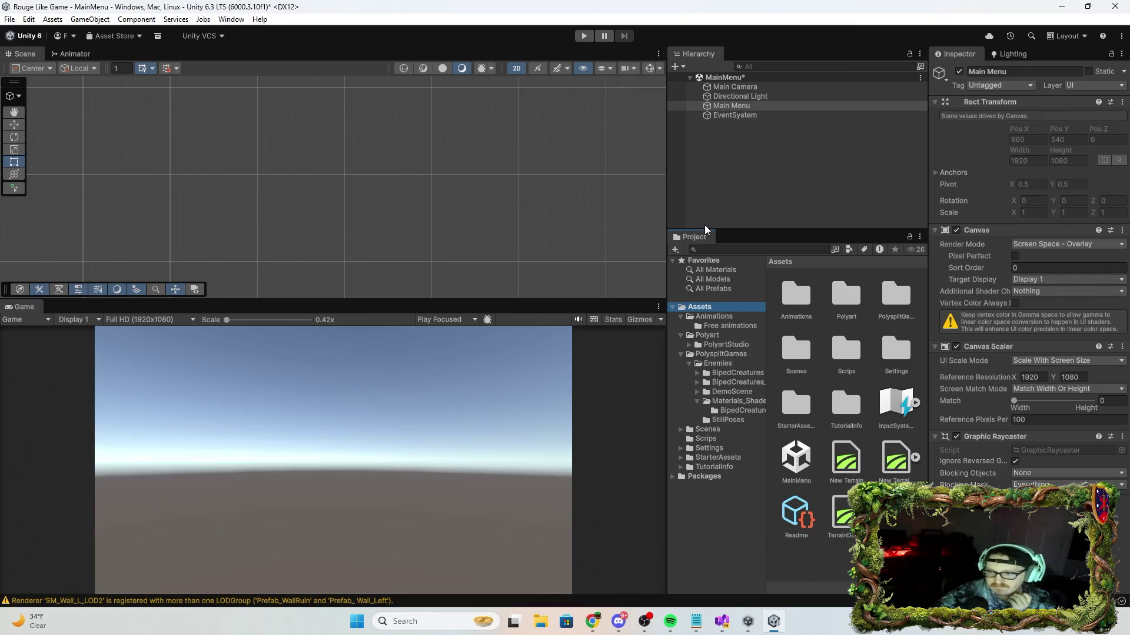
left_click(763, 106)
Add a Text - TextMeshPro object named Text (TMP) under the Main Menu canvas.
right_click(763, 106)
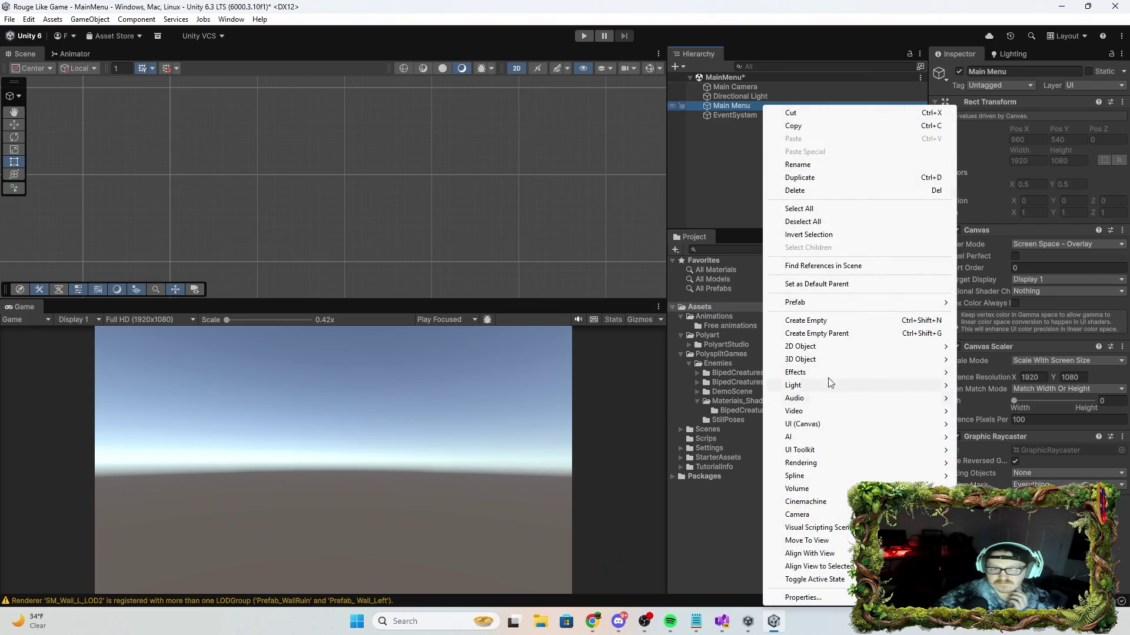
mouse_move(815, 425)
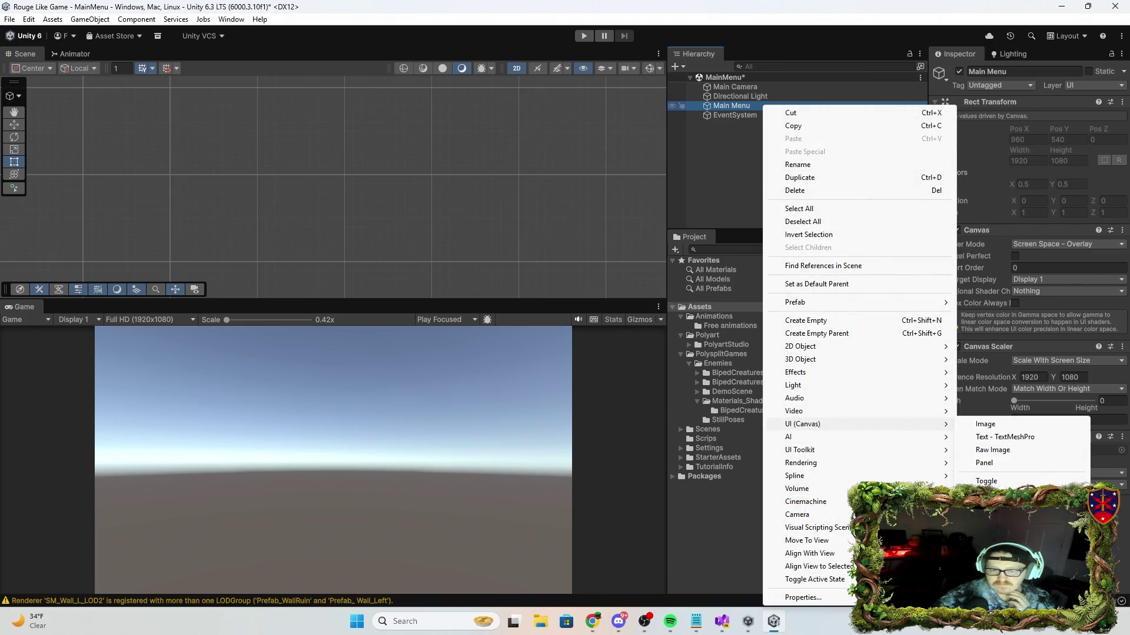
left_click(1026, 438)
left_click(1026, 439)
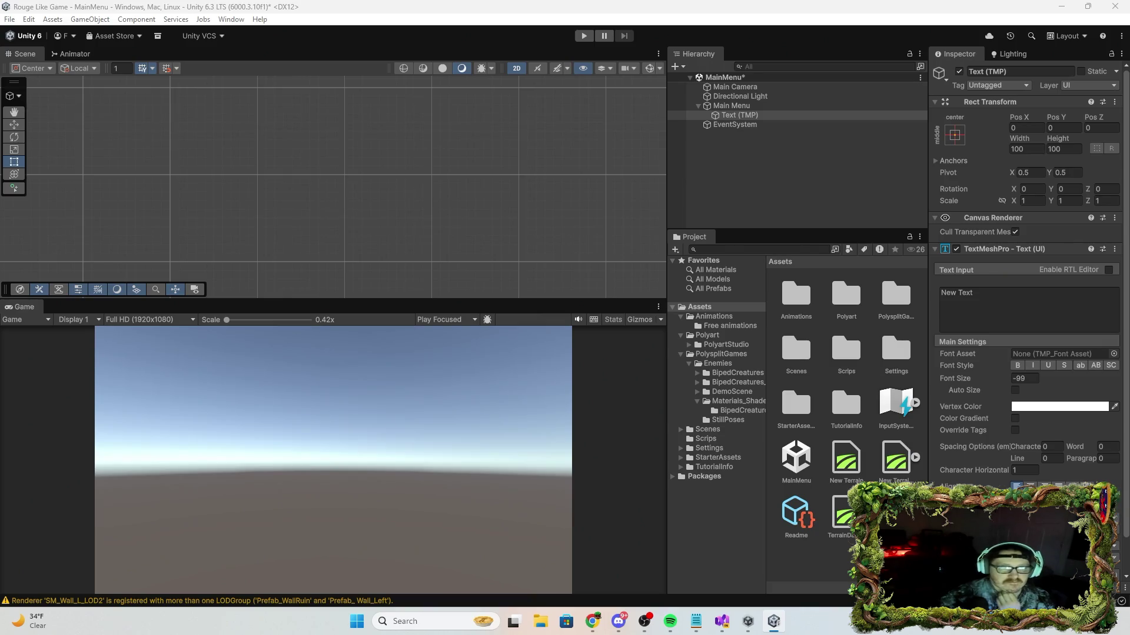
Replace the placeholder New Text with 'Game' in the Text (TMP) input.
left_click(1000, 291)
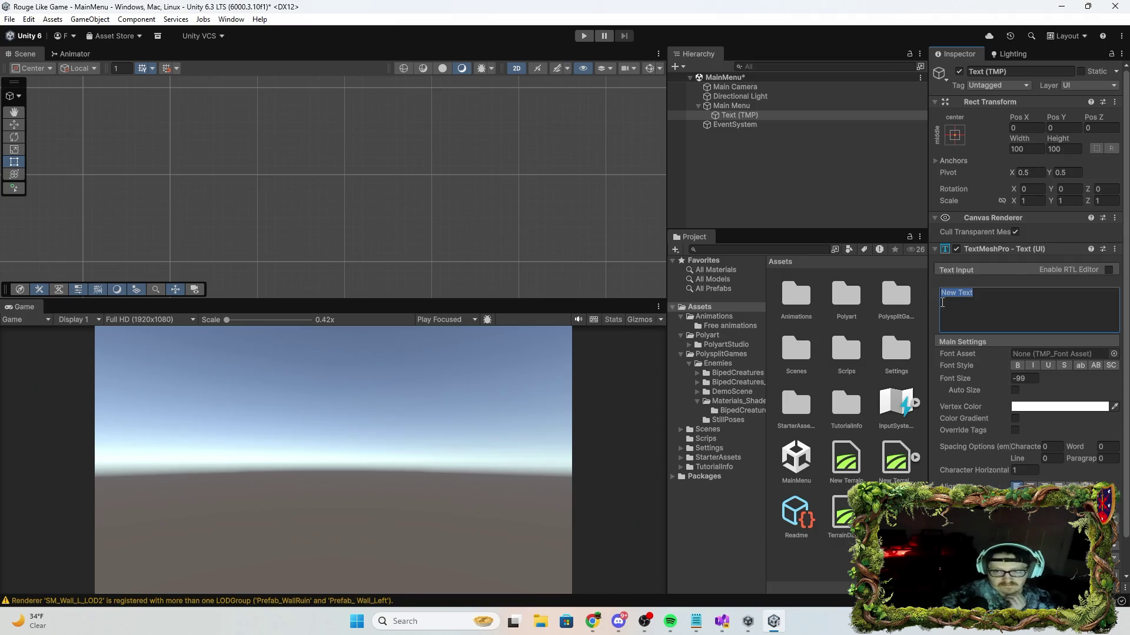
scroll(312, 162, "down", 3)
scroll(341, 206, "down", 4)
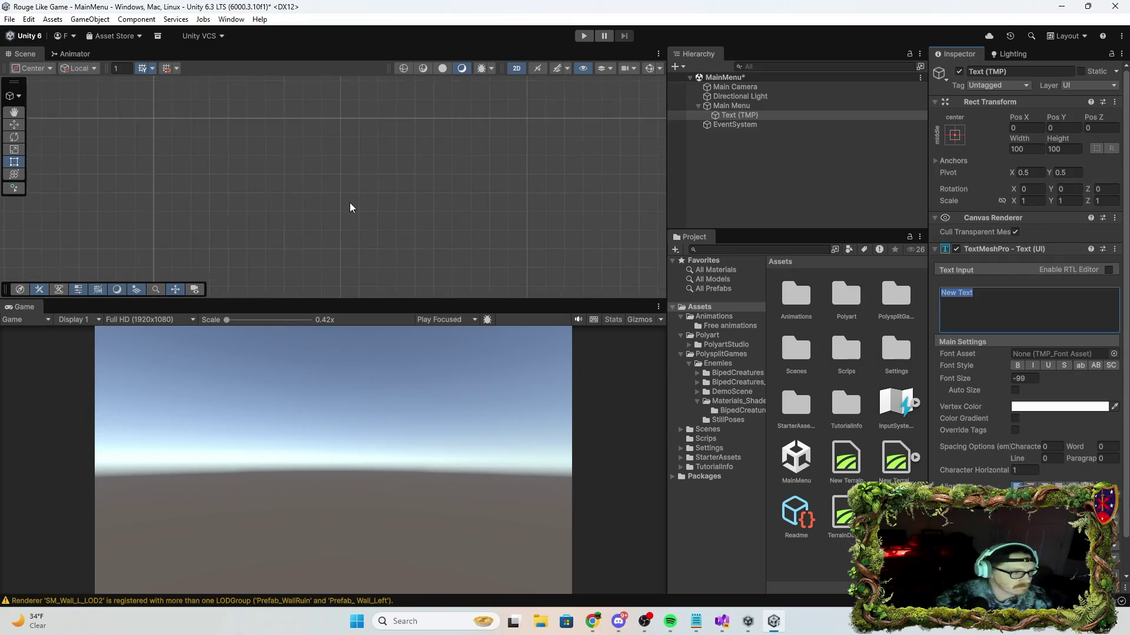
scroll(358, 210, "up", 1)
mouse_move(724, 106)
left_mouse_down()
mouse_move(414, 131)
mouse_move(724, 111)
left_mouse_up()
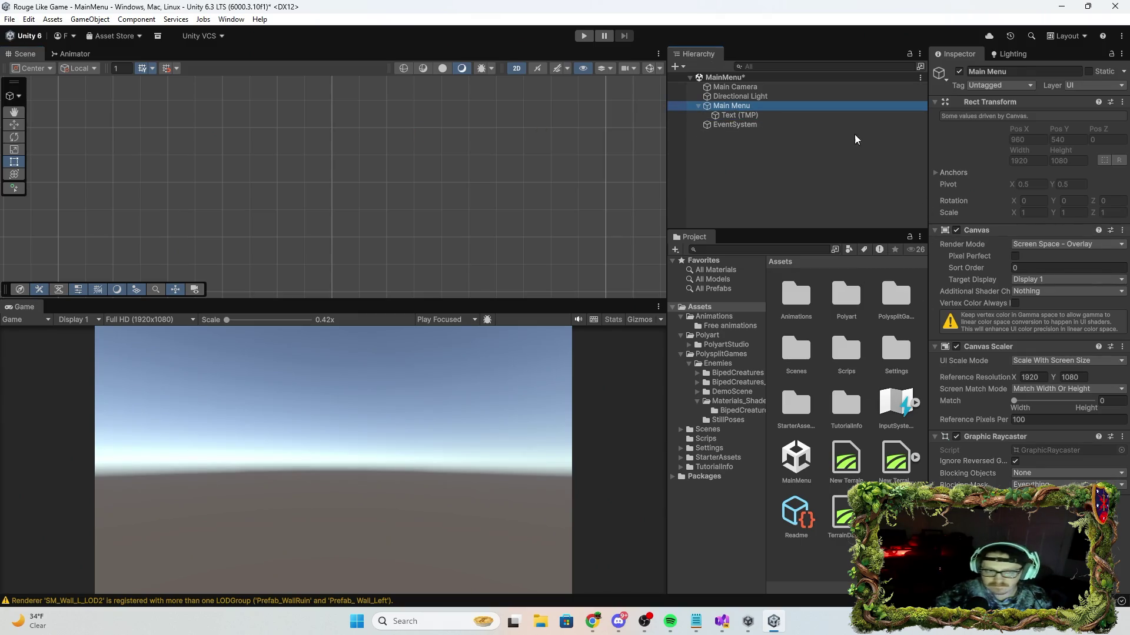
left_click(756, 115)
left_click(1001, 306)
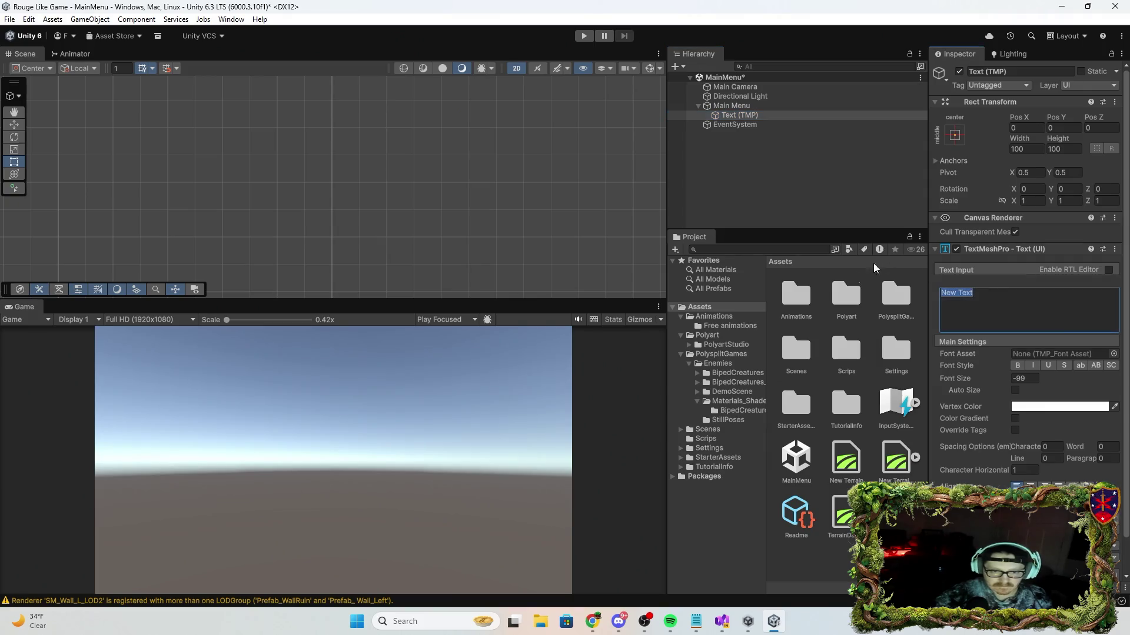
type("Game")
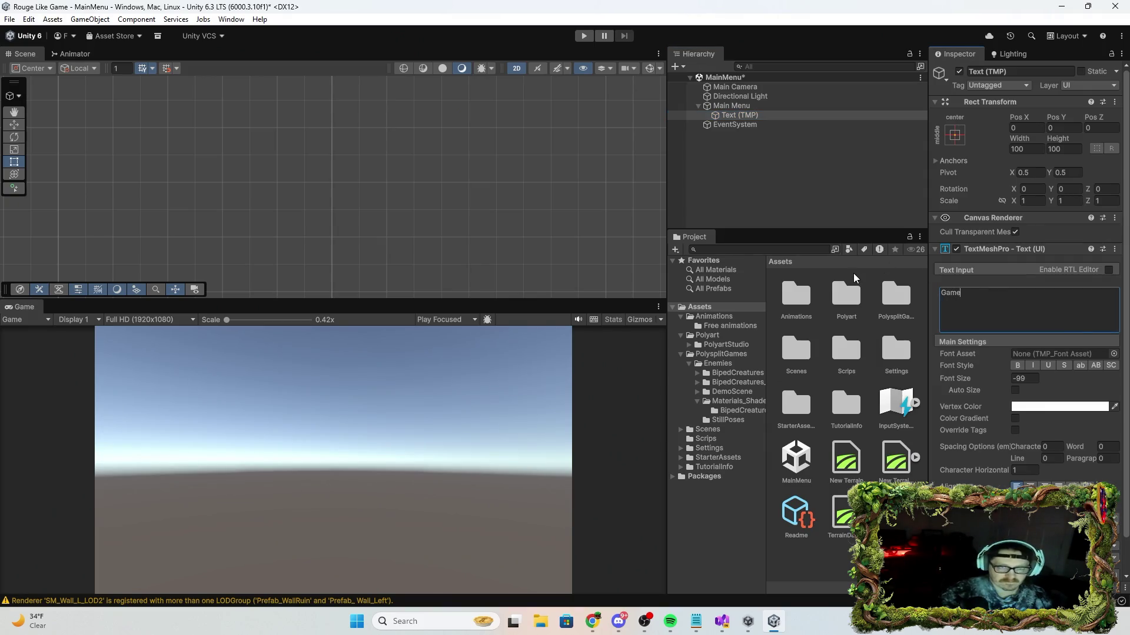
left_click(767, 105)
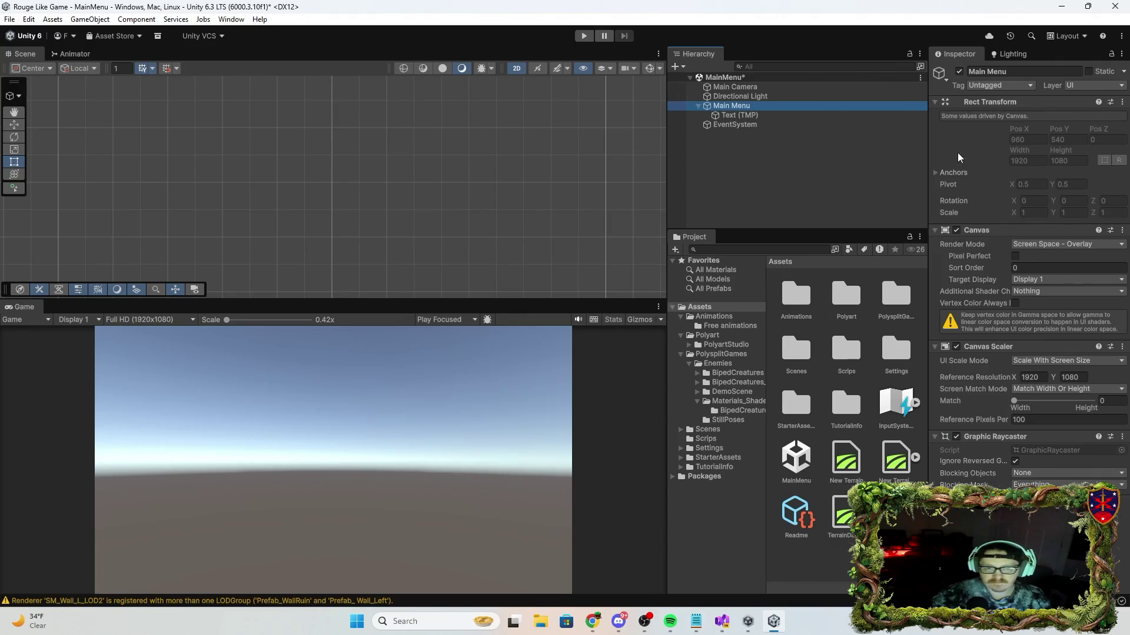
left_click(1104, 244)
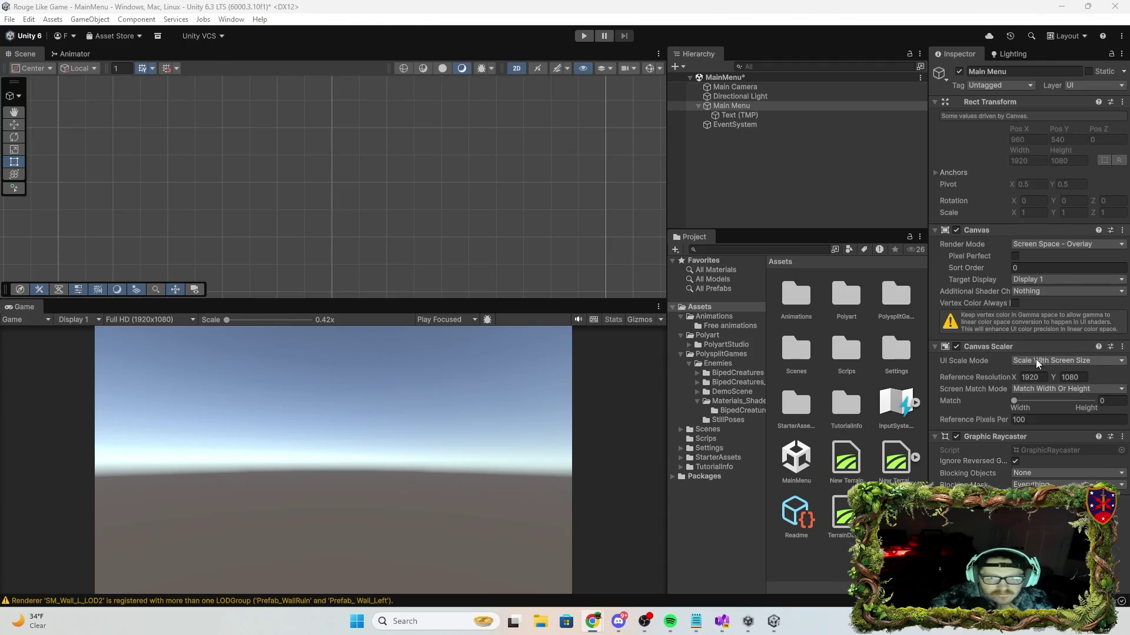
left_click(1066, 279)
left_click(1052, 253)
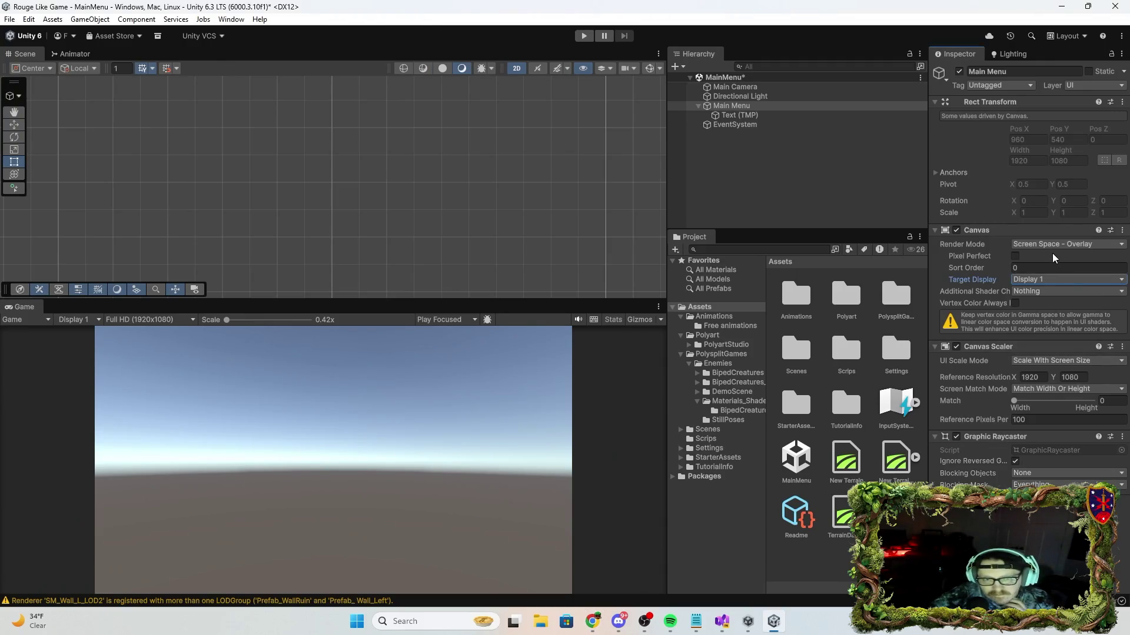
left_click(1050, 292)
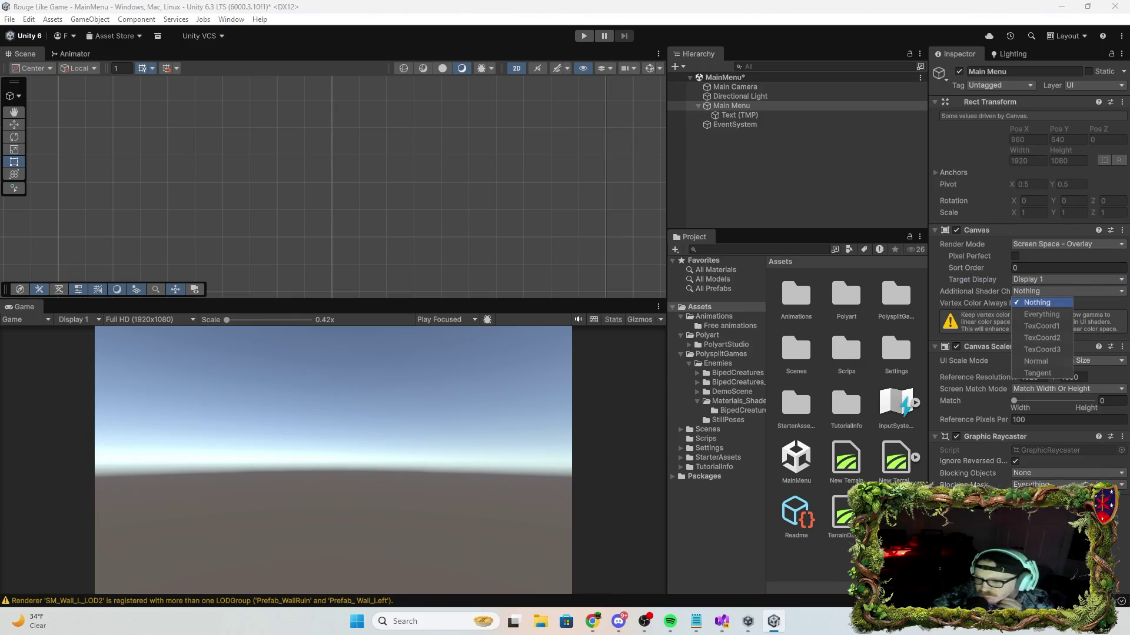
key("Escape")
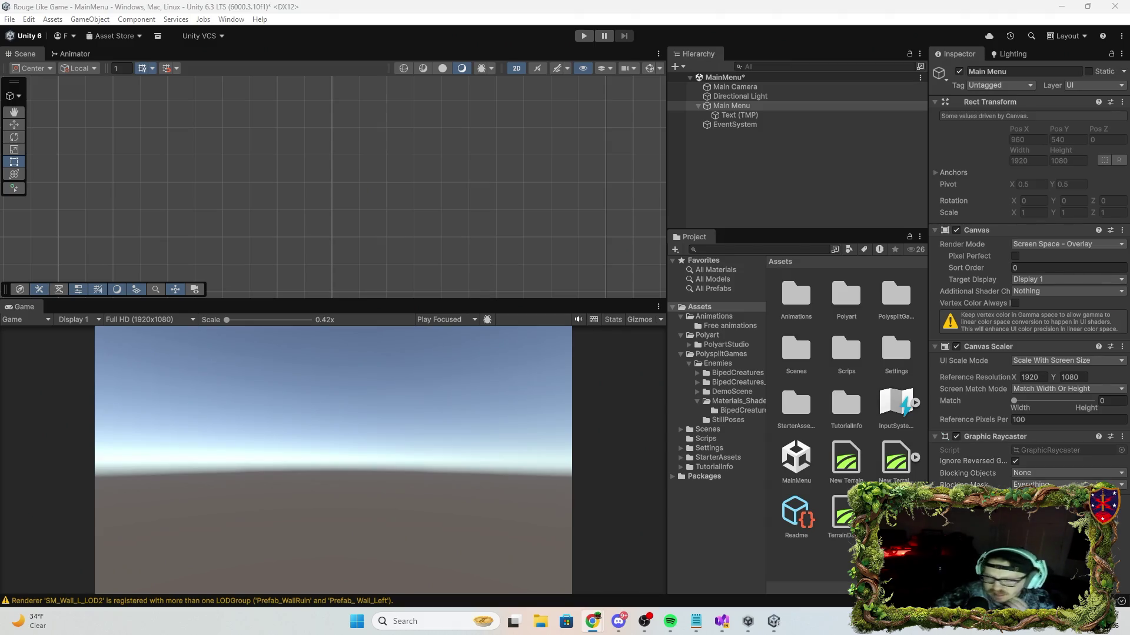
left_click(746, 85)
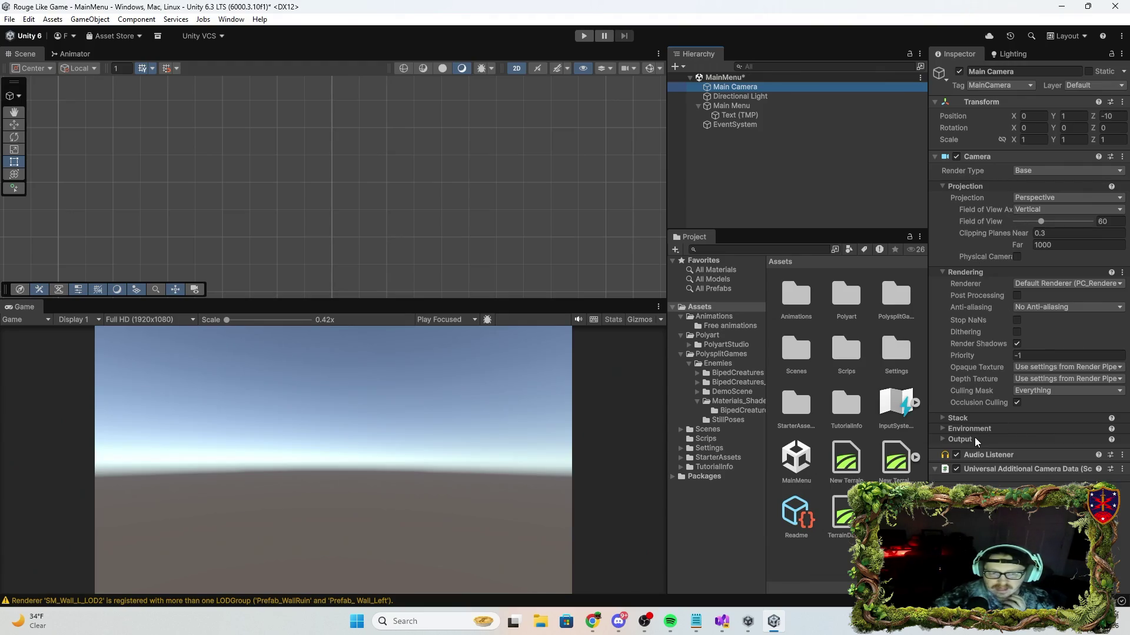
Keep the Main Camera's environment background as Skybox, then select the Text (TMP) object.
left_click(945, 427)
left_click(1054, 443)
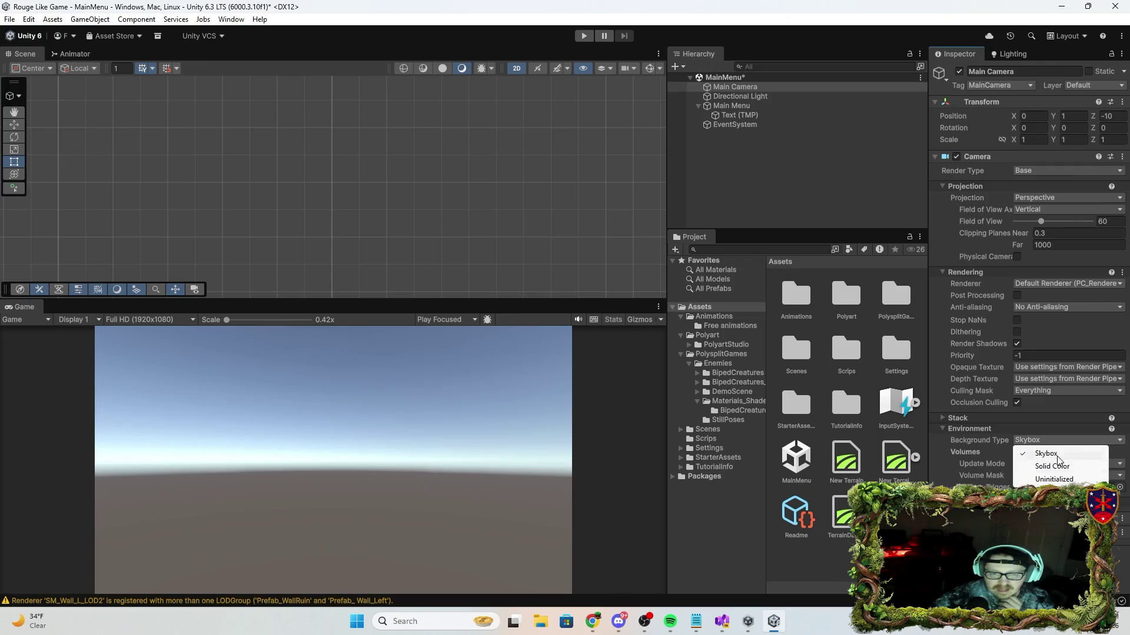
left_click(1057, 454)
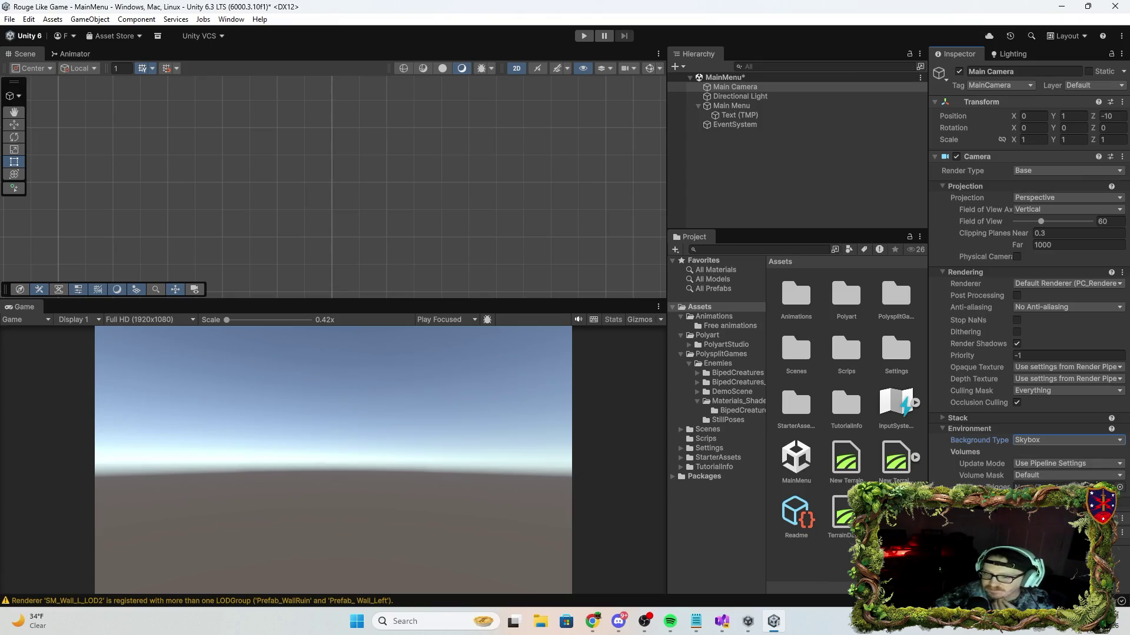
key("alt+Tab")
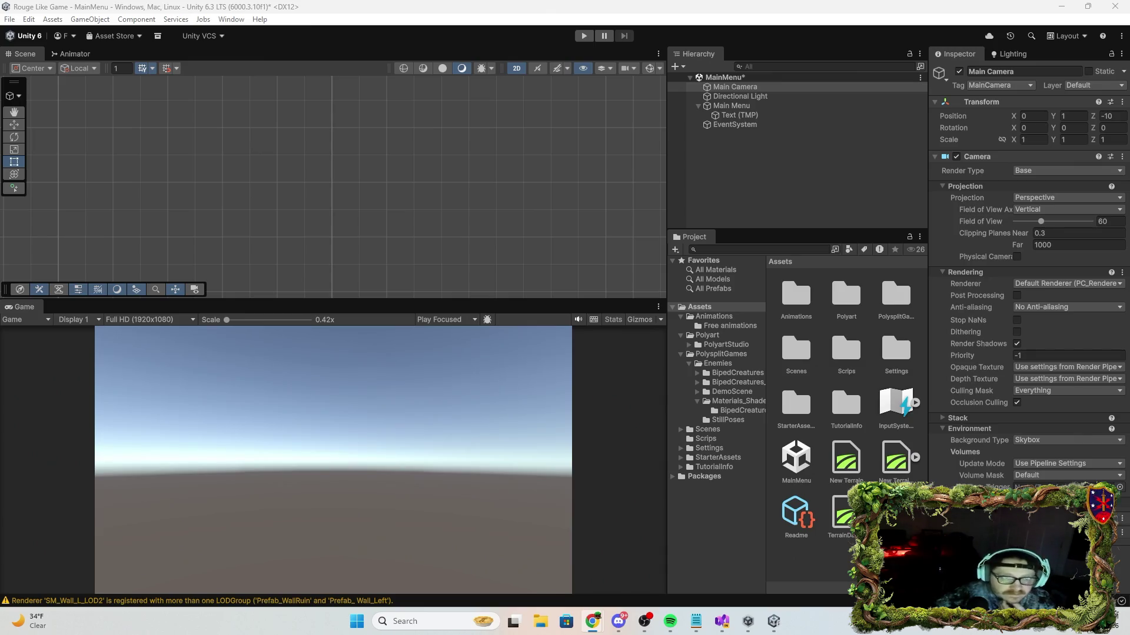
left_click(736, 119)
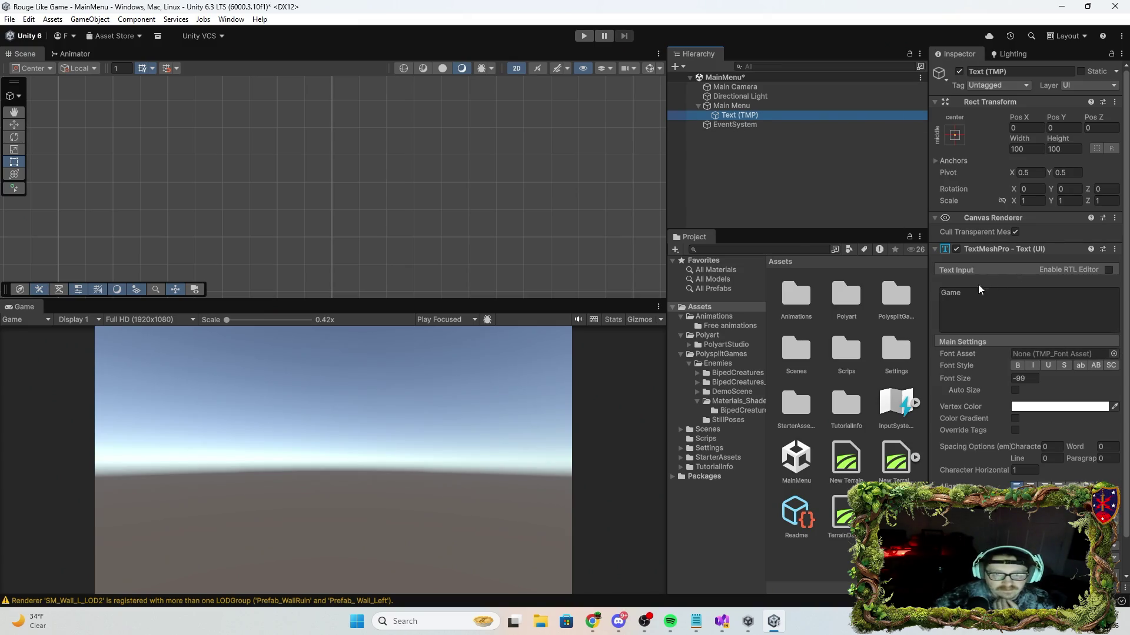
left_click(352, 415)
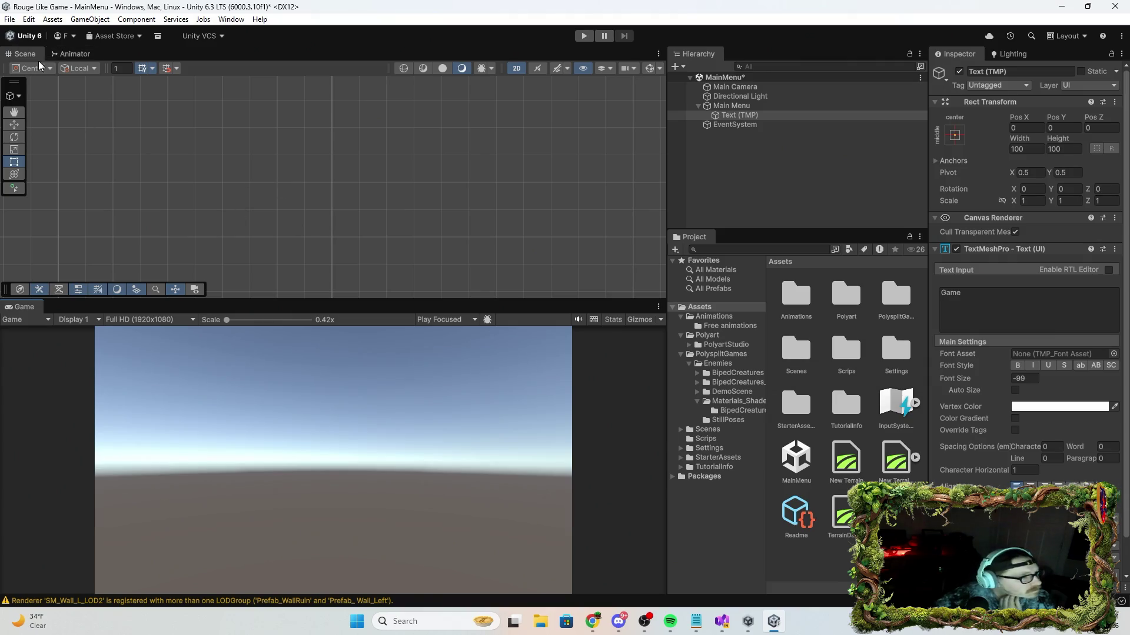
scroll(385, 170, "up", 2)
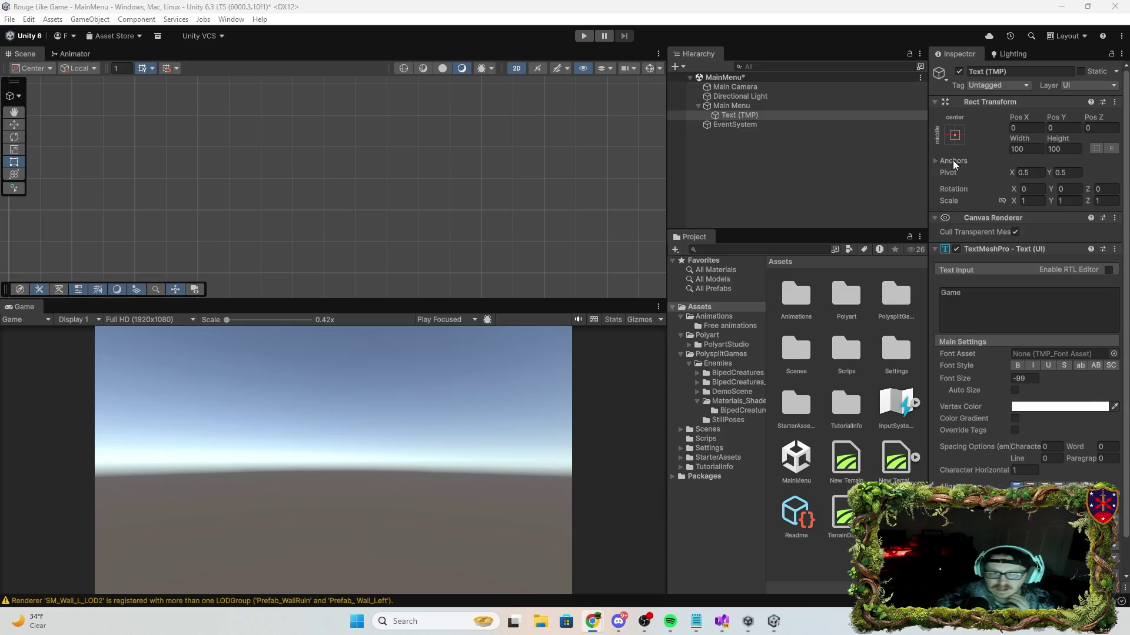
Change the title text to 'Game name' with font size 100.
double_click(715, 105)
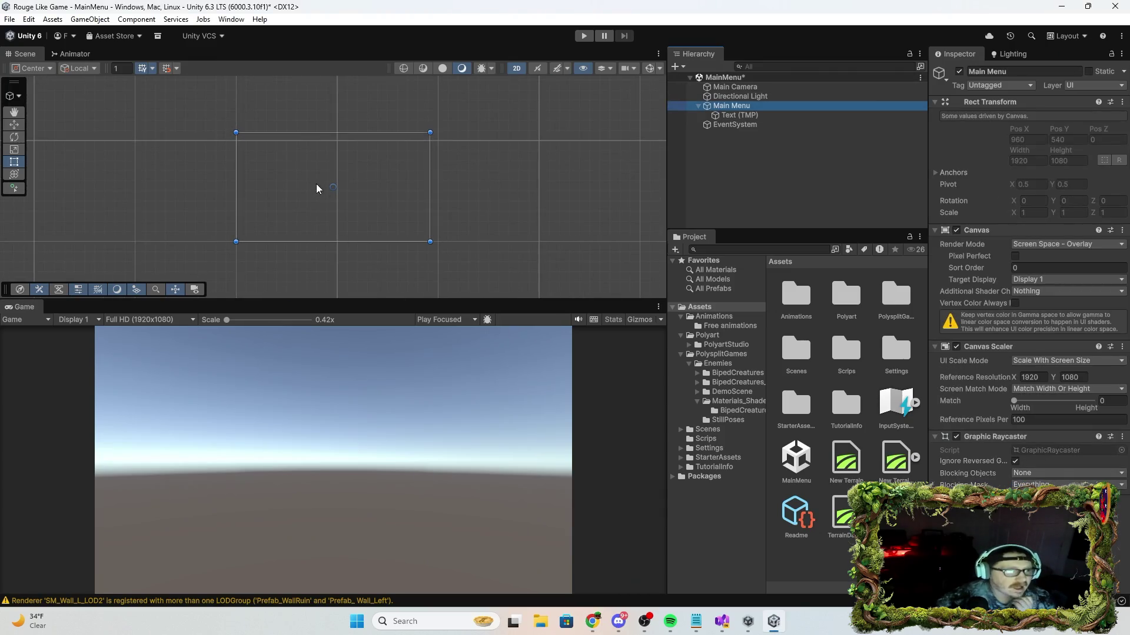
left_click(738, 116)
left_click(982, 323)
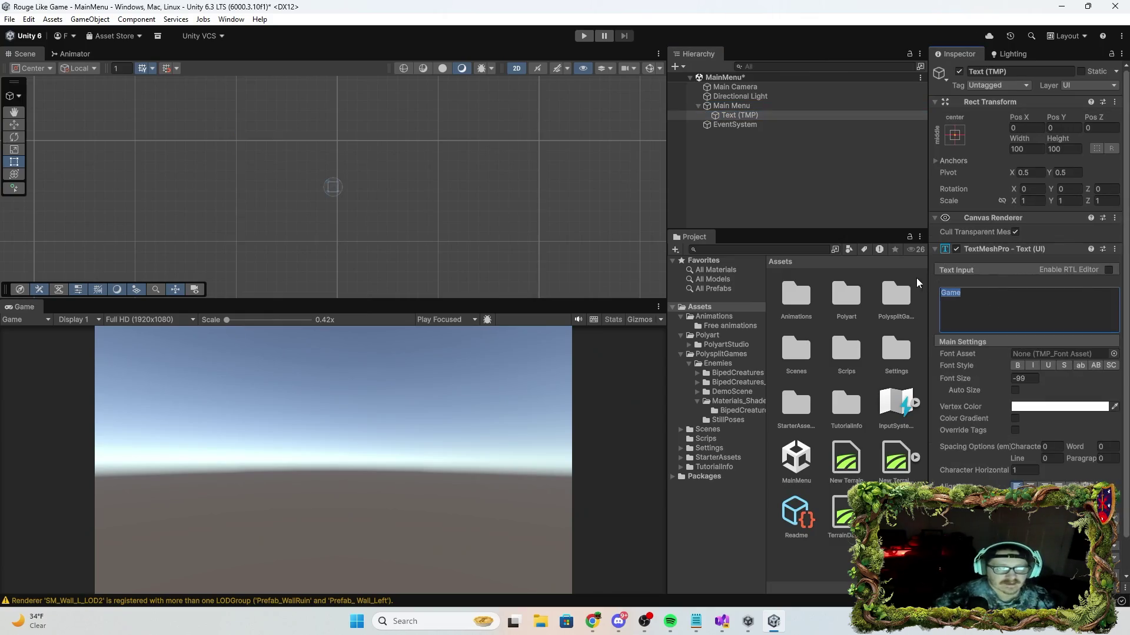
type(" name")
left_click(1027, 379)
type("1")
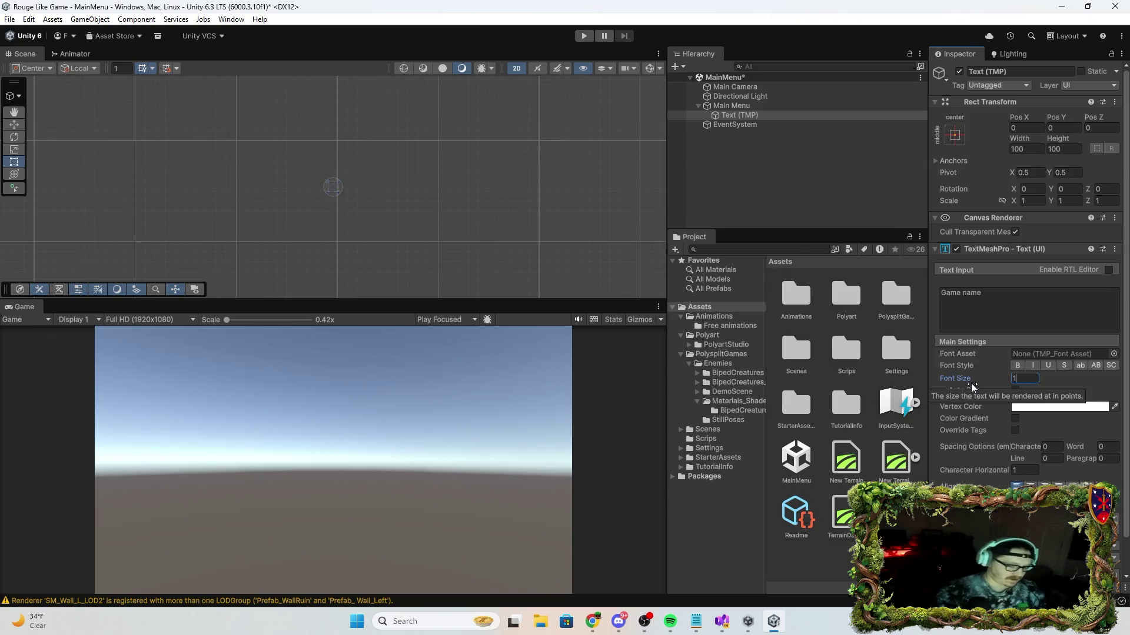
type("00")
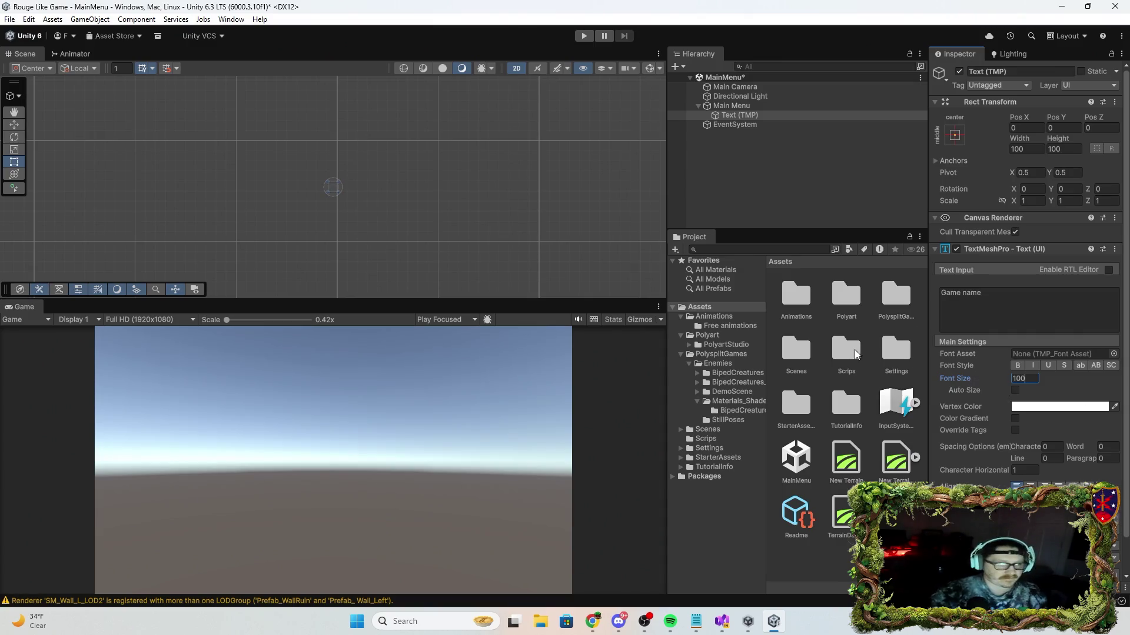
Centre the text box in the Scene view and select the Main Menu canvas.
scroll(348, 215, "up", 5)
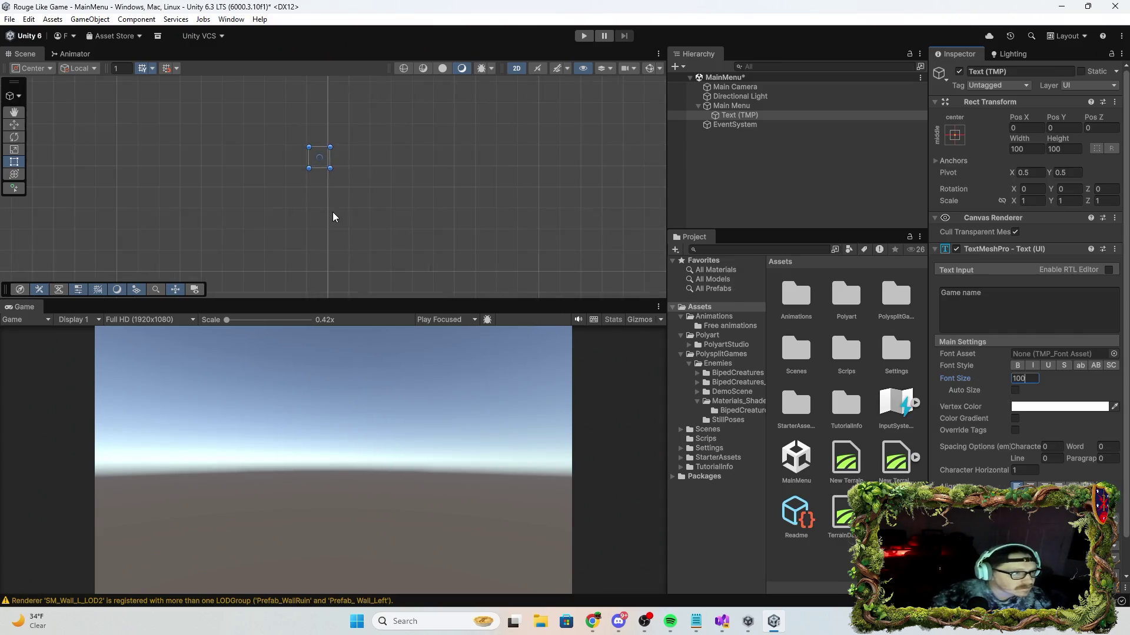
scroll(310, 171, "up", 5)
left_click_drag(320, 184, 340, 320)
left_click(362, 227)
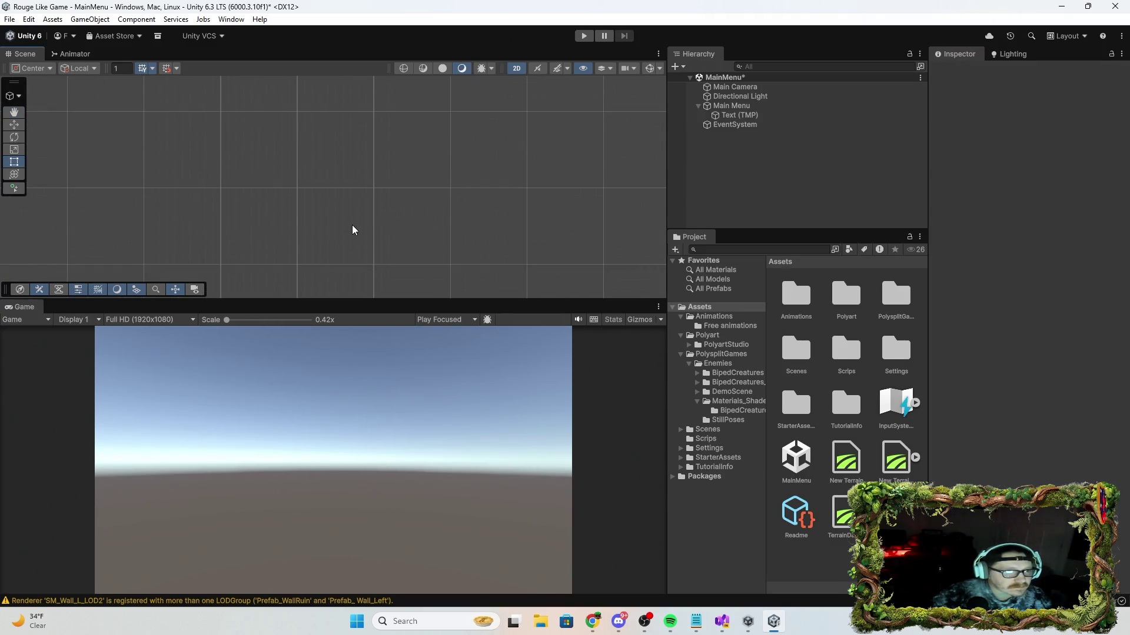
left_click(737, 97)
left_click(732, 106)
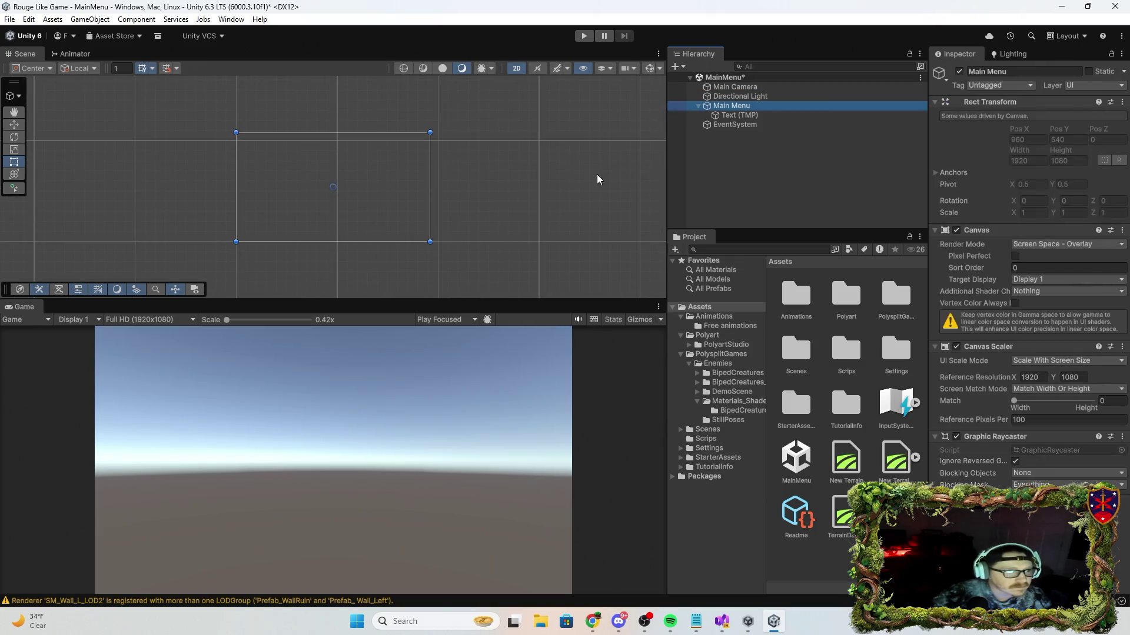
left_click(742, 115)
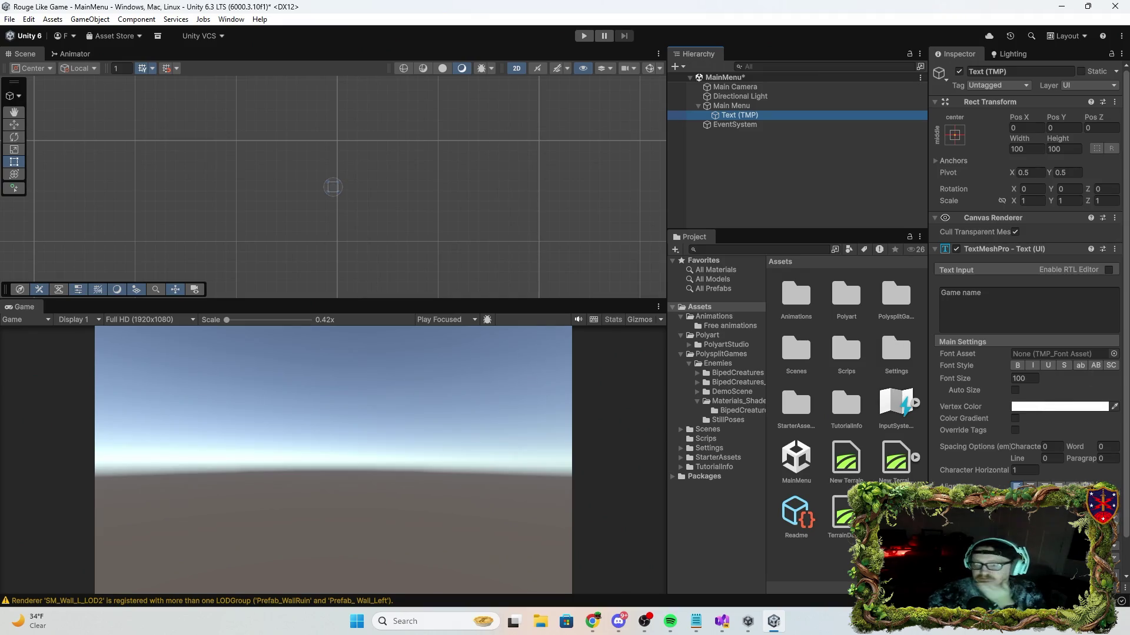
key("alt+Tab")
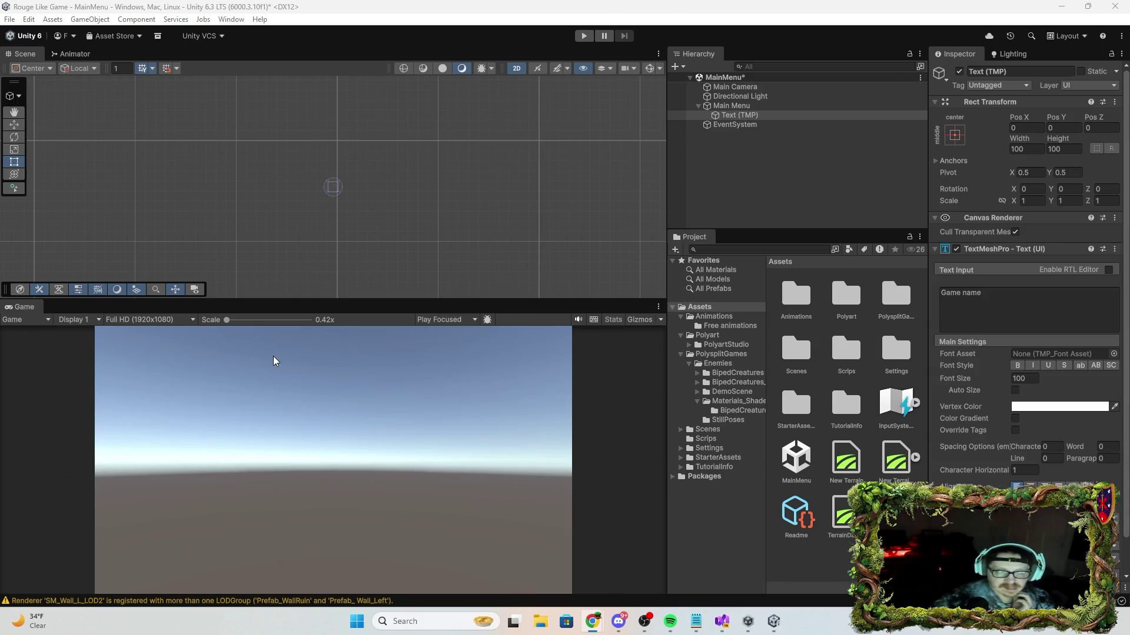
left_click(740, 110)
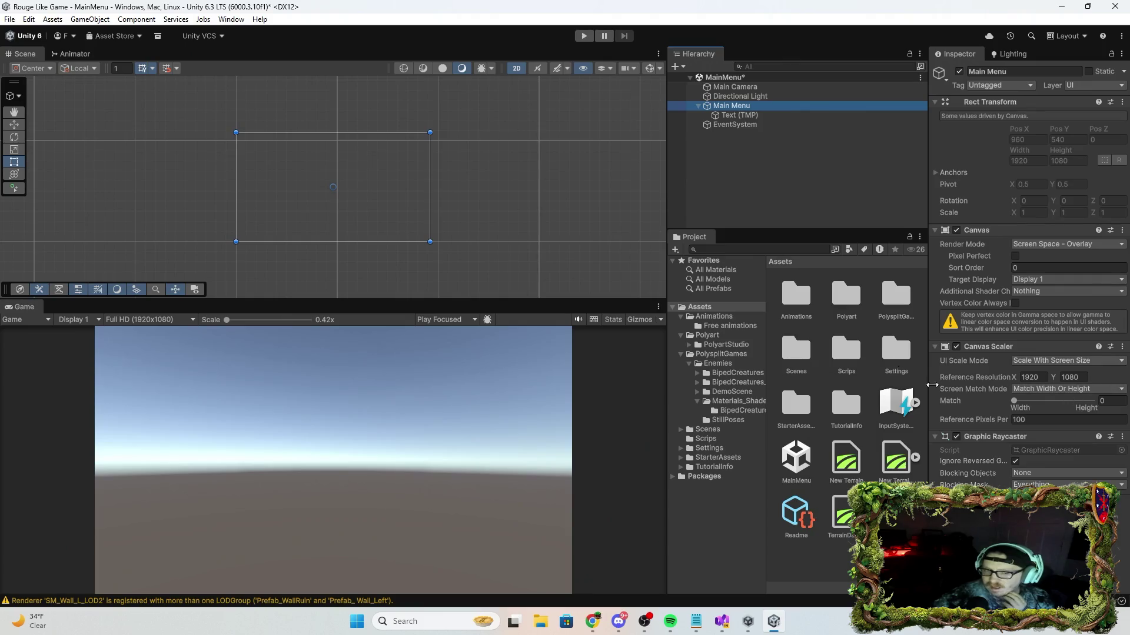
Import the TMP Essentials resources and select the Text (TMP) title object.
mouse_move(955, 390)
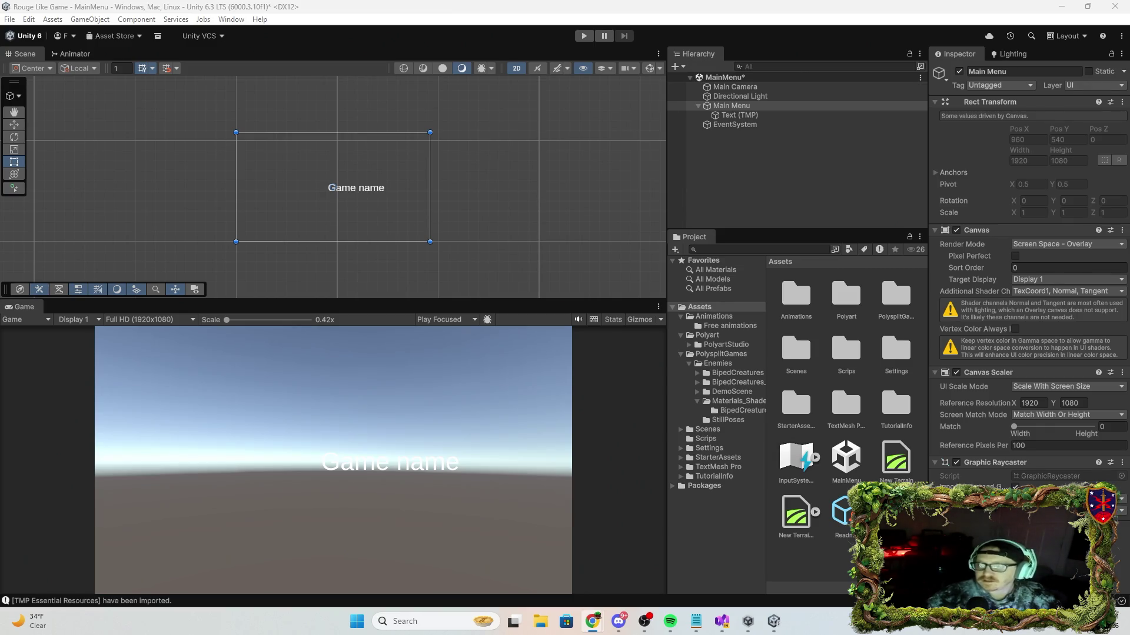
key("alt+Tab")
key("alt+Tab")
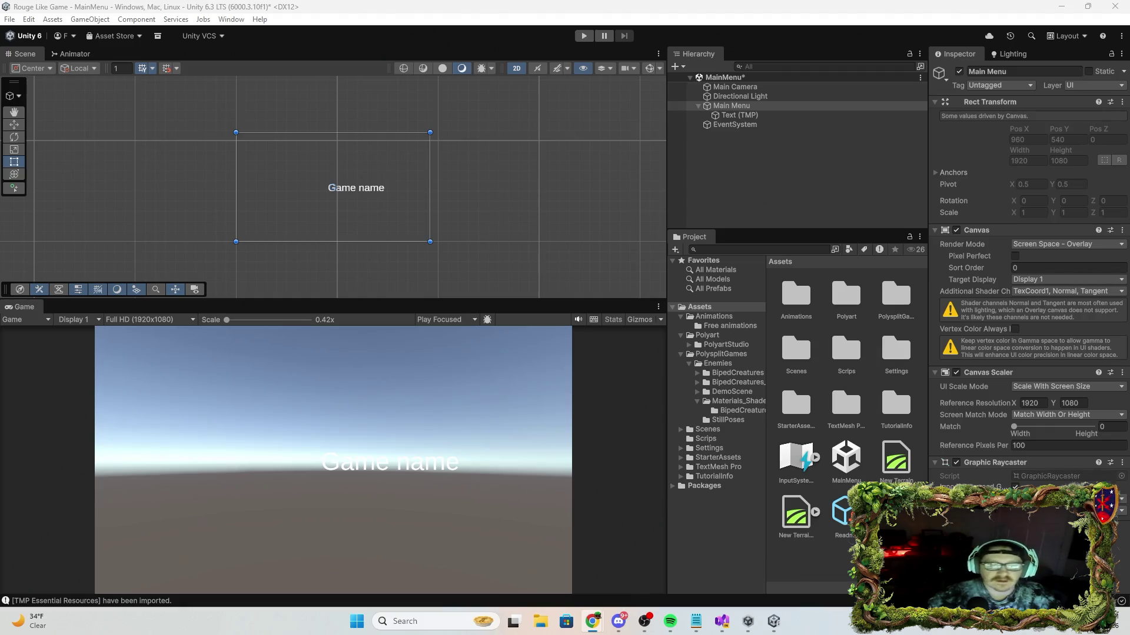
left_click(753, 114)
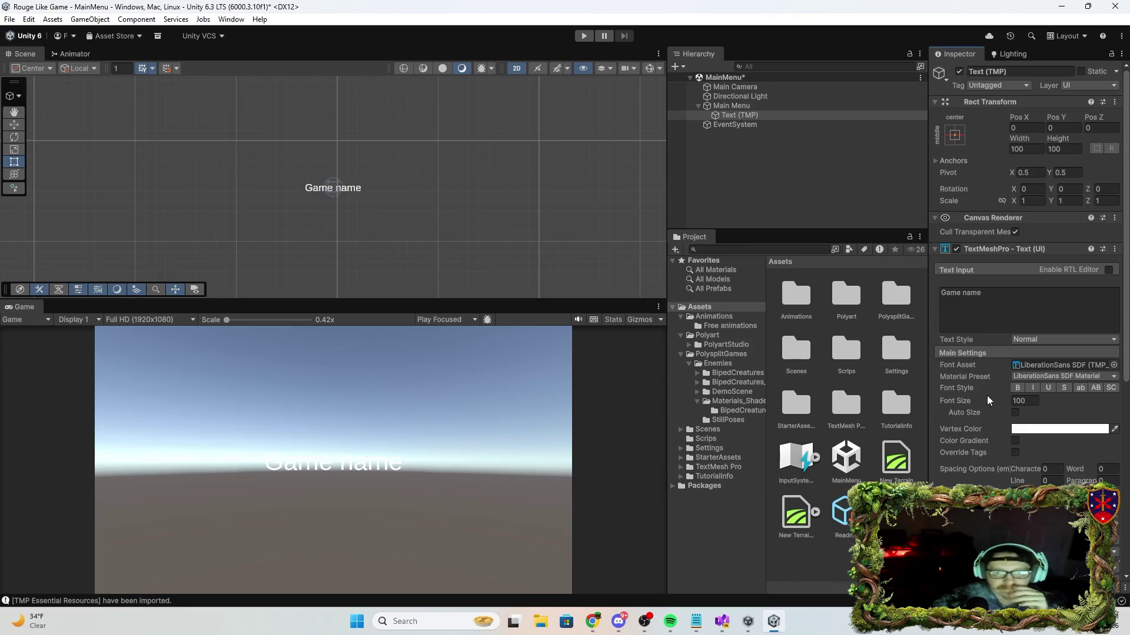
Change the Game name title's vertex colour from white to near-black (030303).
left_click(1060, 429)
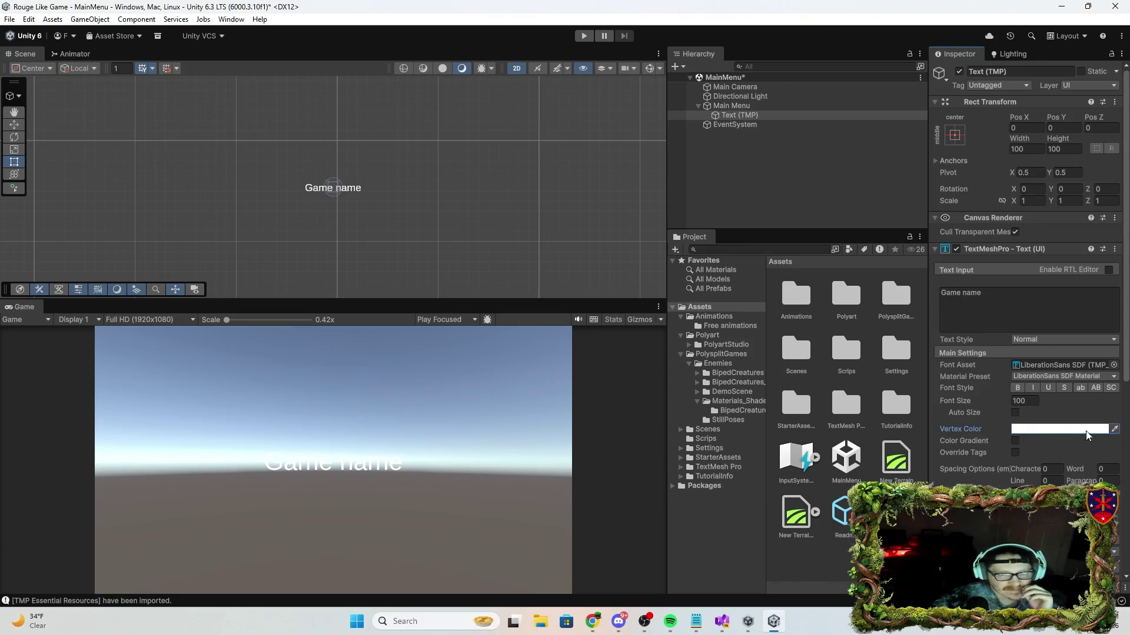
left_click(1089, 428)
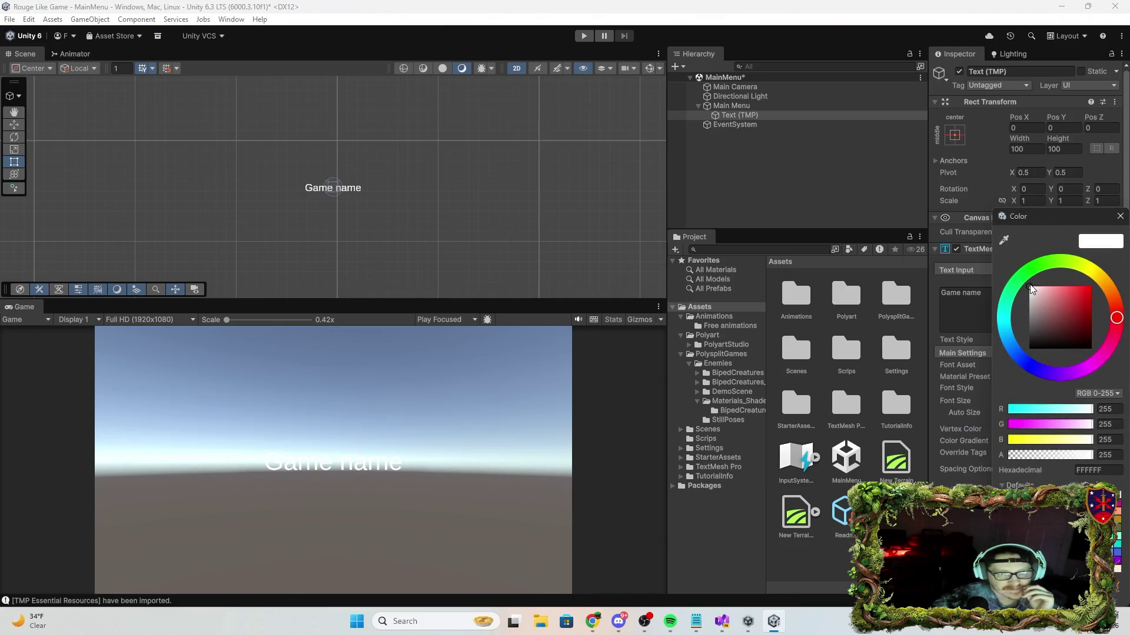
left_click_drag(1034, 343, 1031, 351)
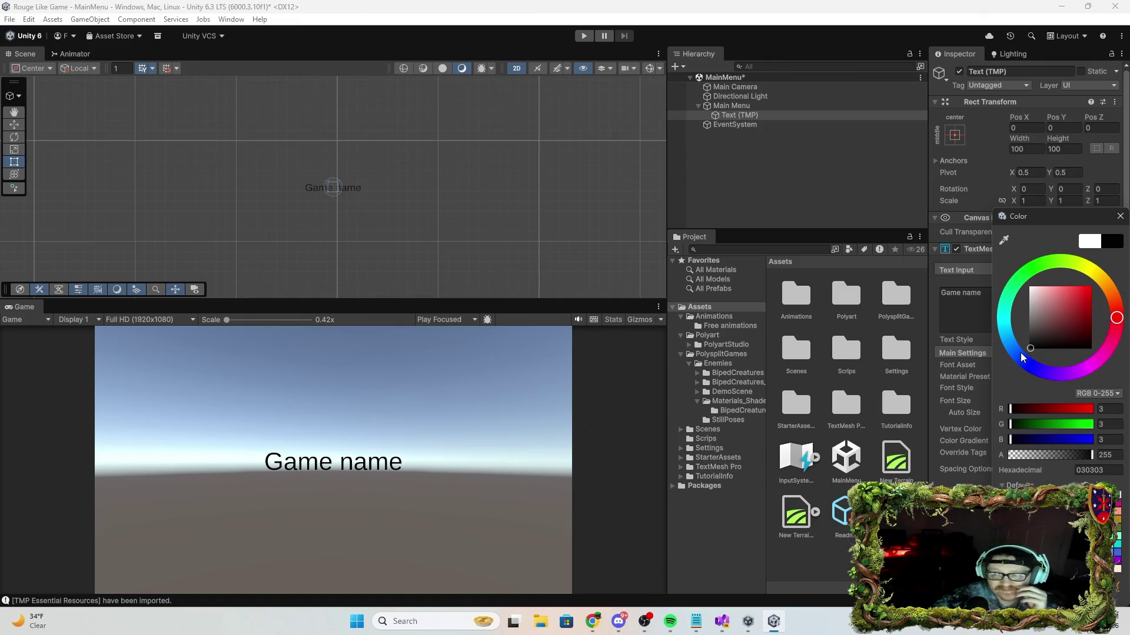
left_click(892, 377)
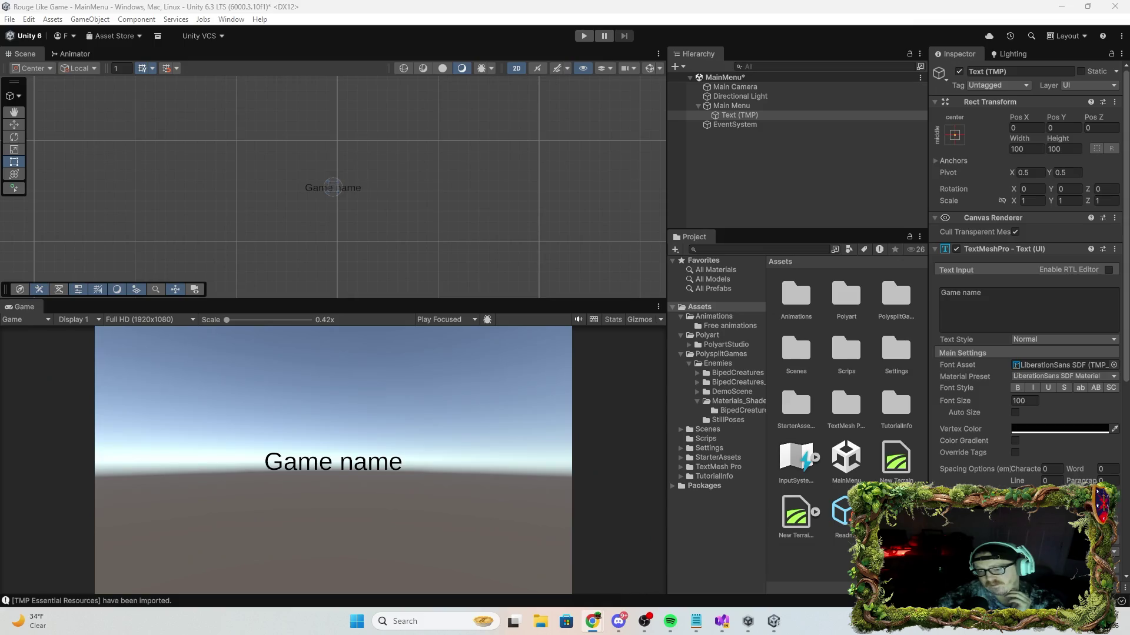
Turn on Auto Size for the title and set its maximum size to 30.
left_click(1015, 412)
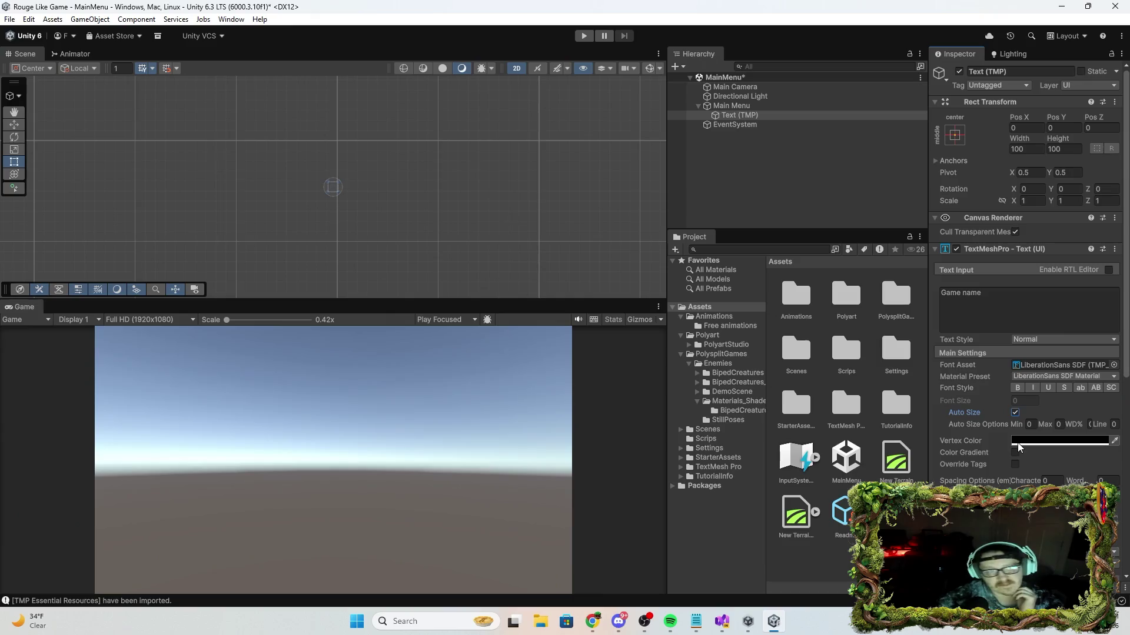
left_click(1030, 424)
type("3")
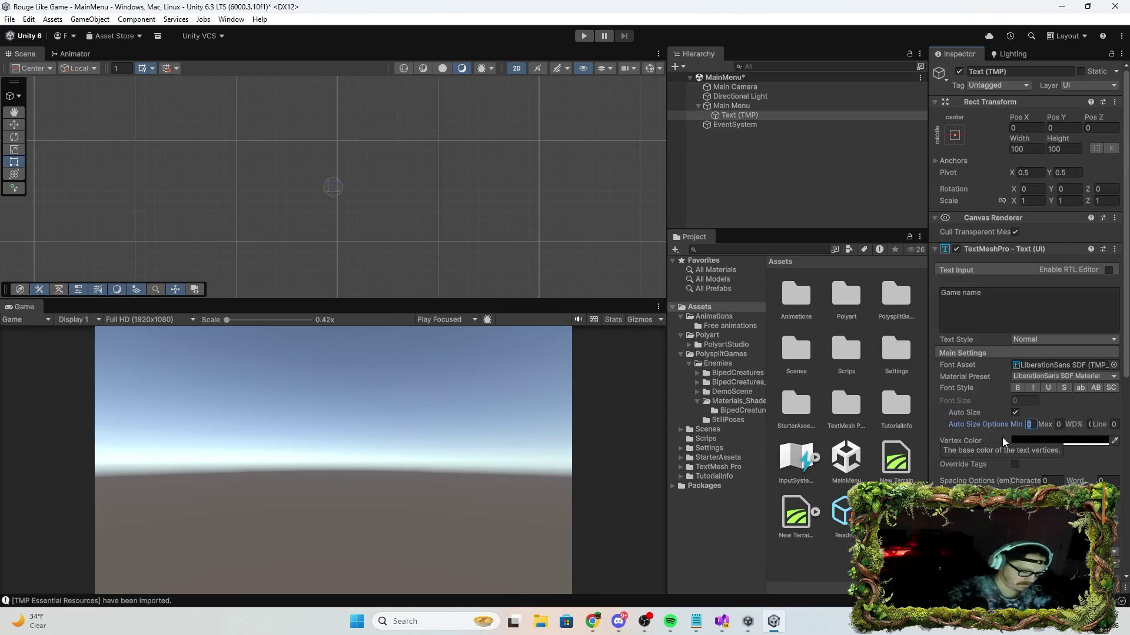
type("0")
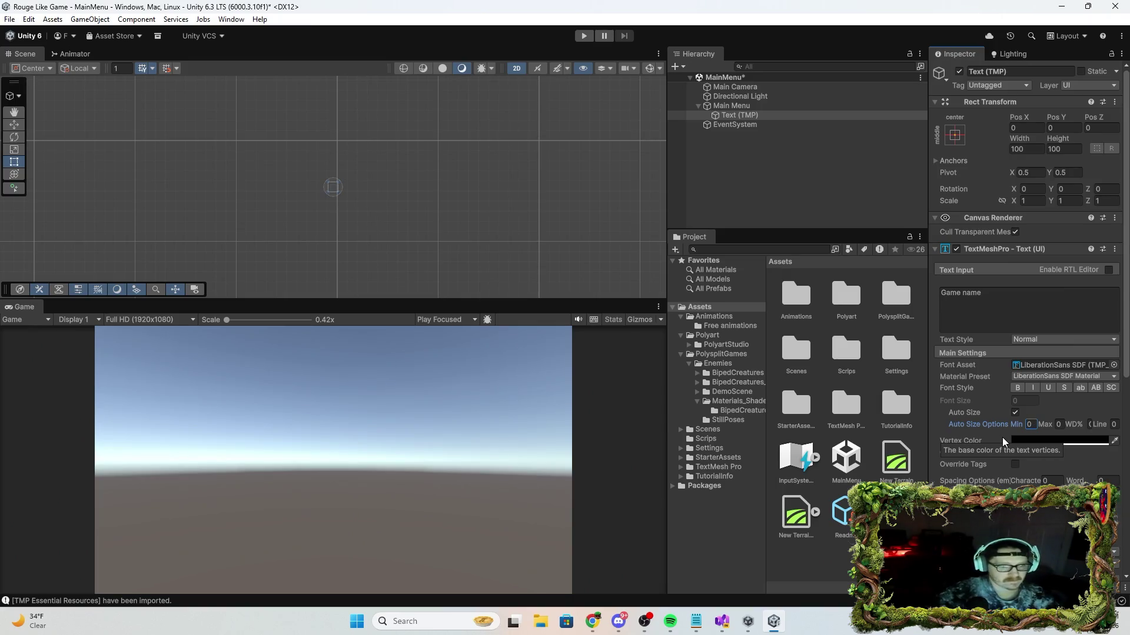
key("BackSpace")
key("alt+Tab")
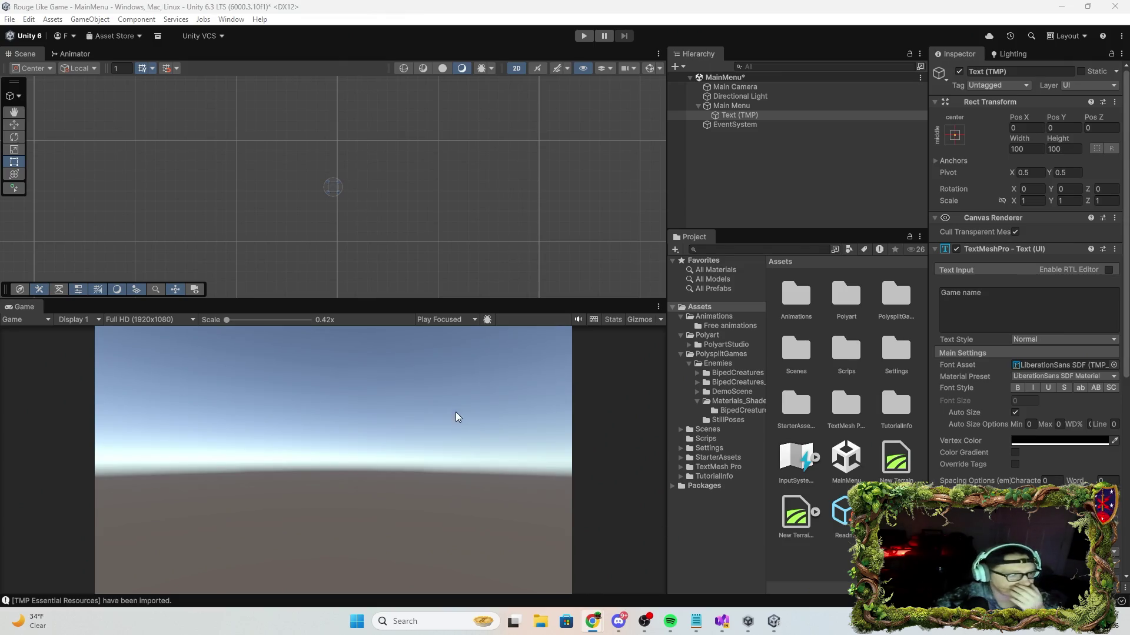
left_click(736, 115)
left_click(996, 309)
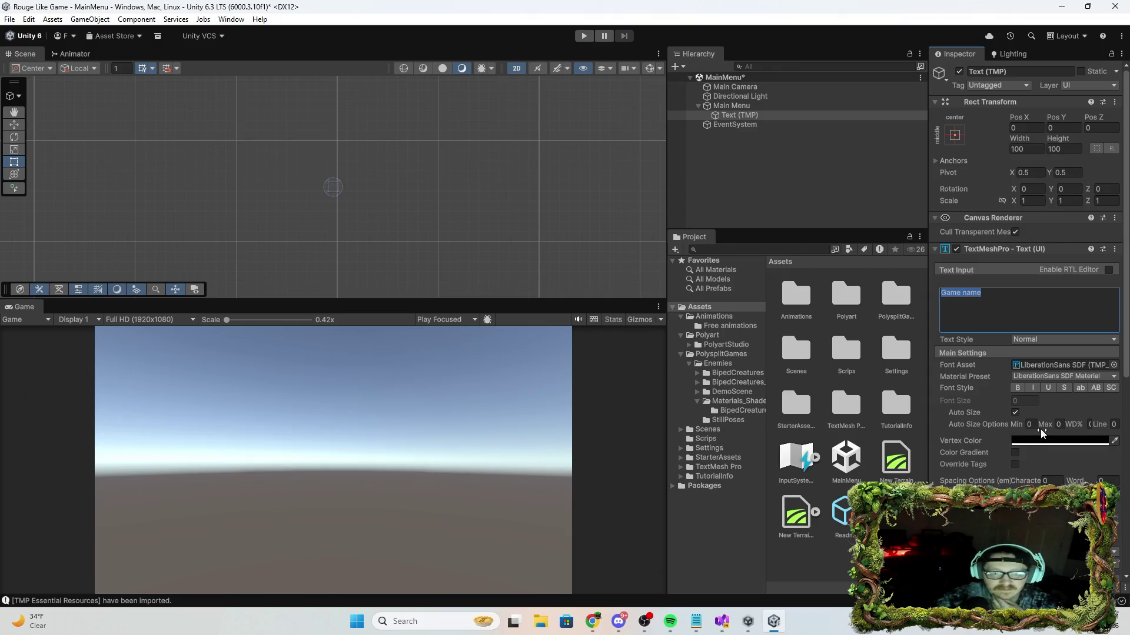
left_click(1059, 424)
type("30")
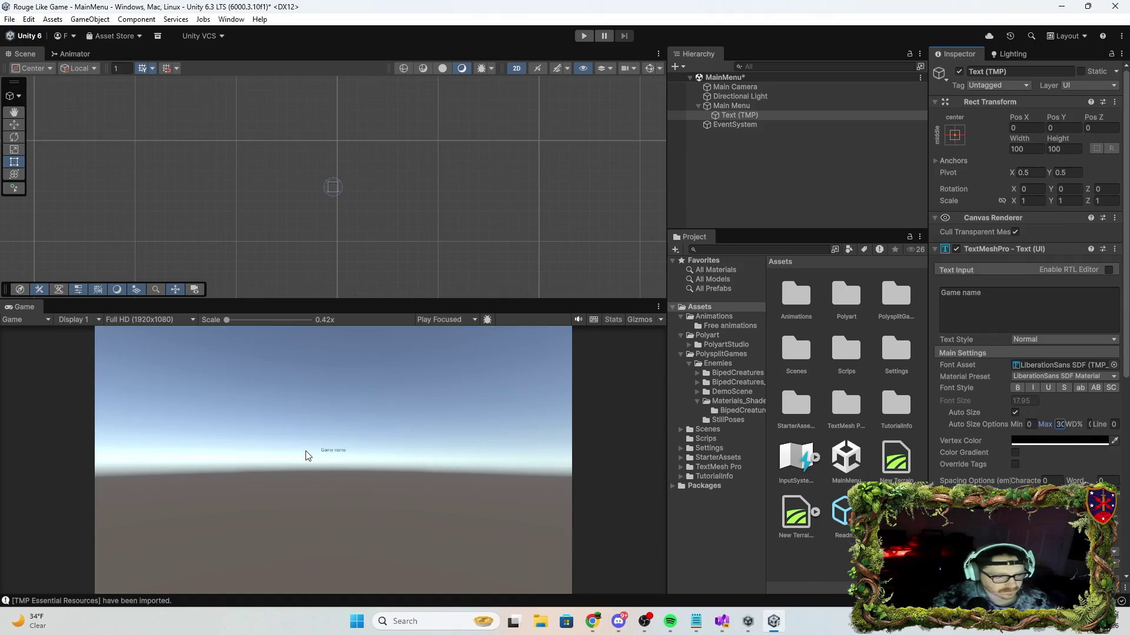
key("alt+Tab")
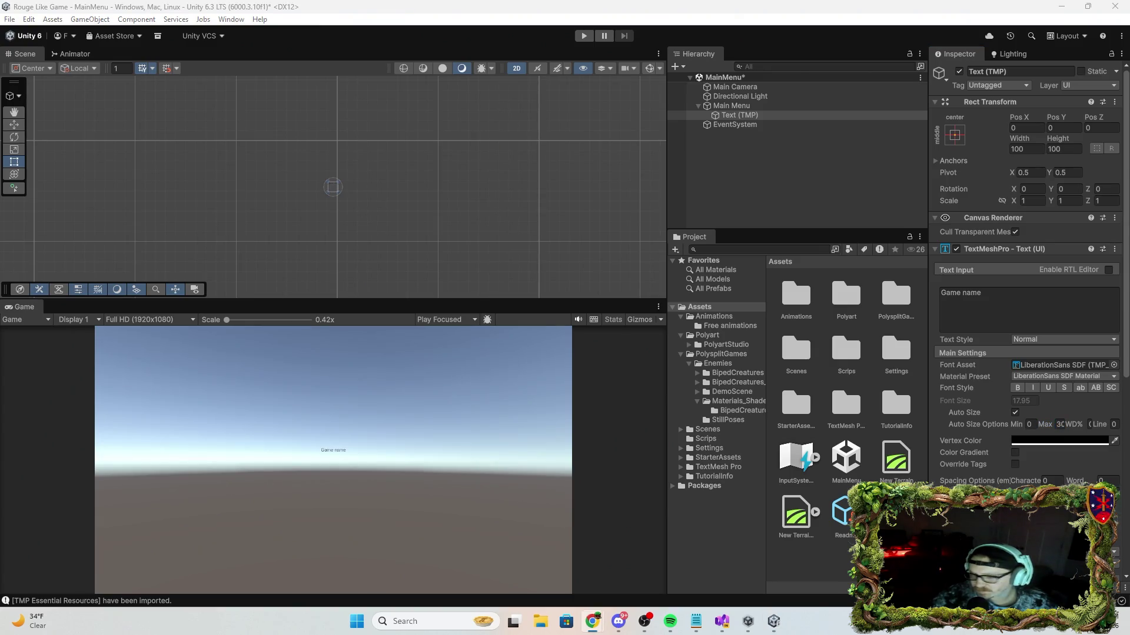
Set the auto-size minimum to 18, then reselect the title and switch Auto Size off.
left_click(1033, 428)
type("18")
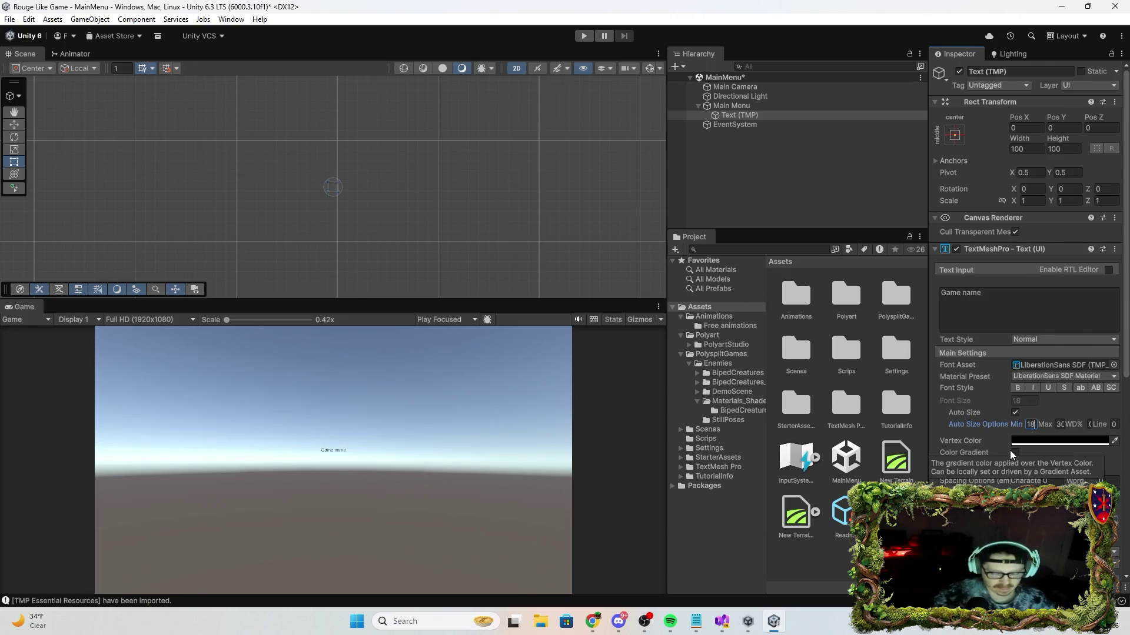
key("Return")
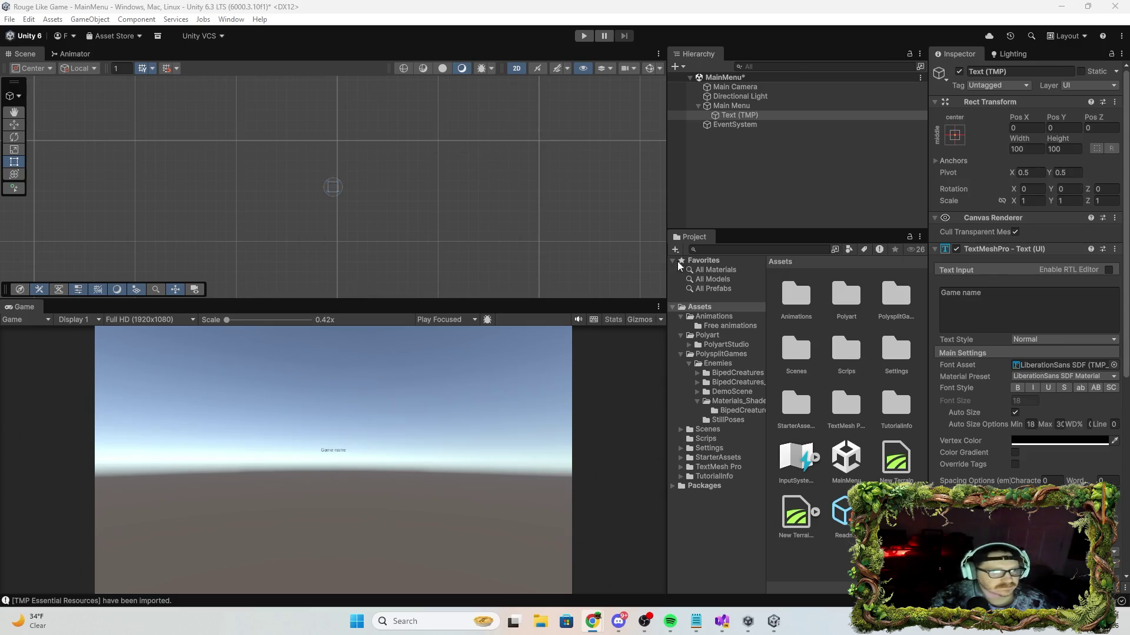
left_click(742, 108)
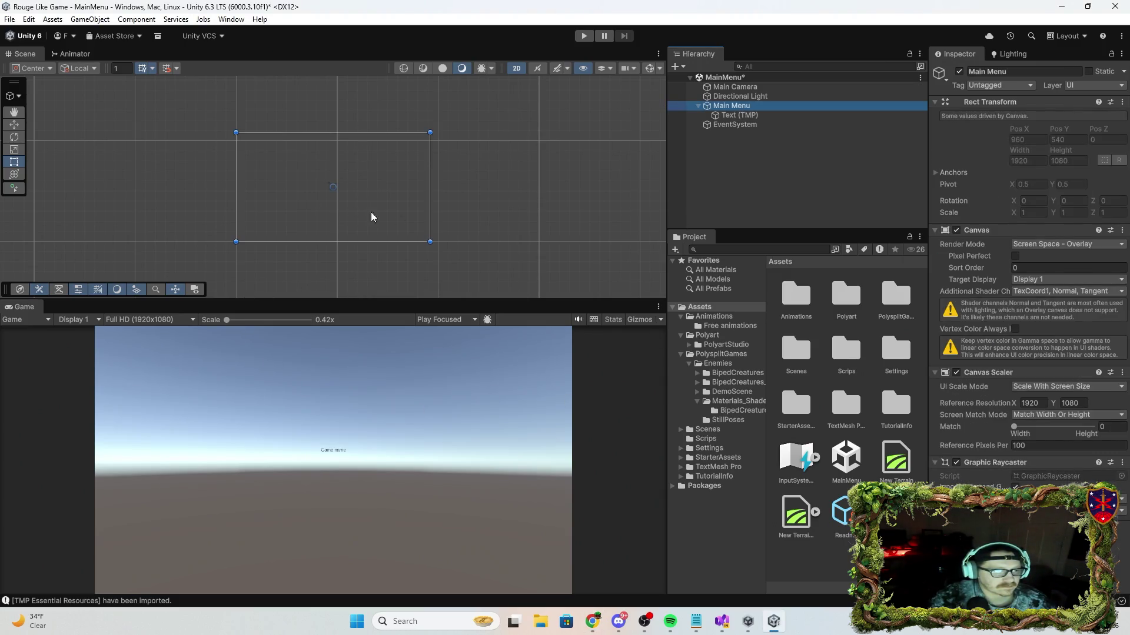
left_click(331, 186)
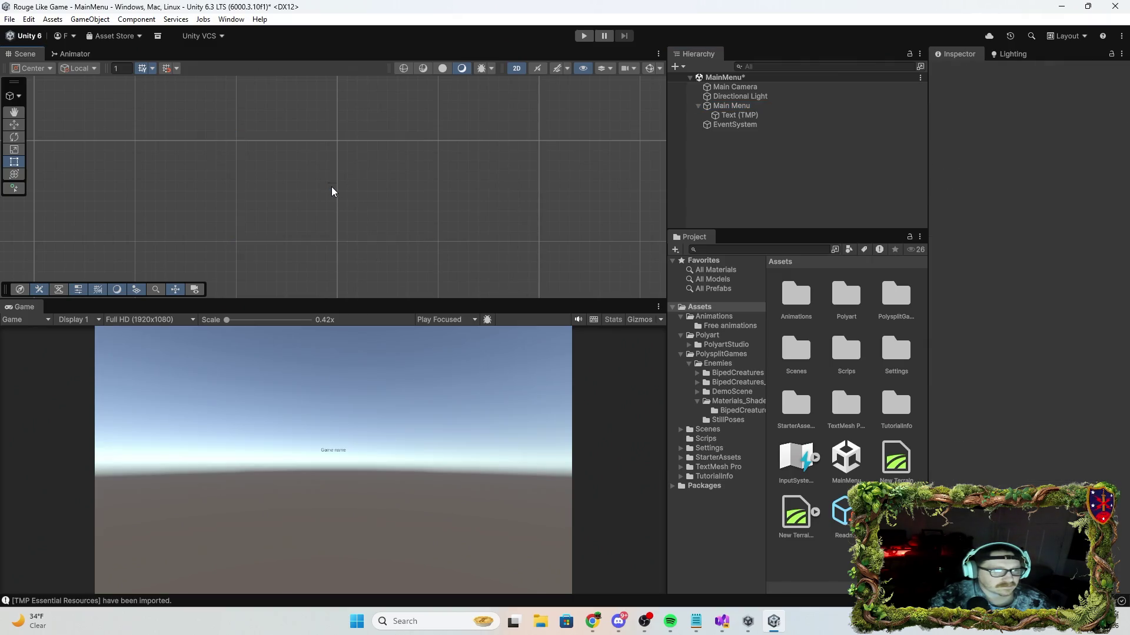
left_click(742, 106)
left_click(753, 118)
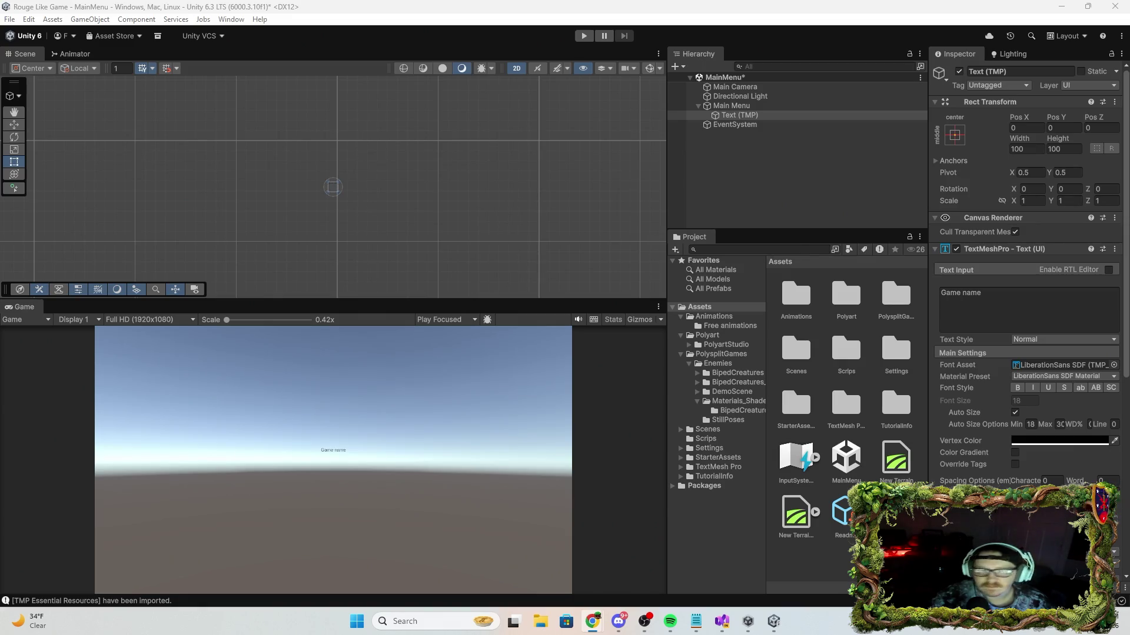
left_click(965, 294)
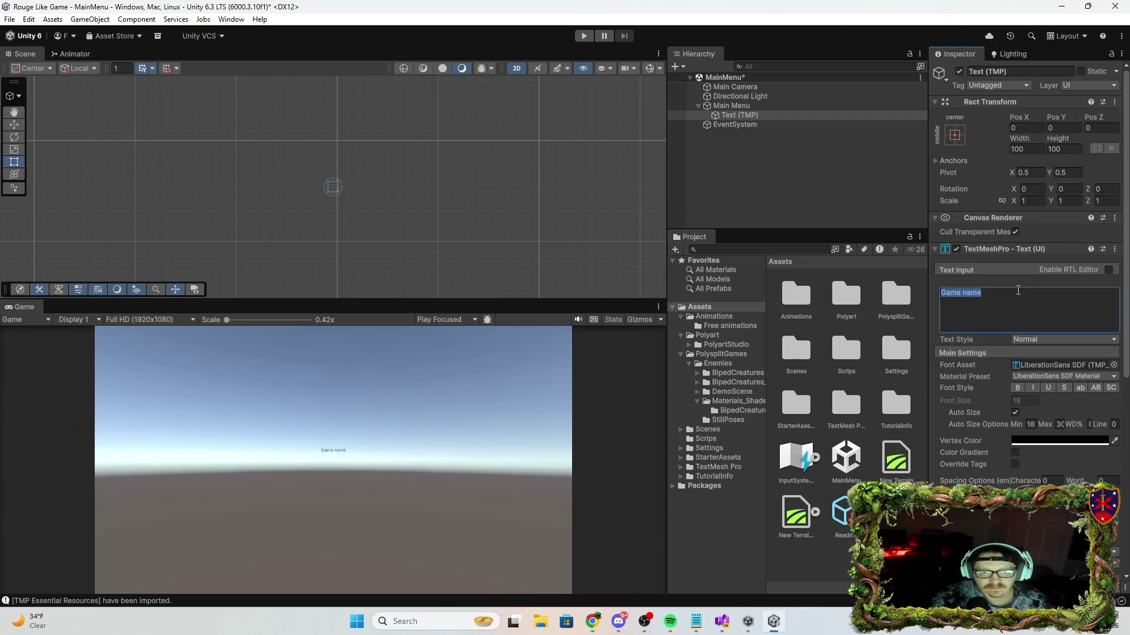
left_click(1015, 413)
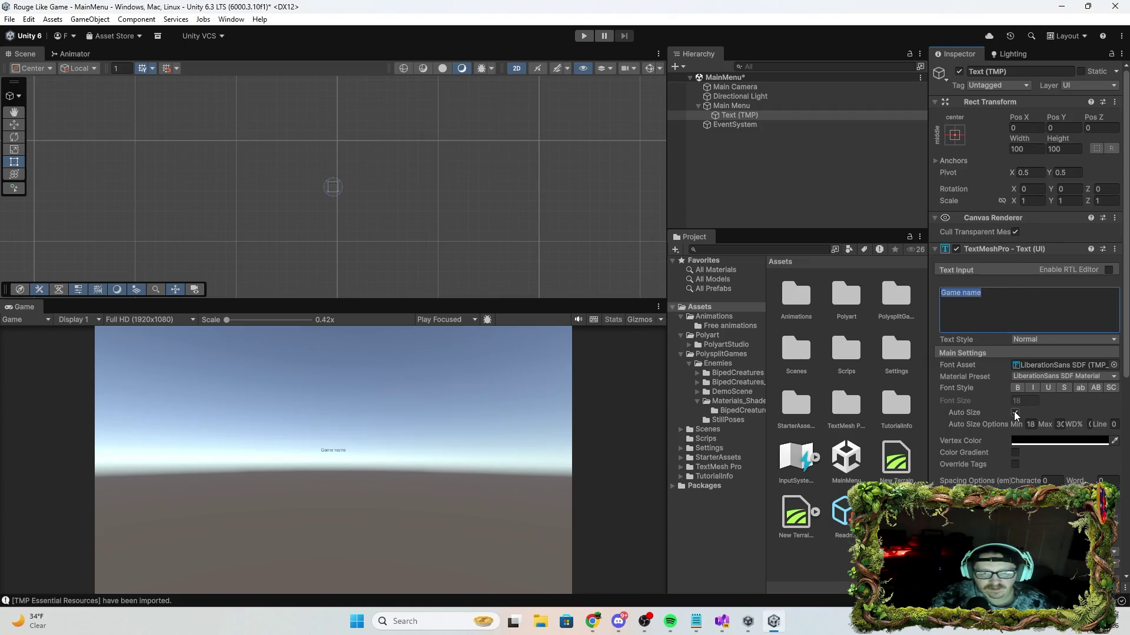
Set the title's font size to 100.
left_click(1023, 401)
type("100")
key("Return")
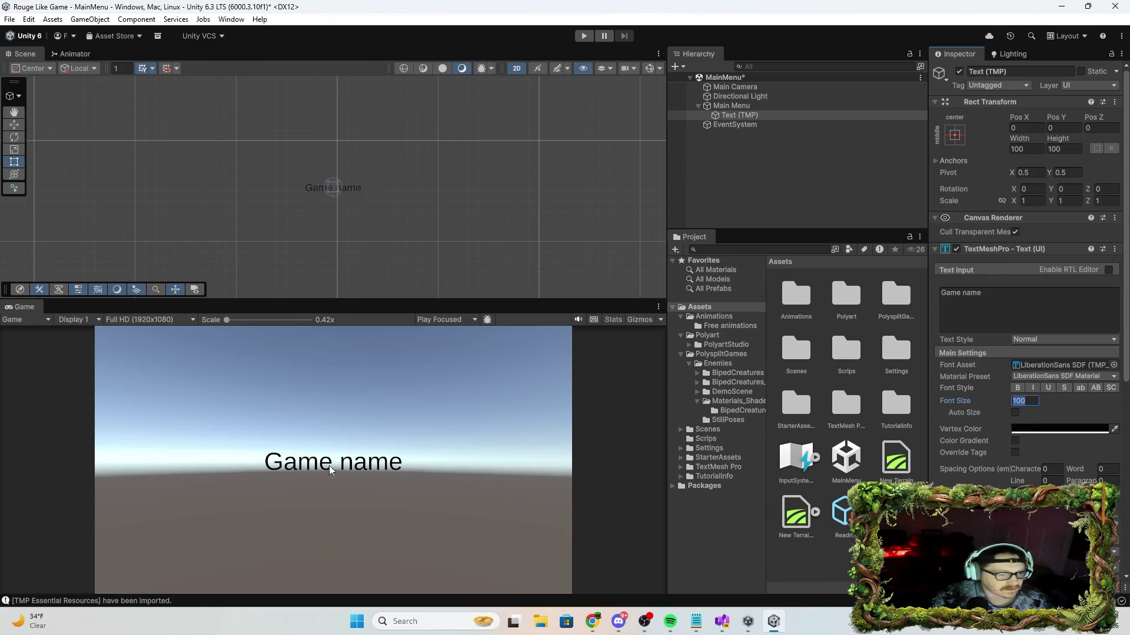
Enlarge the title's box so the text moves up, then turn Auto Size back on.
left_click(382, 180)
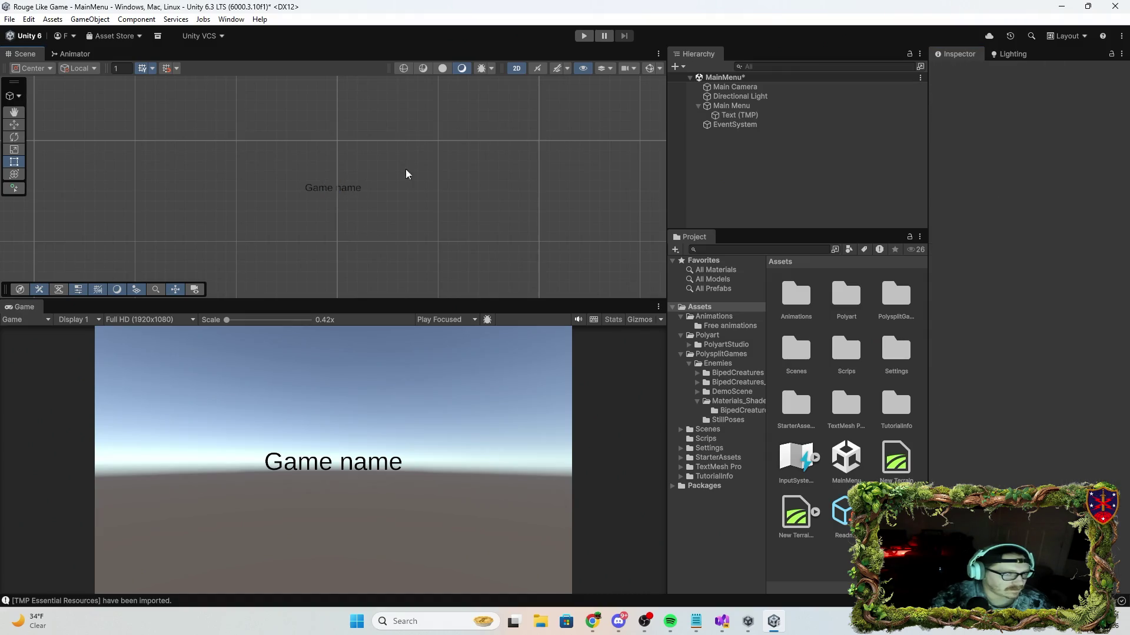
left_click(334, 212)
left_click(330, 187)
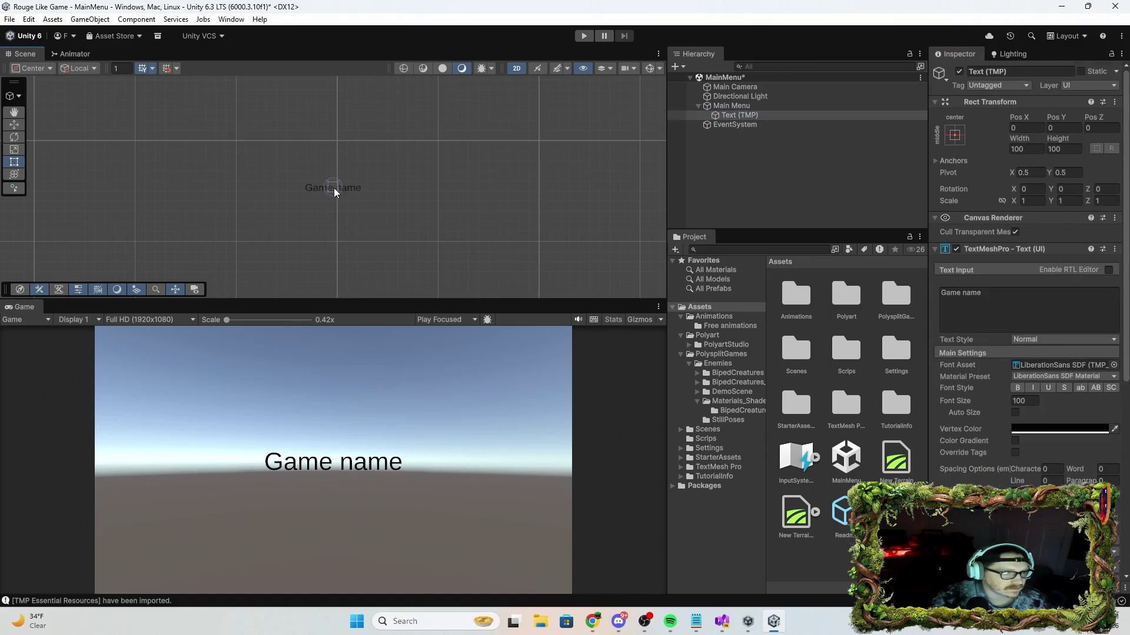
mouse_move(337, 189)
left_mouse_down()
mouse_move(450, 255)
mouse_move(388, 217)
mouse_move(370, 183)
left_mouse_up()
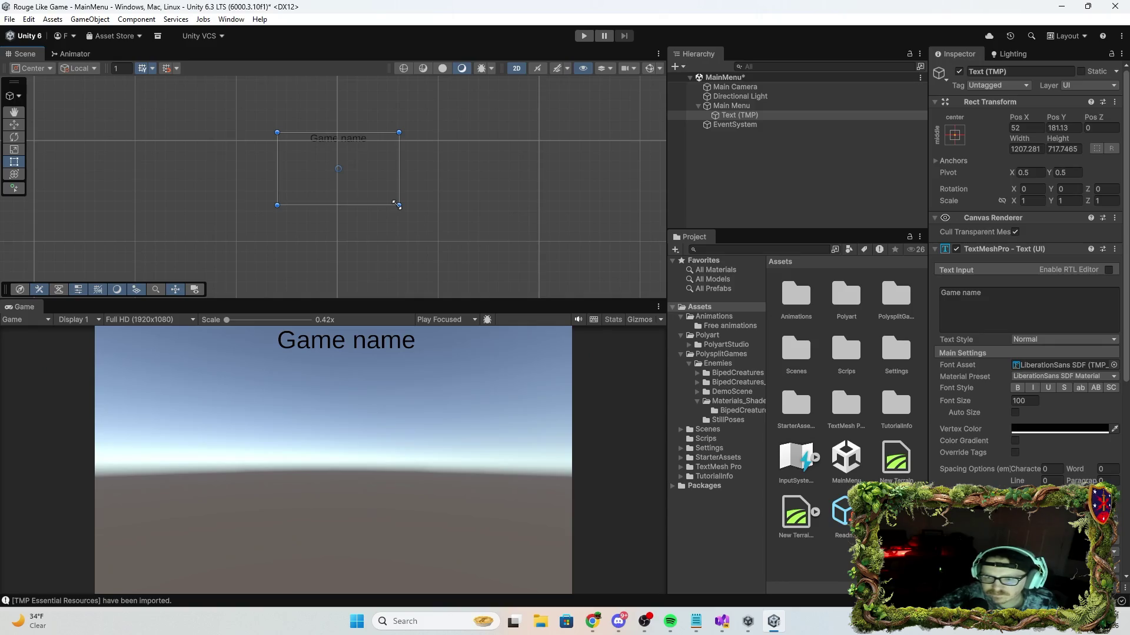
key("alt+Tab")
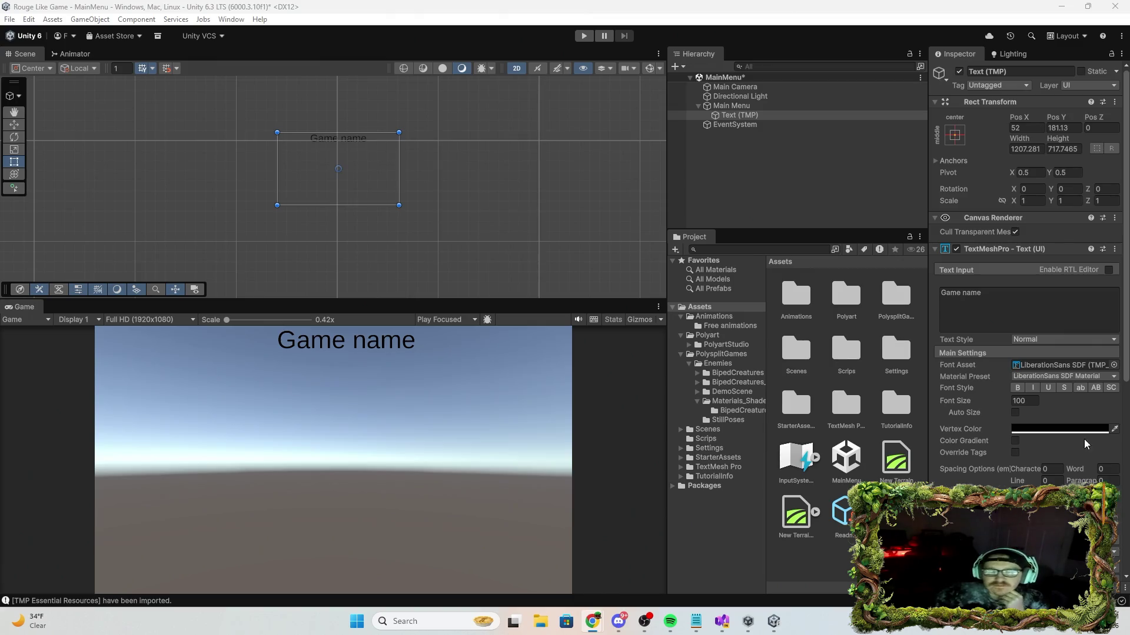
left_click(1014, 413)
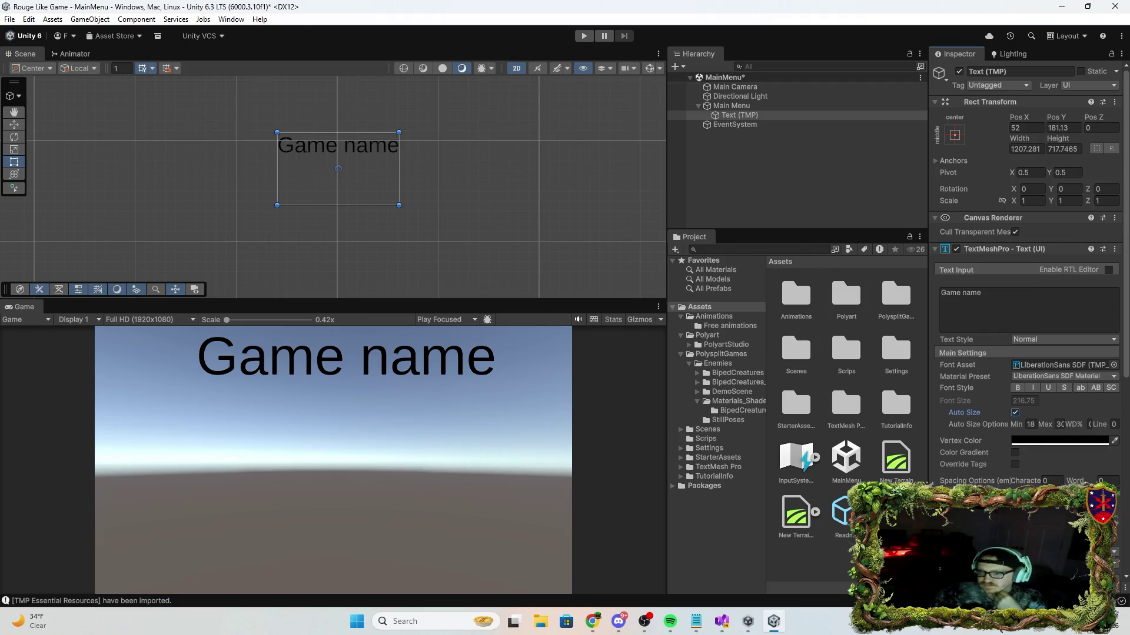
Apply the LiberationSans SDF - Drop Shadow material preset to the Game name title.
key("alt+Tab")
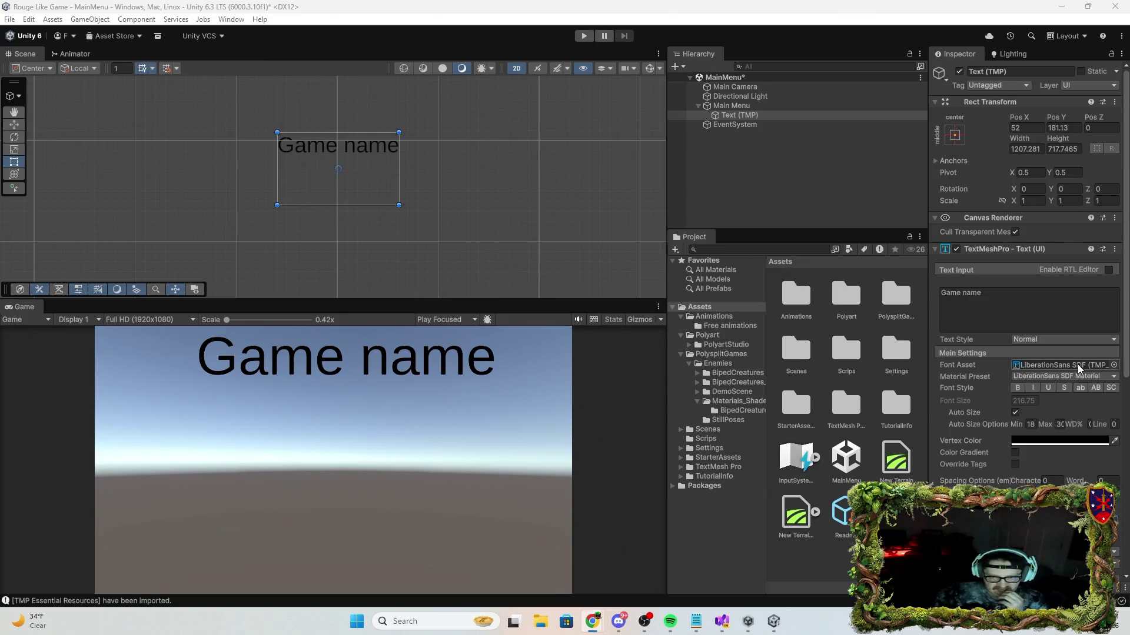
left_click(1105, 384)
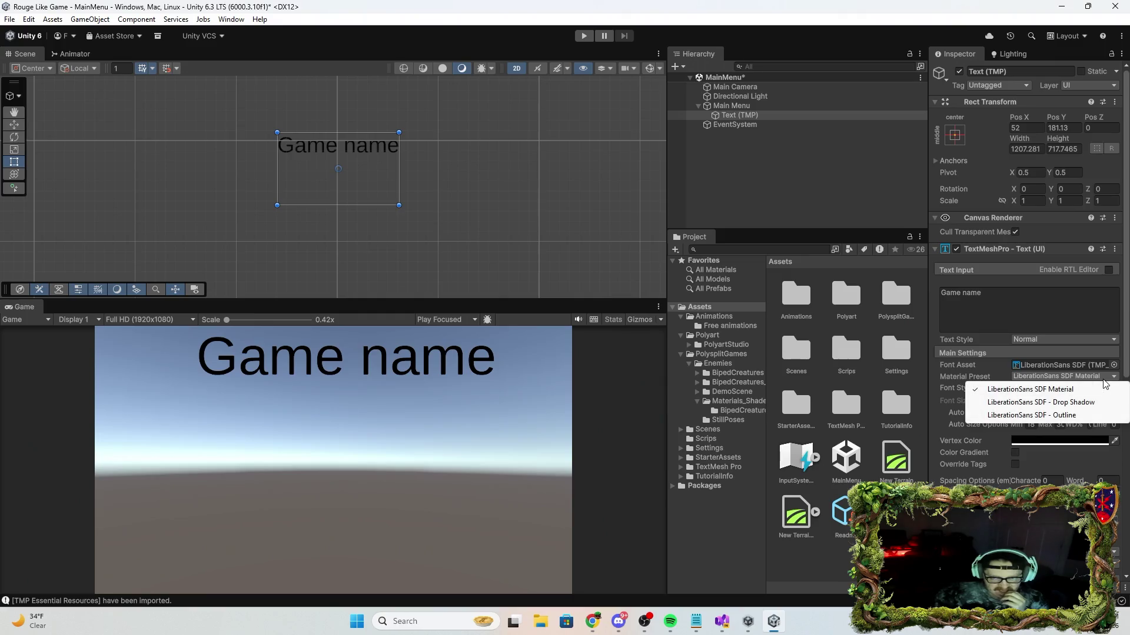
left_click(1070, 403)
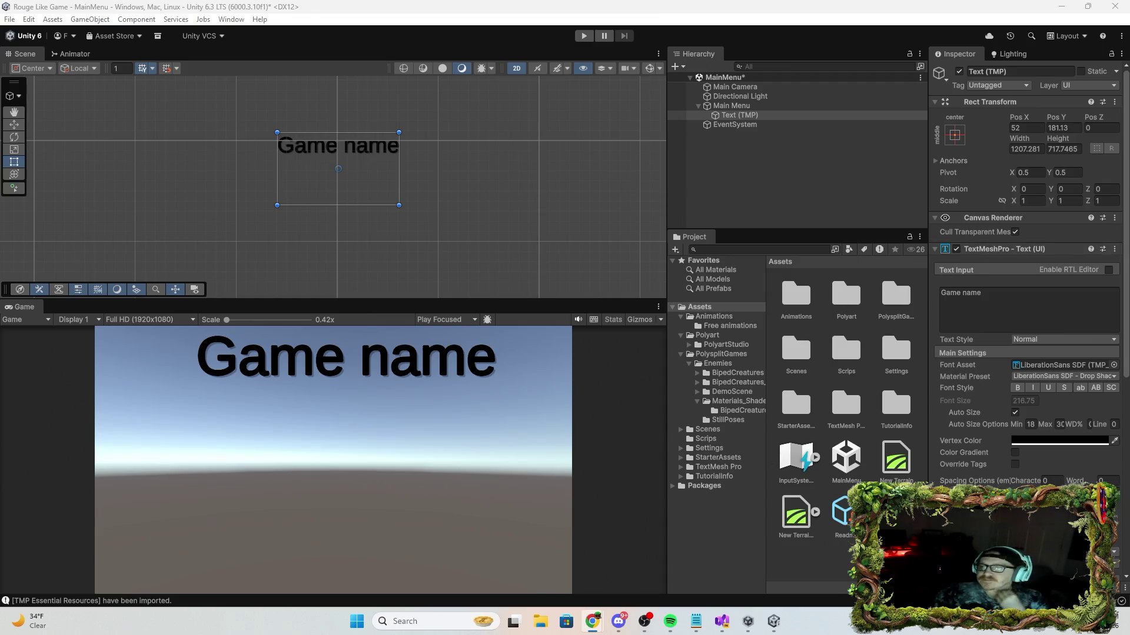
right_click(805, 167)
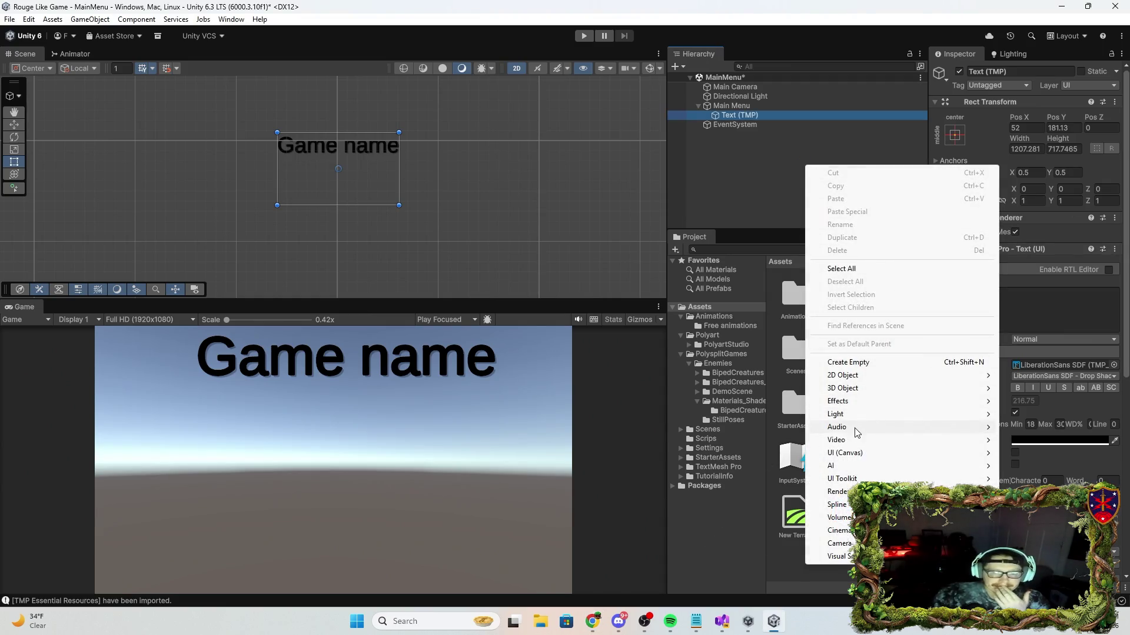
Add a new UI Button under the Main Menu canvas.
mouse_move(861, 460)
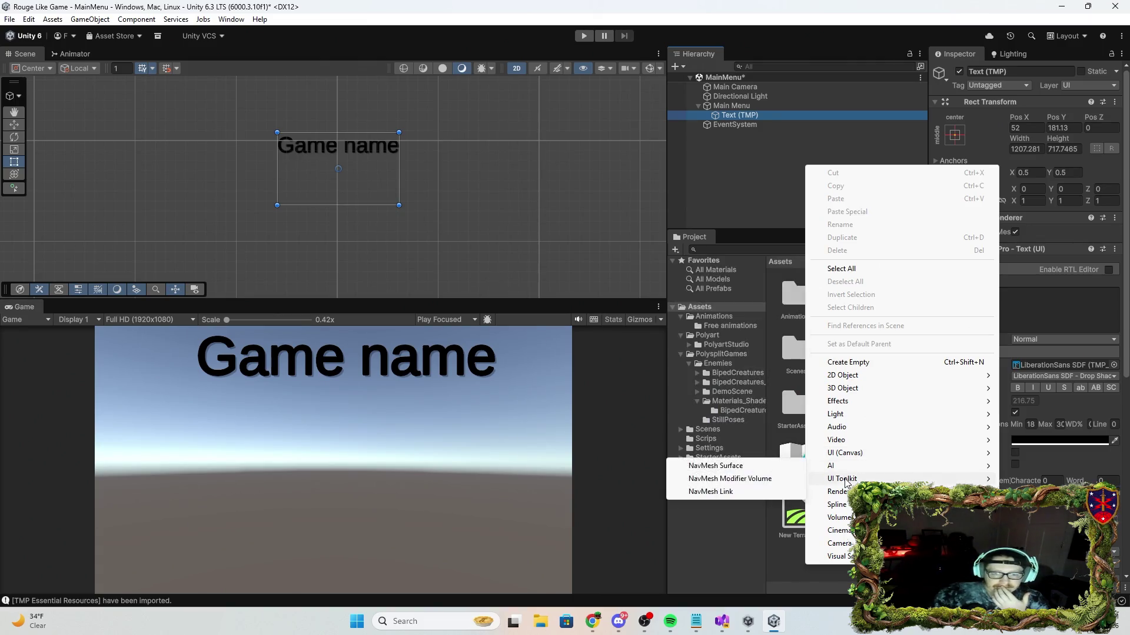
left_click(746, 105)
left_click(746, 105)
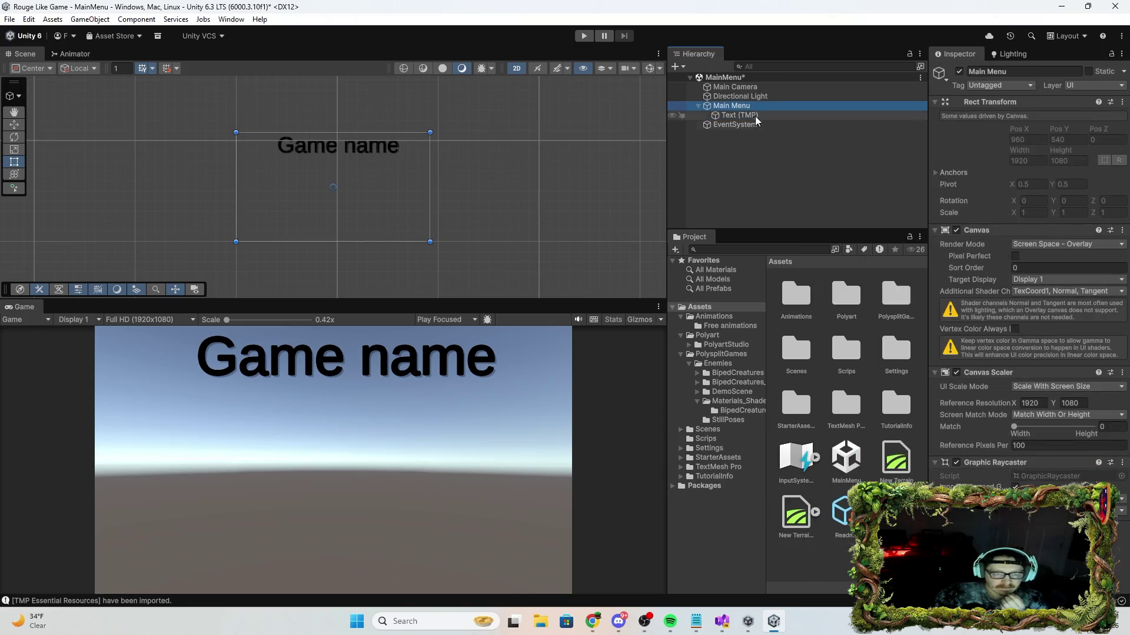
right_click(759, 104)
mouse_move(811, 425)
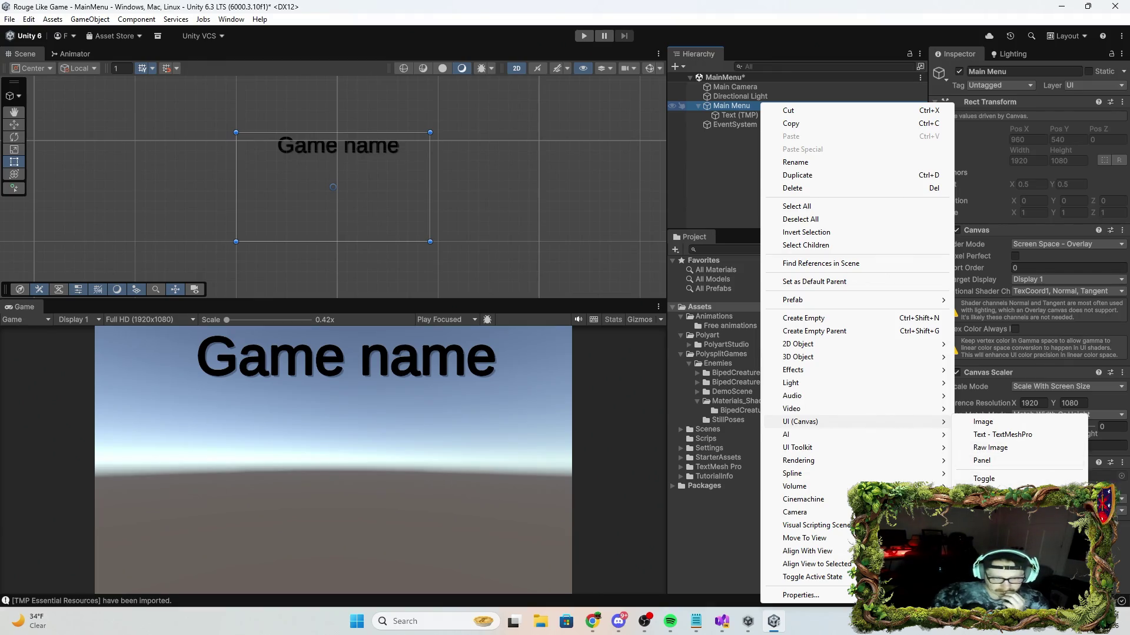
left_click(1000, 530)
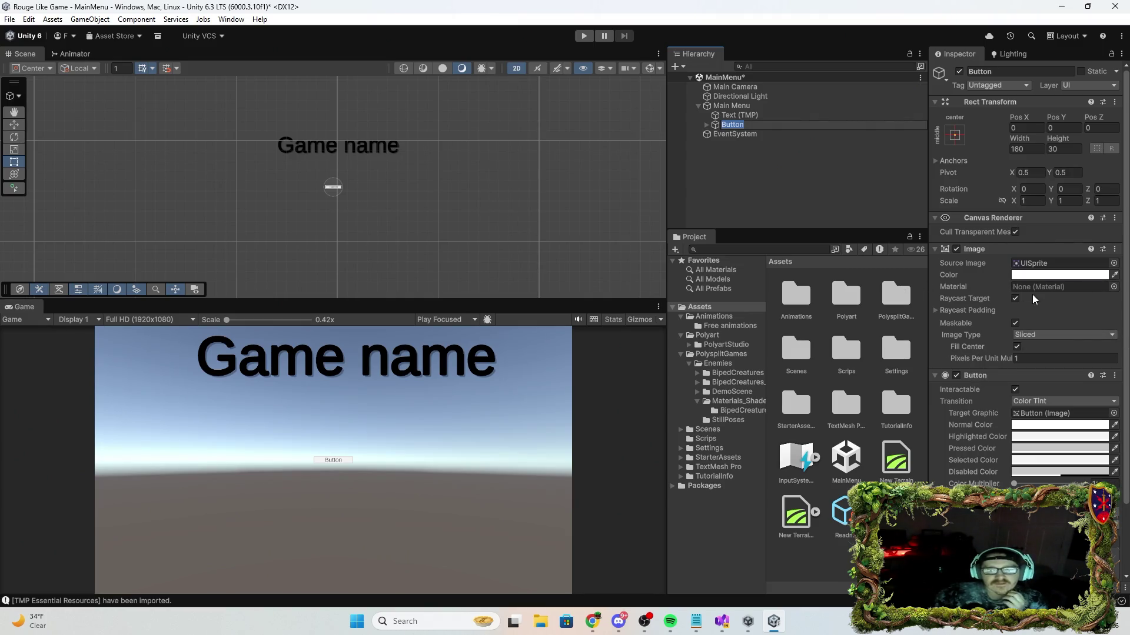
Enlarge the new button and position it just below the title.
left_click(325, 193)
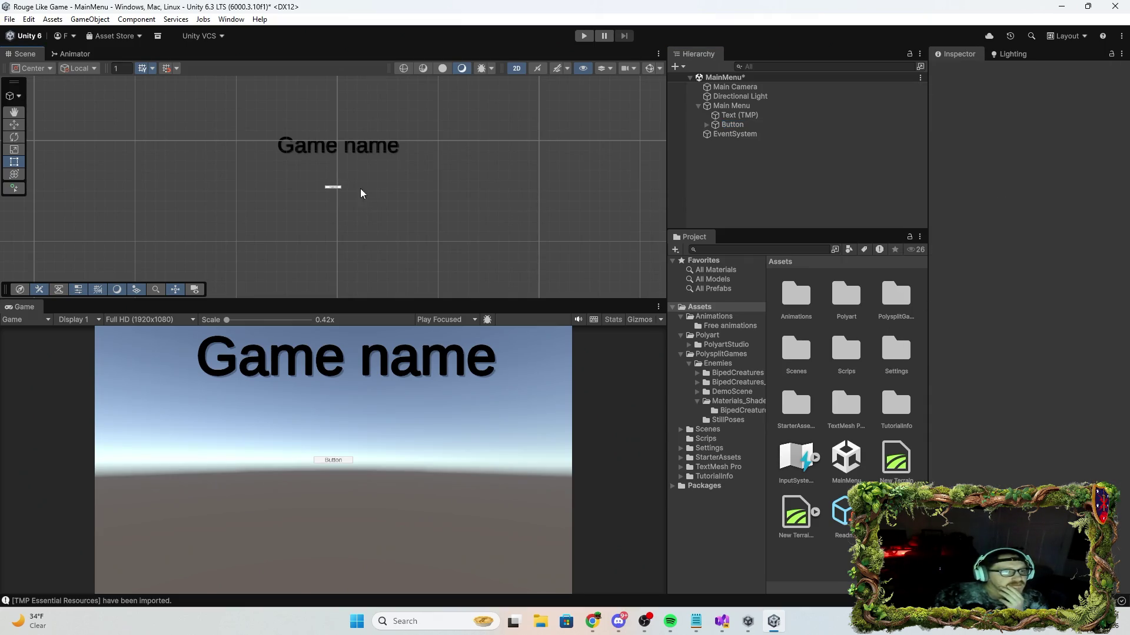
left_click(737, 115)
left_click(333, 187)
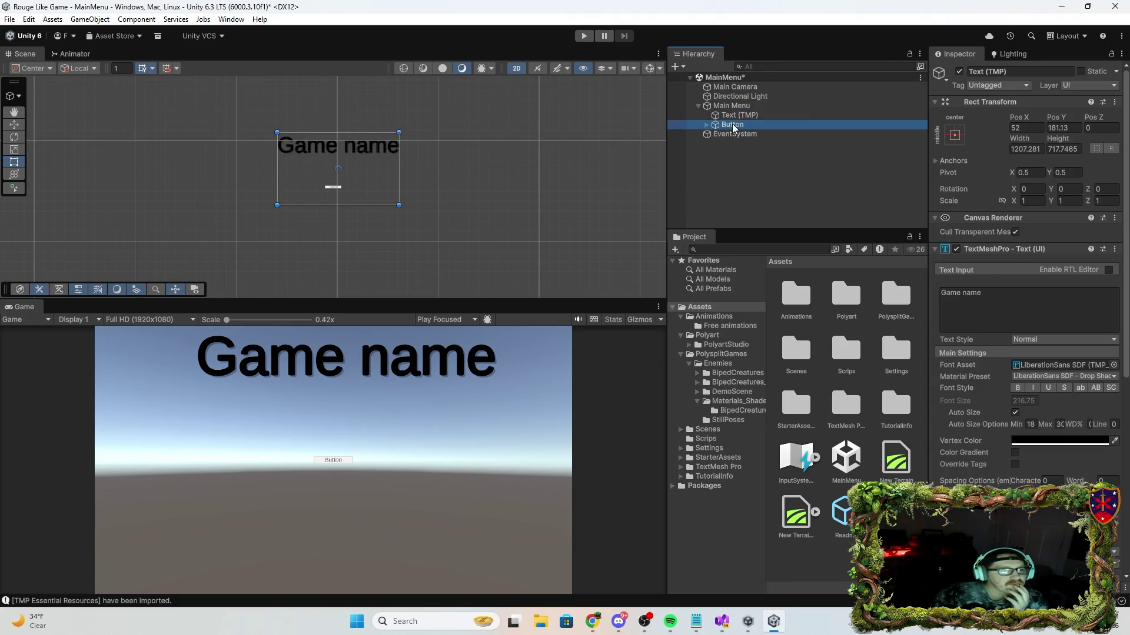
scroll(334, 192, "up", 3)
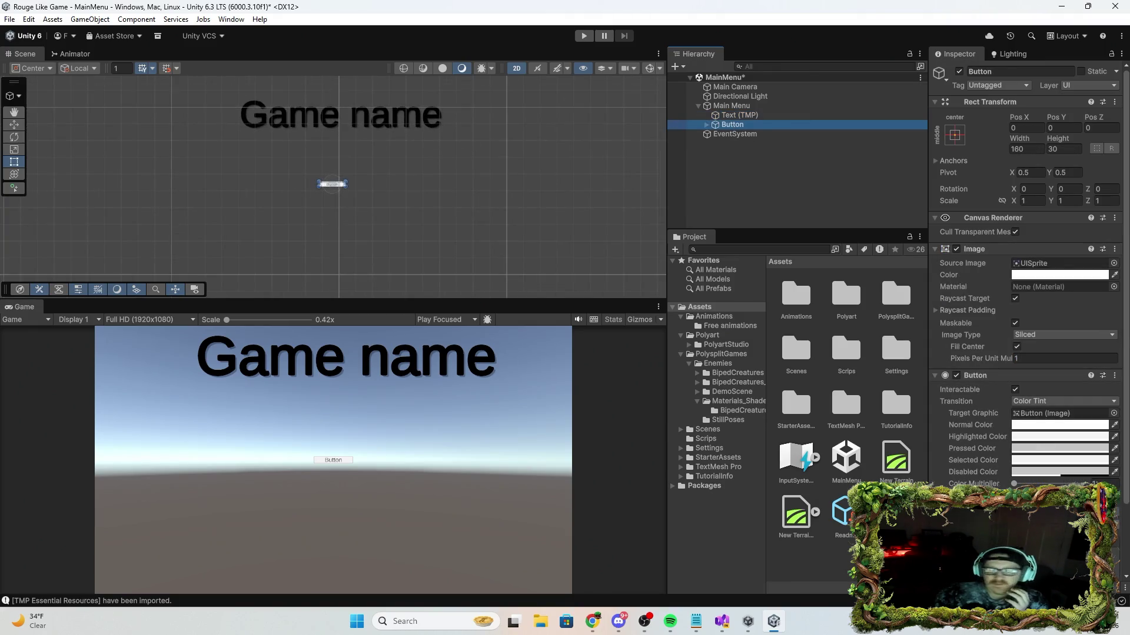
scroll(459, 226, "up", 2)
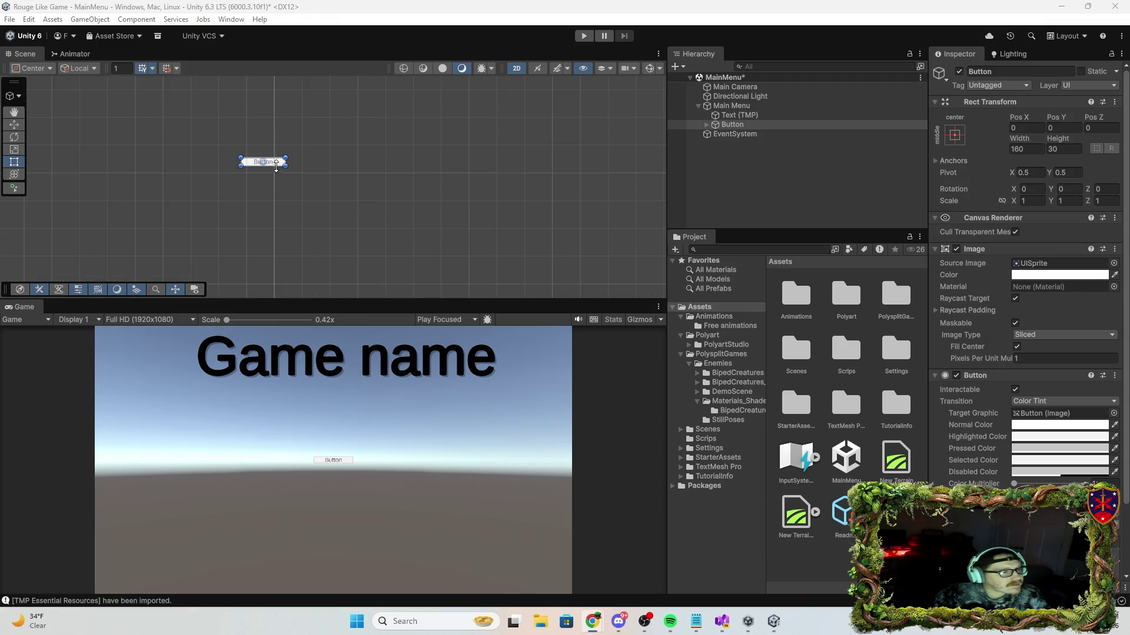
mouse_move(286, 169)
left_mouse_down()
mouse_move(386, 224)
mouse_move(335, 212)
mouse_move(350, 207)
mouse_move(295, 158)
mouse_move(277, 112)
left_mouse_up()
left_click(726, 123)
Rename the button to Start.
left_click(995, 72)
type("Start")
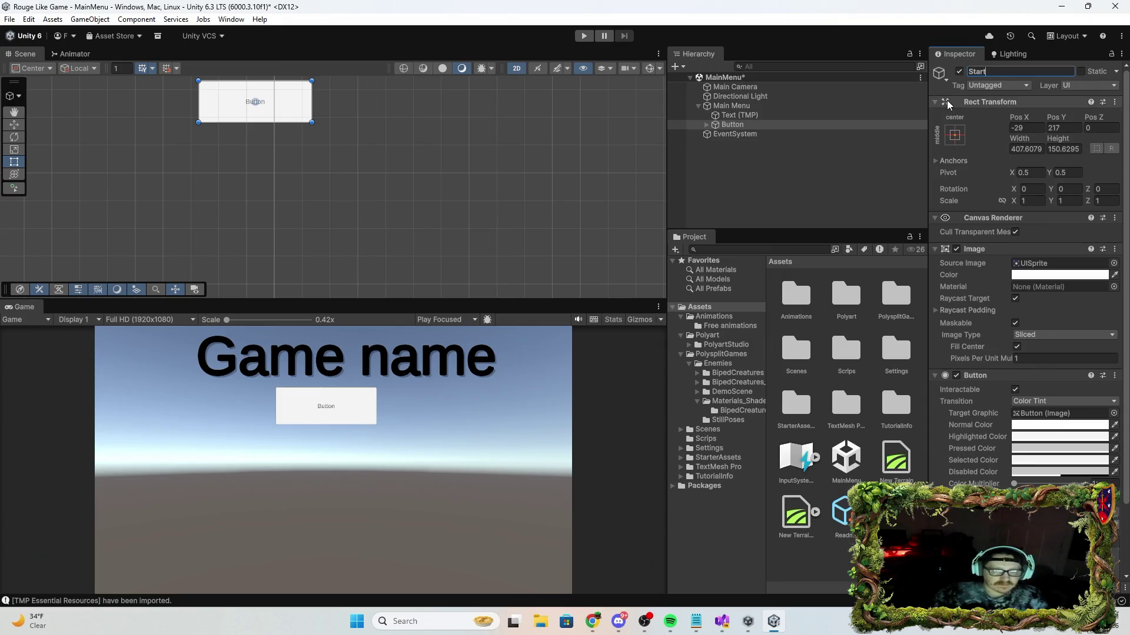
left_click(730, 106)
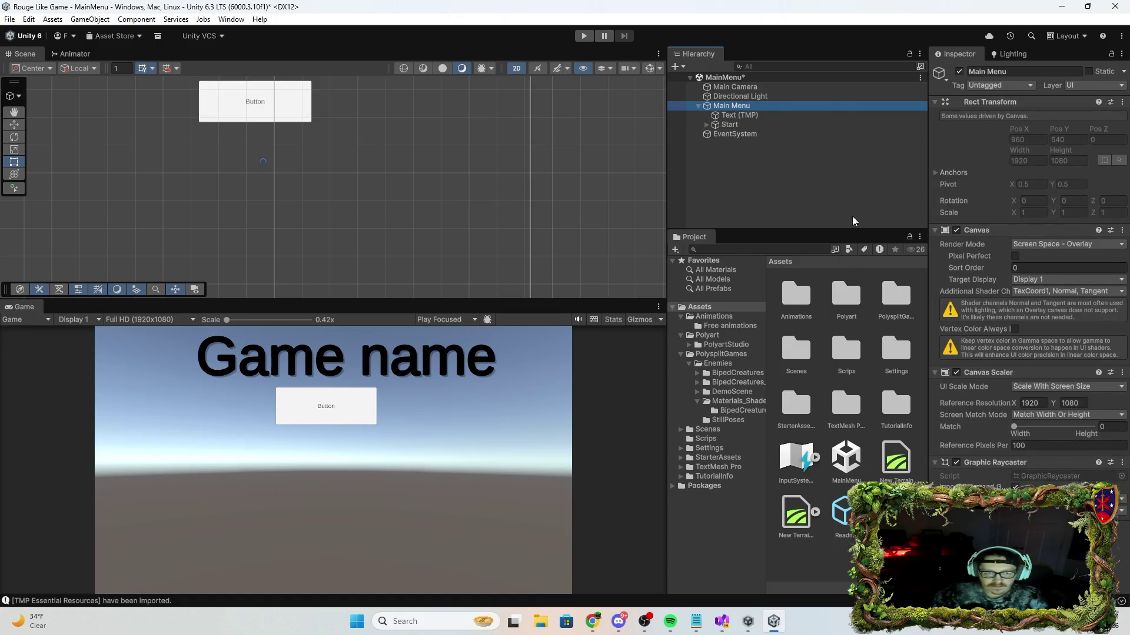
right_click(751, 108)
Add a second UI Button under Main Menu and enlarge it below Start.
mouse_move(856, 425)
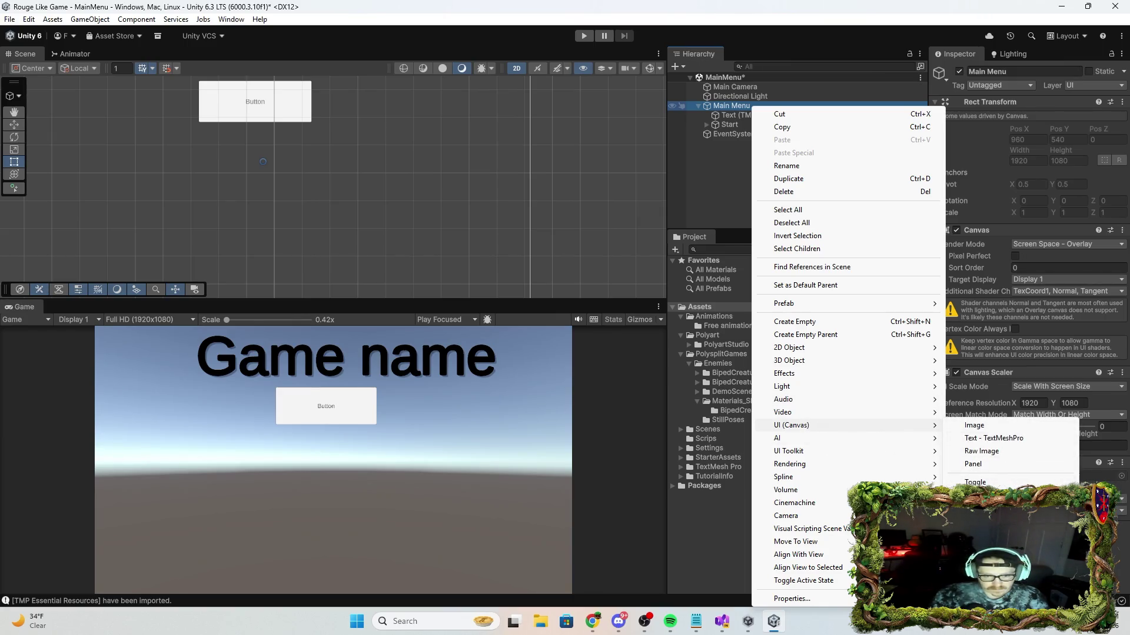
left_click(989, 539)
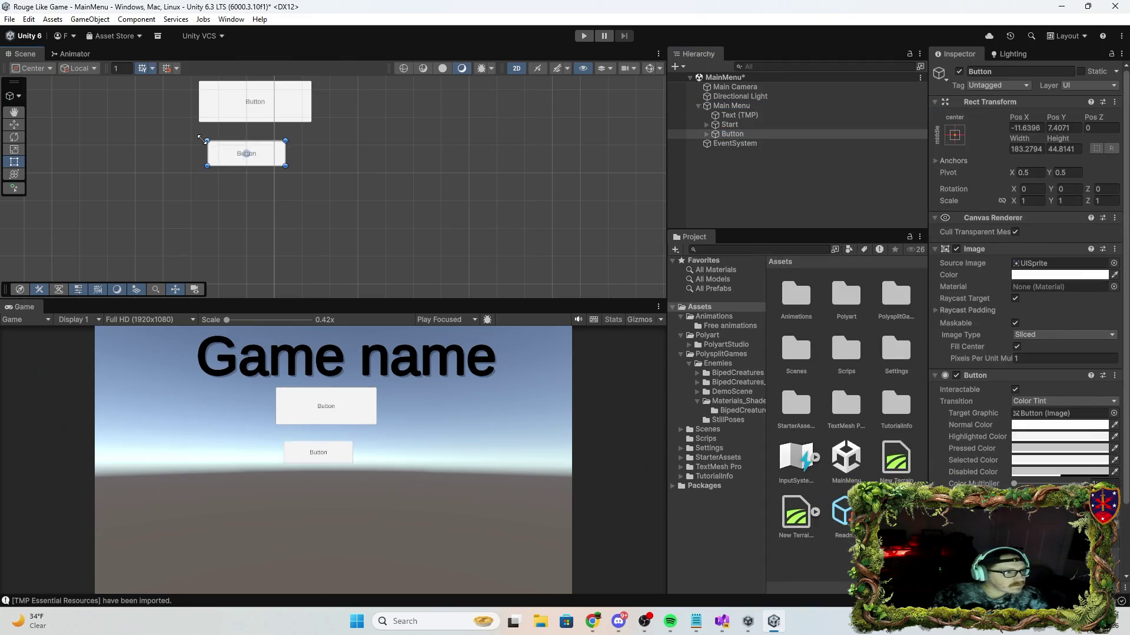
left_click_drag(201, 139, 194, 127)
mouse_move(285, 166)
left_mouse_down()
mouse_move(312, 167)
mouse_move(284, 163)
left_mouse_up()
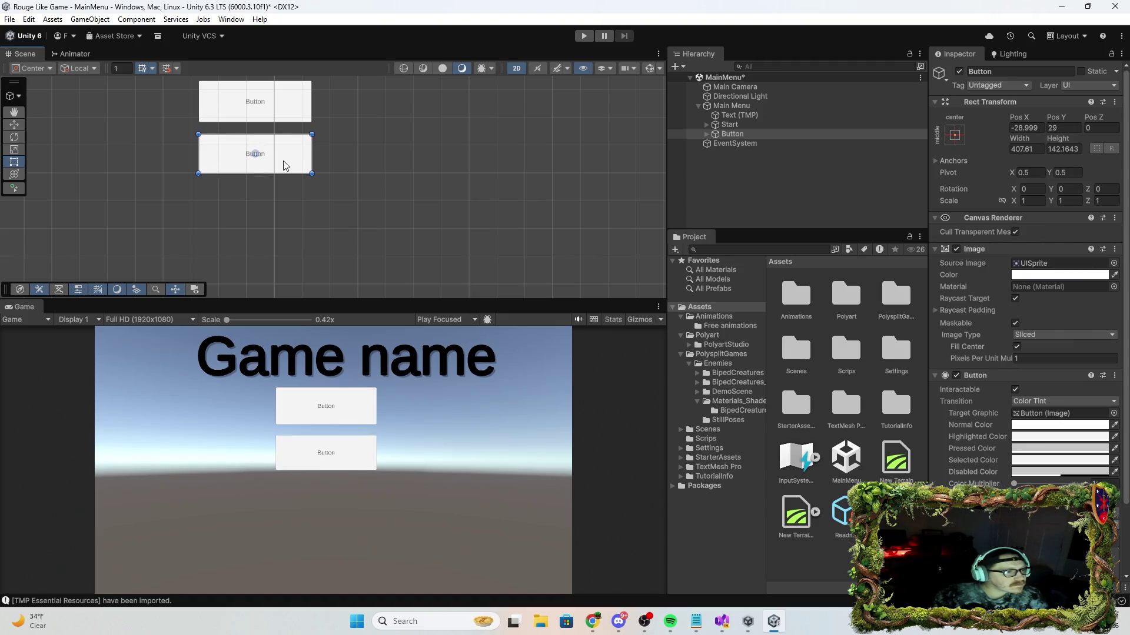
left_click(291, 102)
Set the Start button's width to 400 and height to 150.
left_click(724, 125)
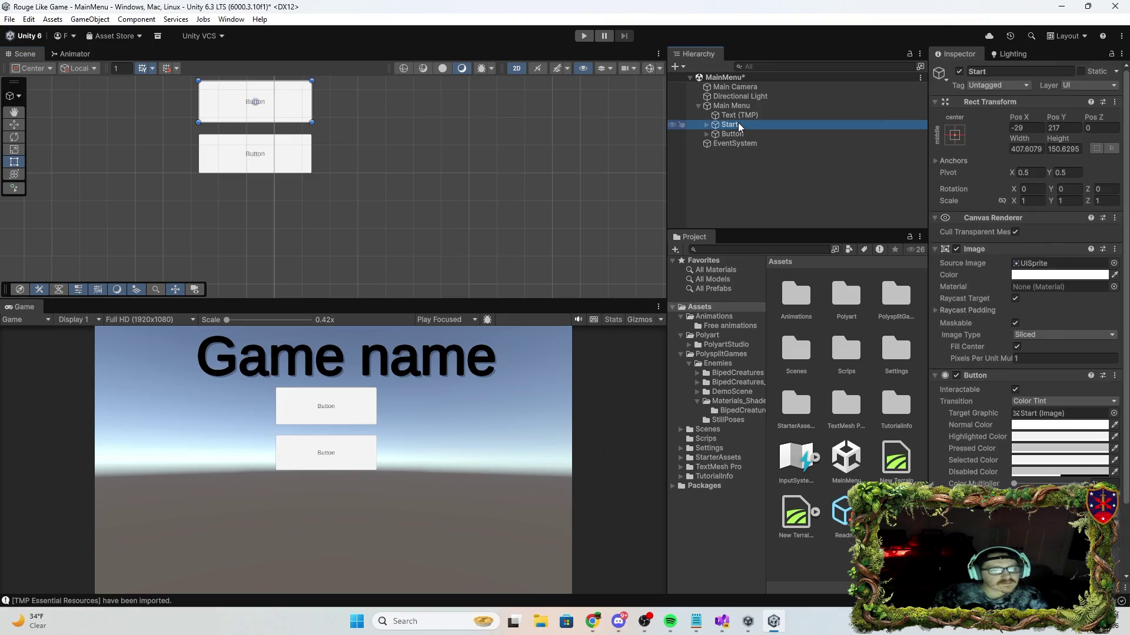
left_click(740, 136)
left_click(744, 127)
left_click(743, 135)
left_click(743, 126)
left_click(743, 136)
left_click(744, 126)
left_click(1023, 149)
type("400")
left_click(1054, 149)
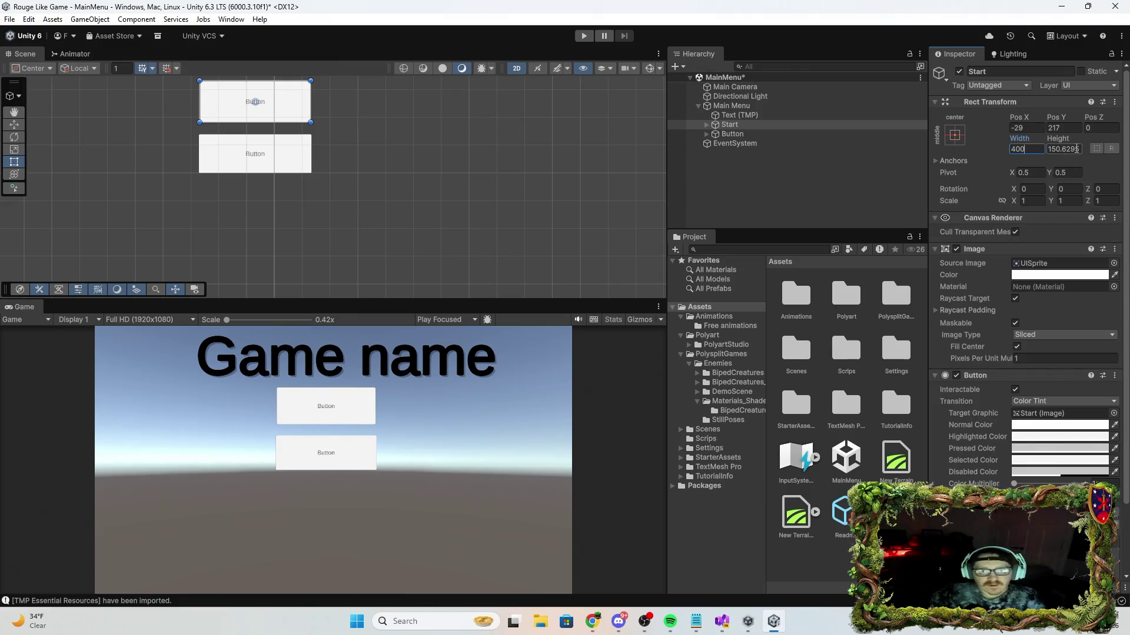
type("1")
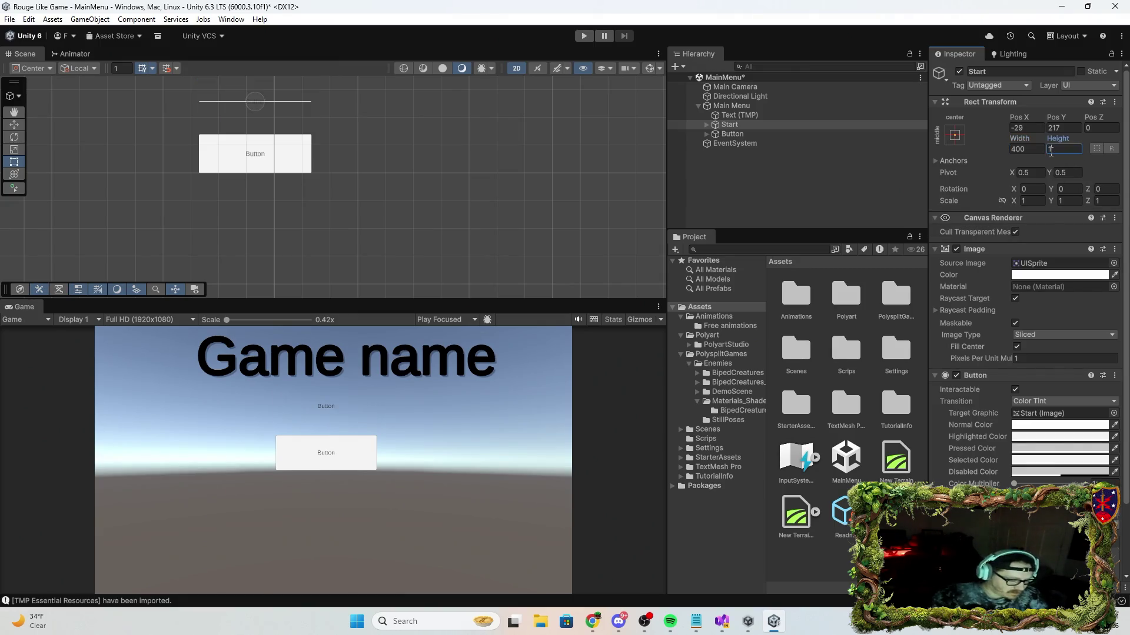
type("50")
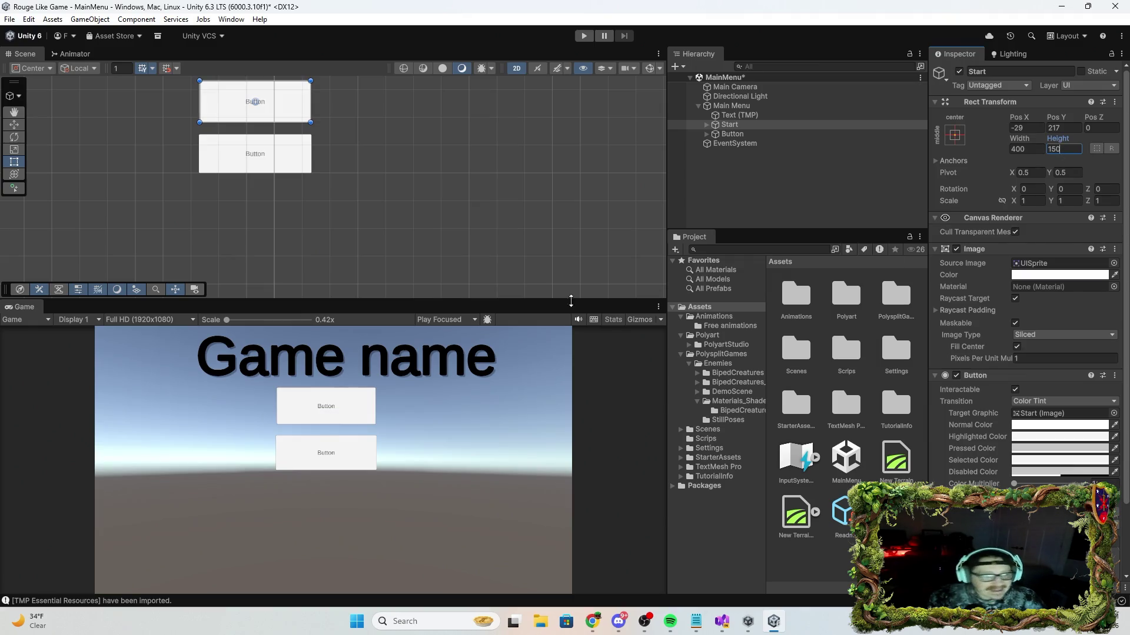
Size the lower button to 400 × 150 and nudge it up beneath Start.
left_click(732, 134)
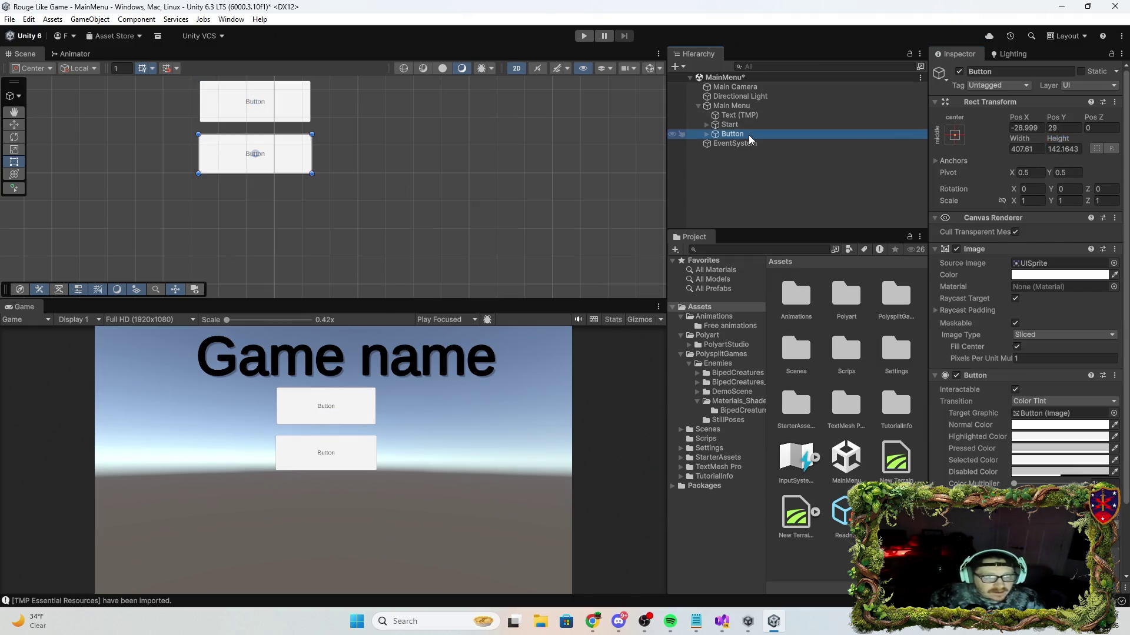
left_click(1024, 150)
type("400")
key("Tab")
type("15")
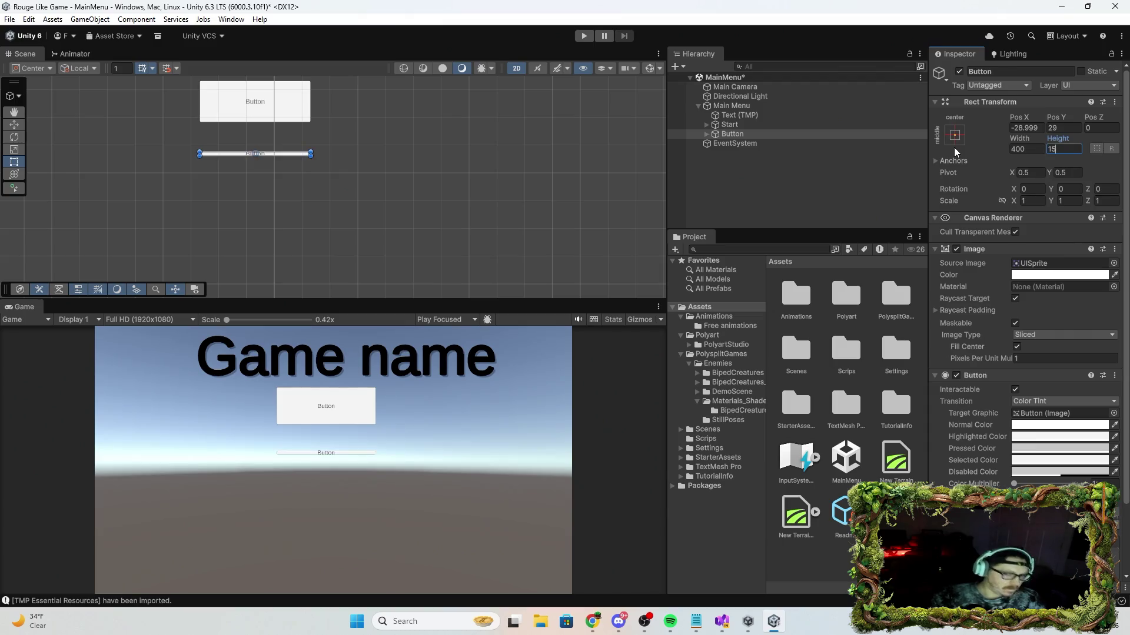
type("0")
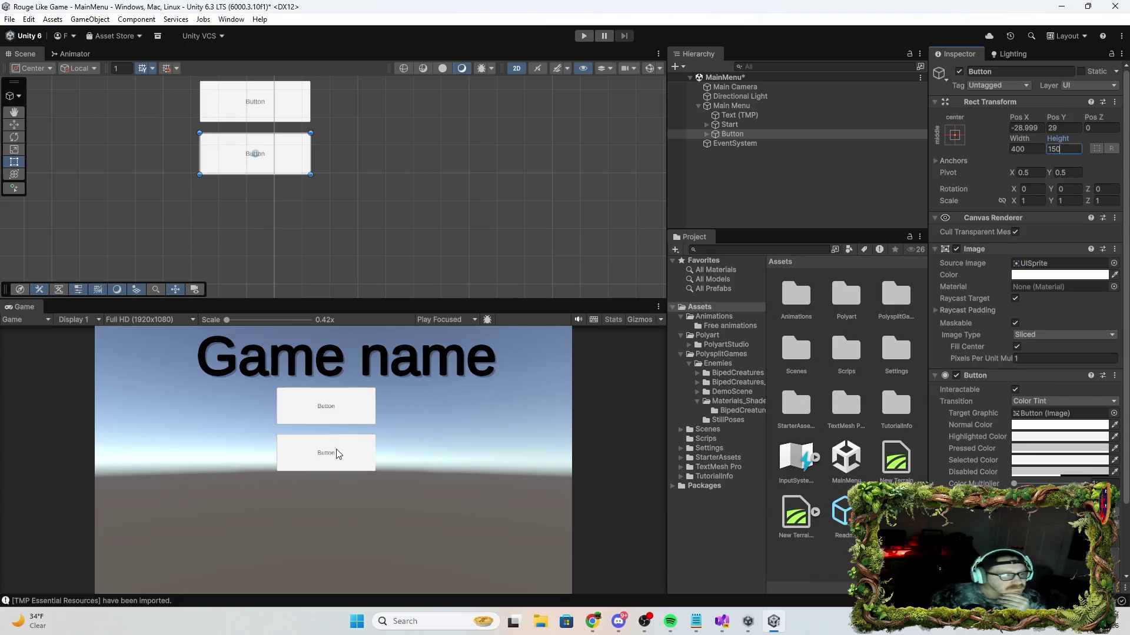
left_click_drag(286, 160, 283, 163)
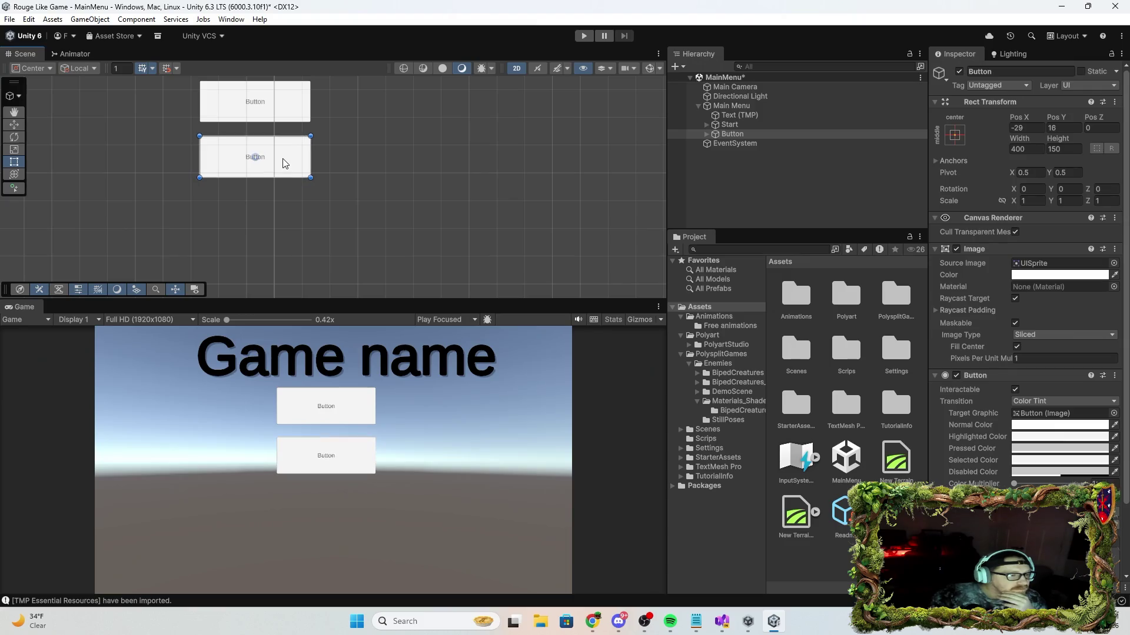
left_click(758, 135)
key("f")
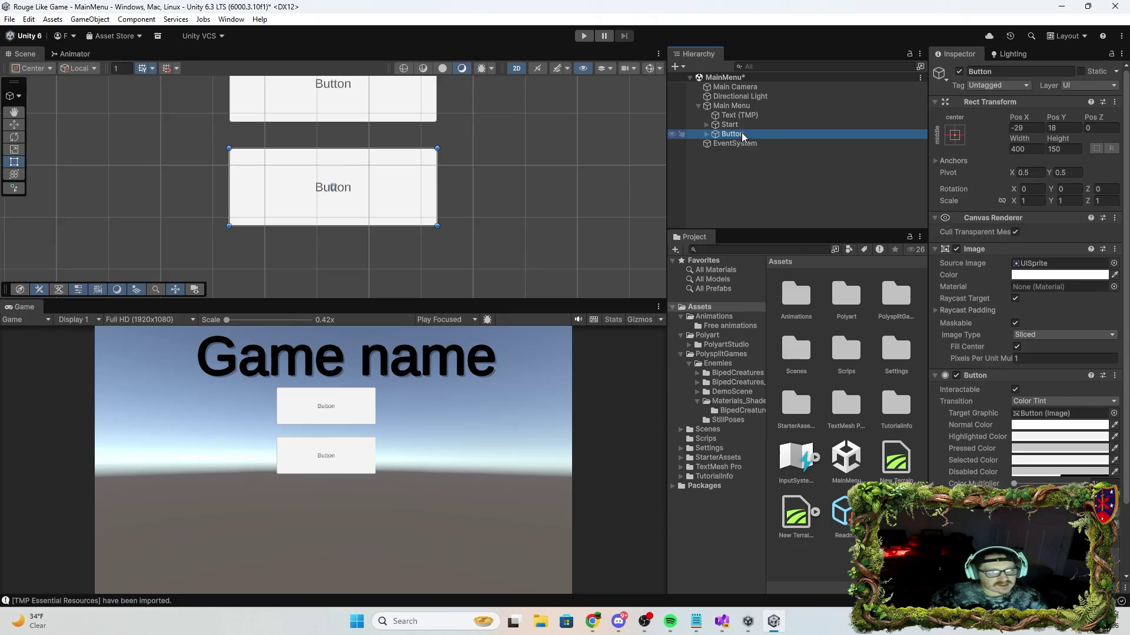
key("f")
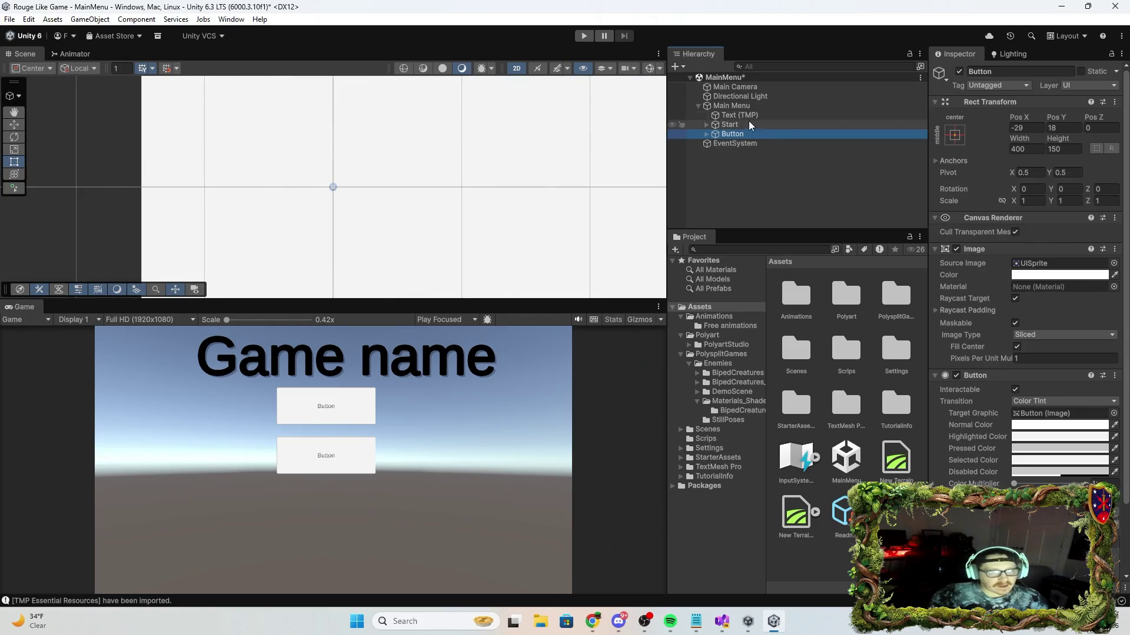
left_click(751, 108)
Rename the lower button to Stats.
key("f")
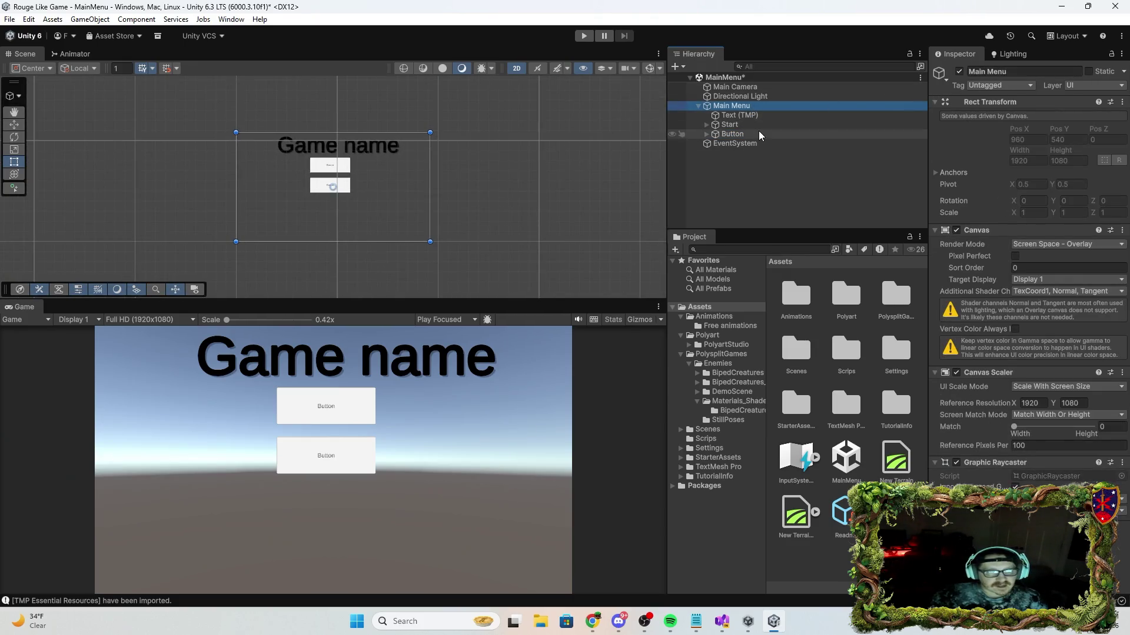
left_click(758, 132)
left_click(982, 71)
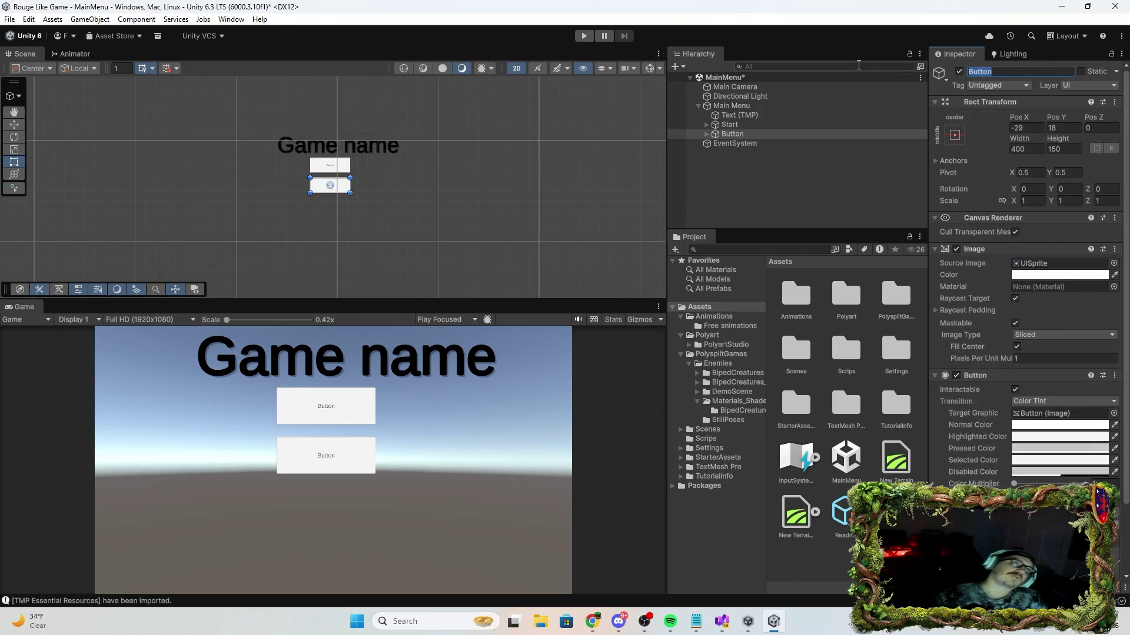
type("Sett")
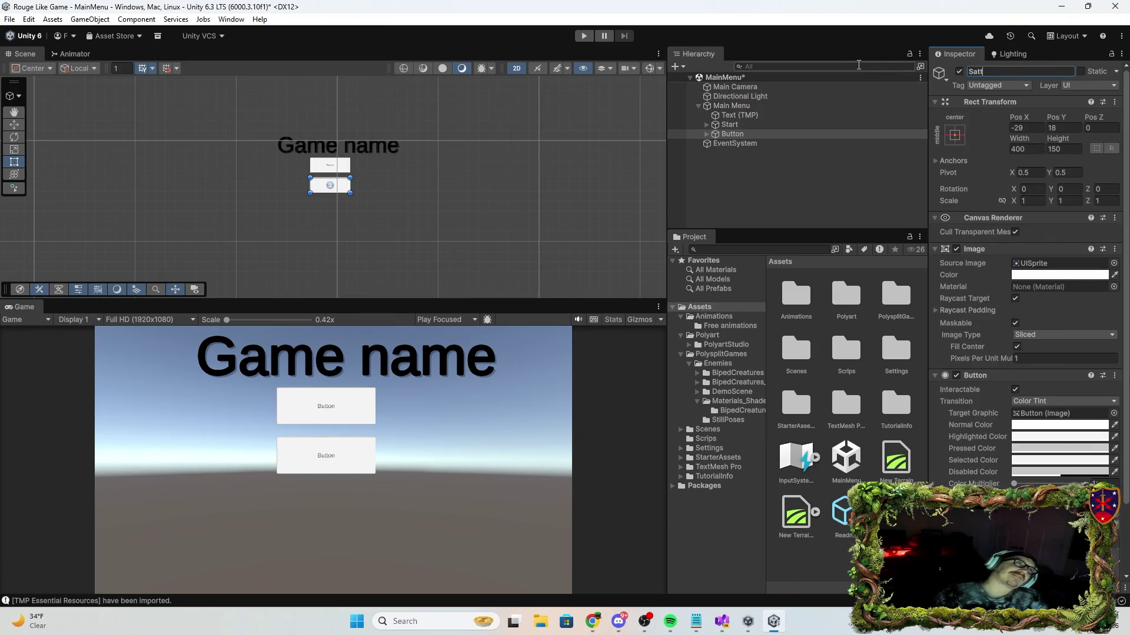
key("BackSpace")
key("BackSpace")
key("BackSpace")
type("s")
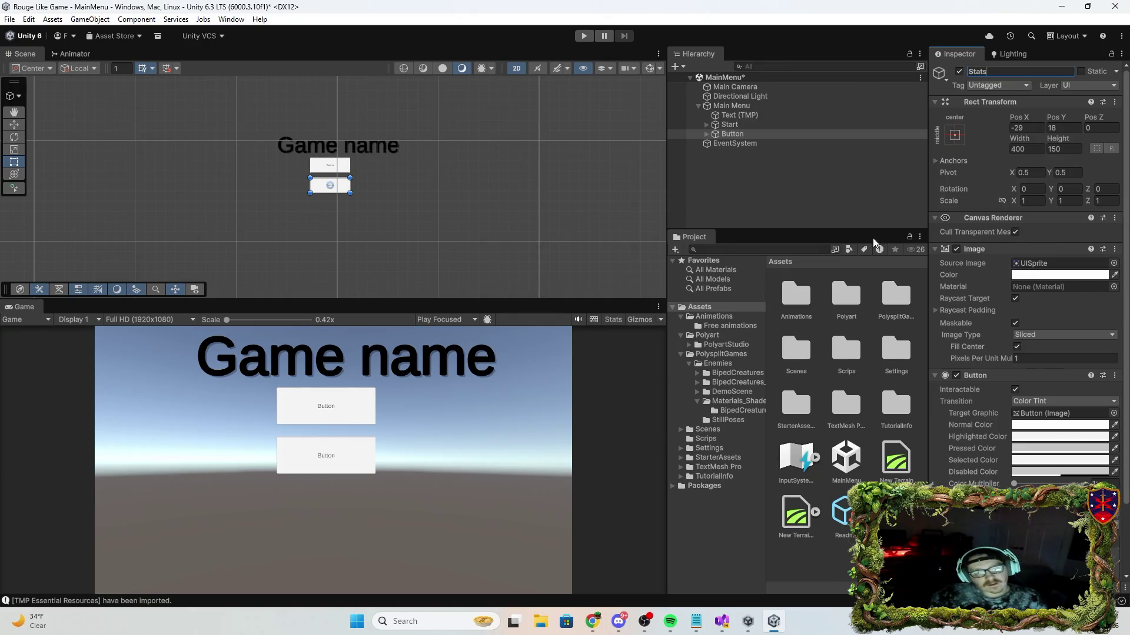
key("Return")
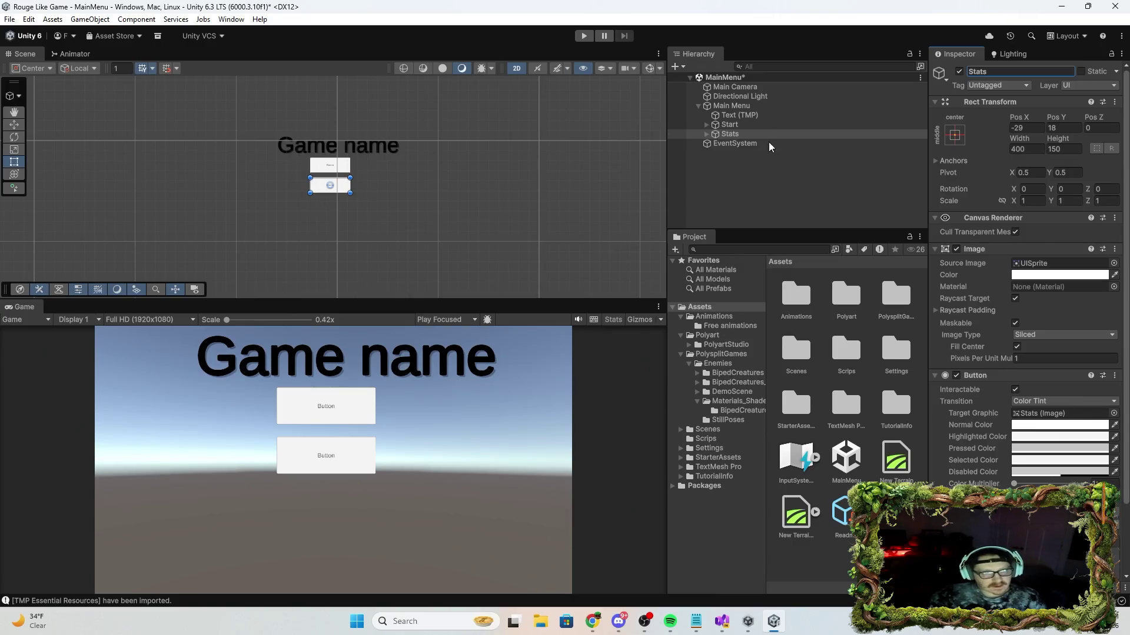
Add a third button under Main Menu named Setting.
left_click(750, 107)
right_click(750, 107)
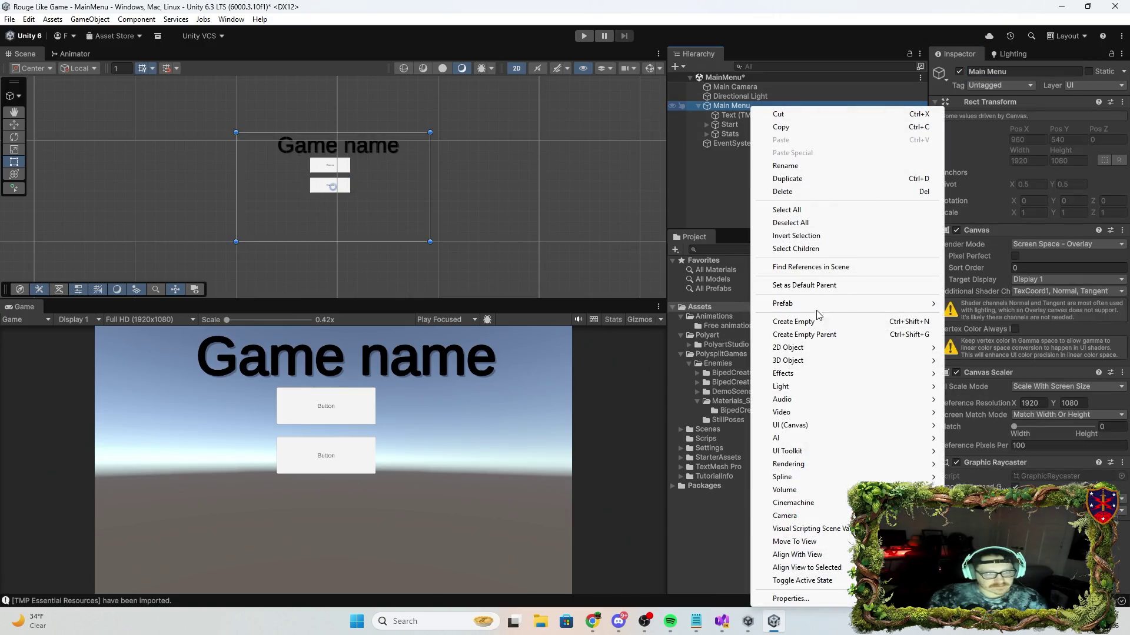
mouse_move(849, 431)
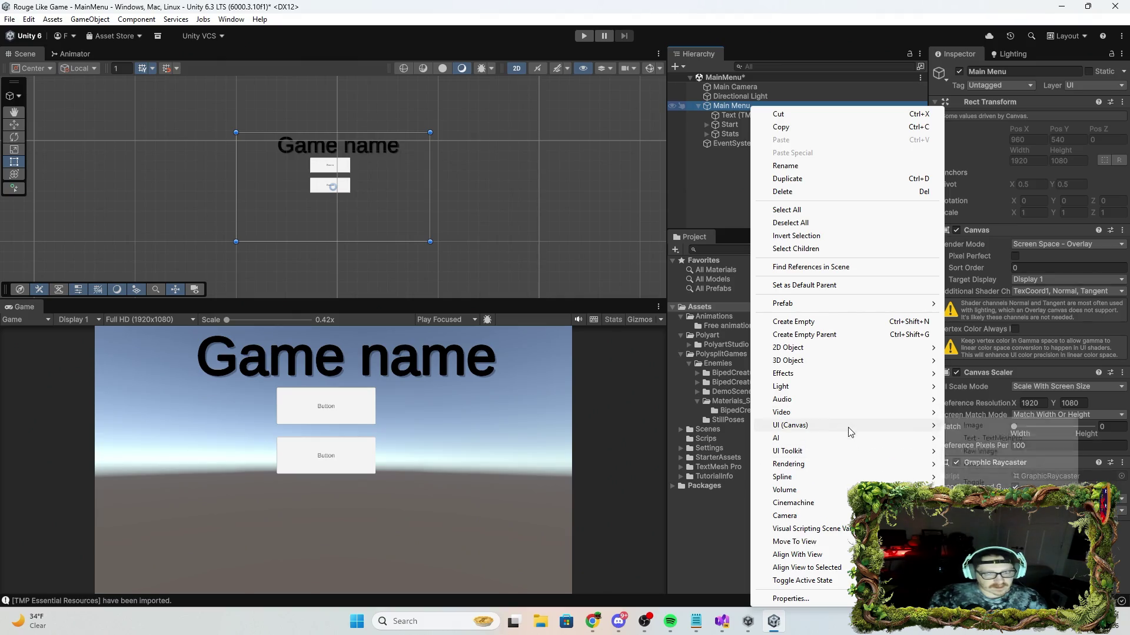
left_click(988, 533)
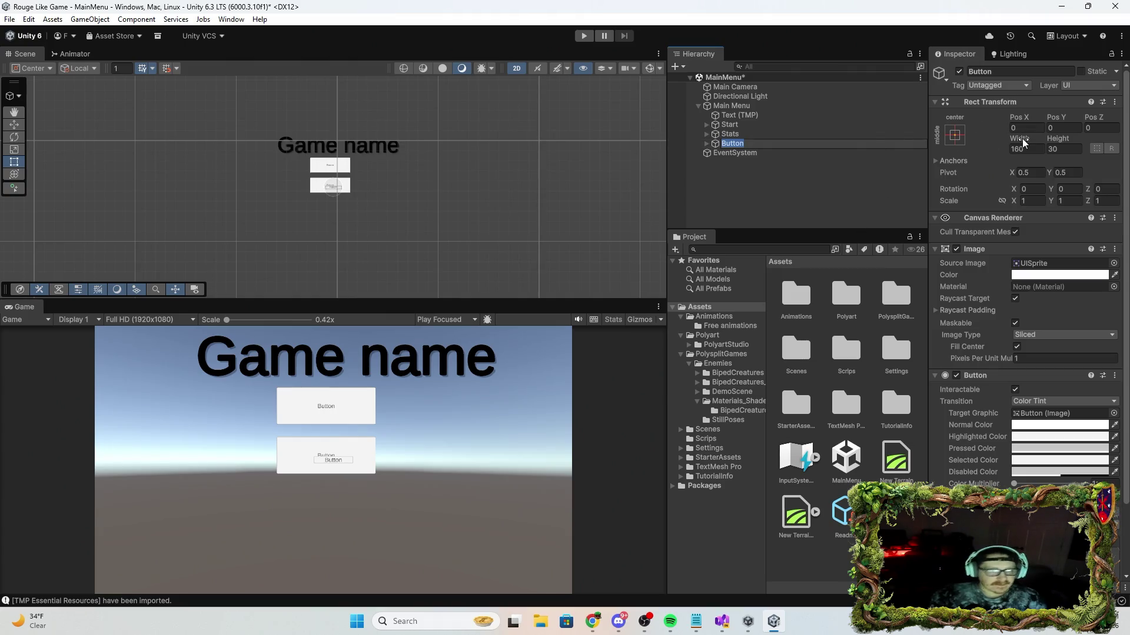
type("Setting")
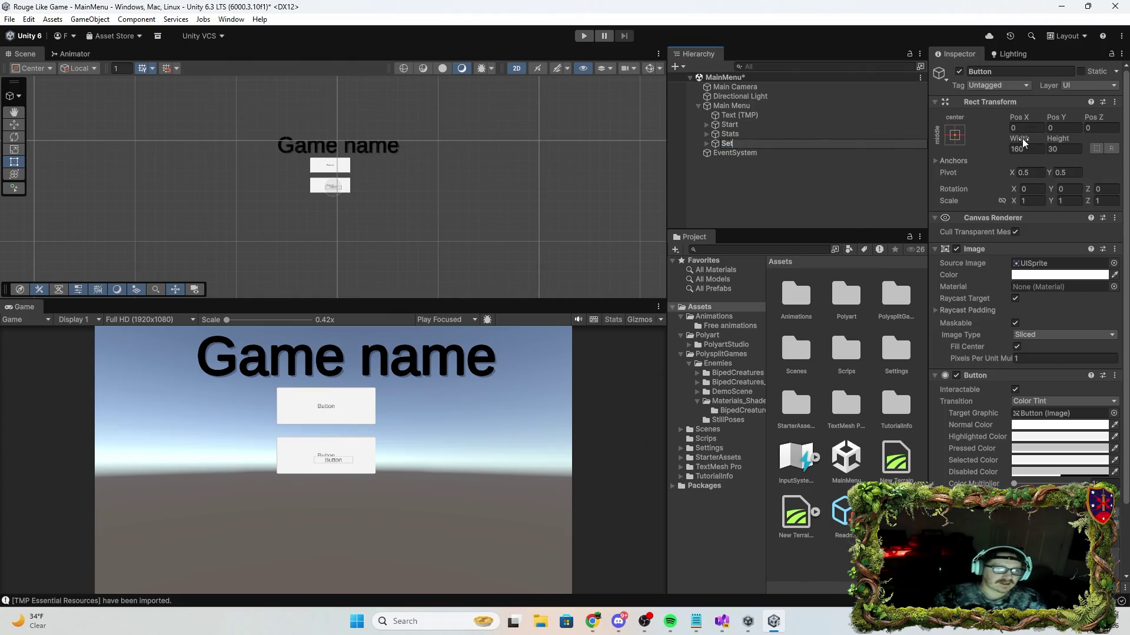
Size the Setting button to 400 × 150 and place it below Stats.
left_click(1027, 148)
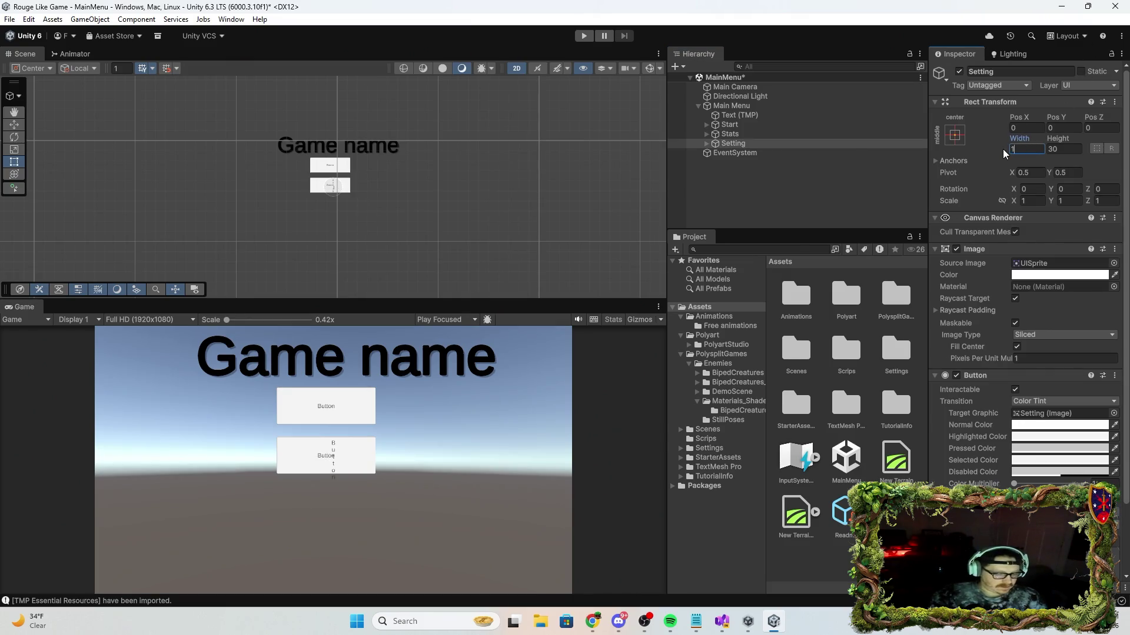
type("49")
key("BackSpace")
type("00")
key("Tab")
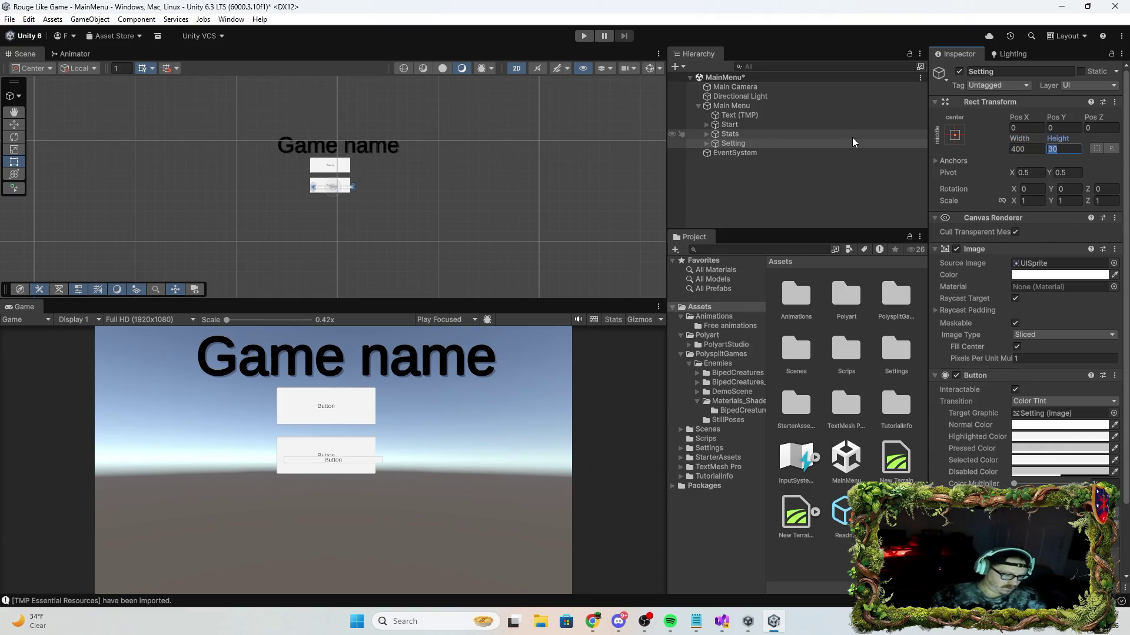
type("150")
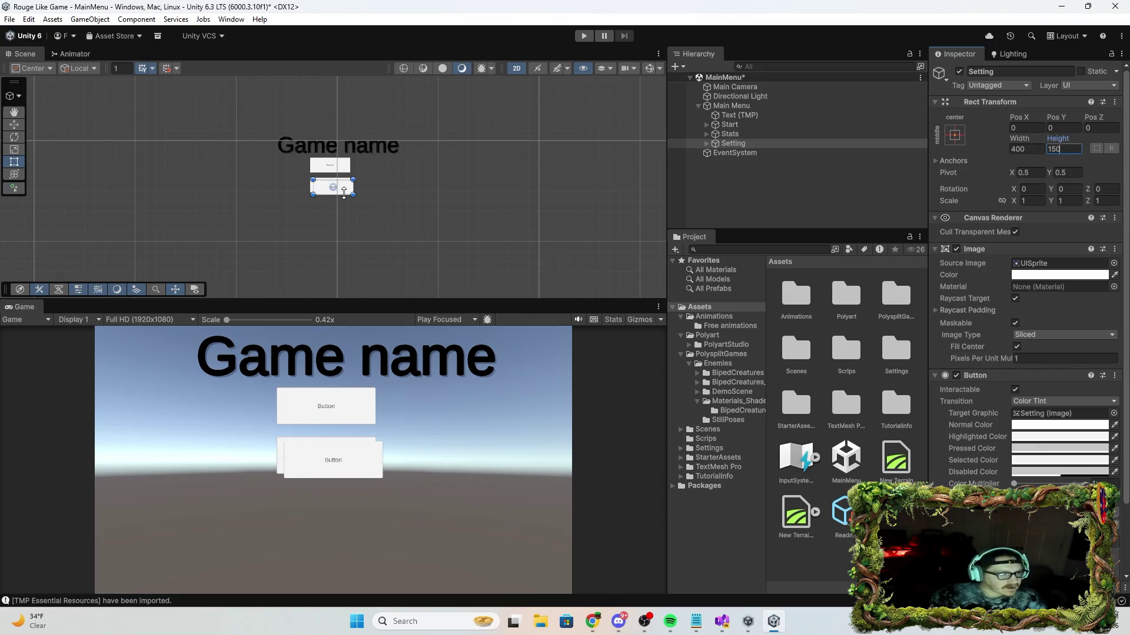
left_click_drag(342, 190, 340, 212)
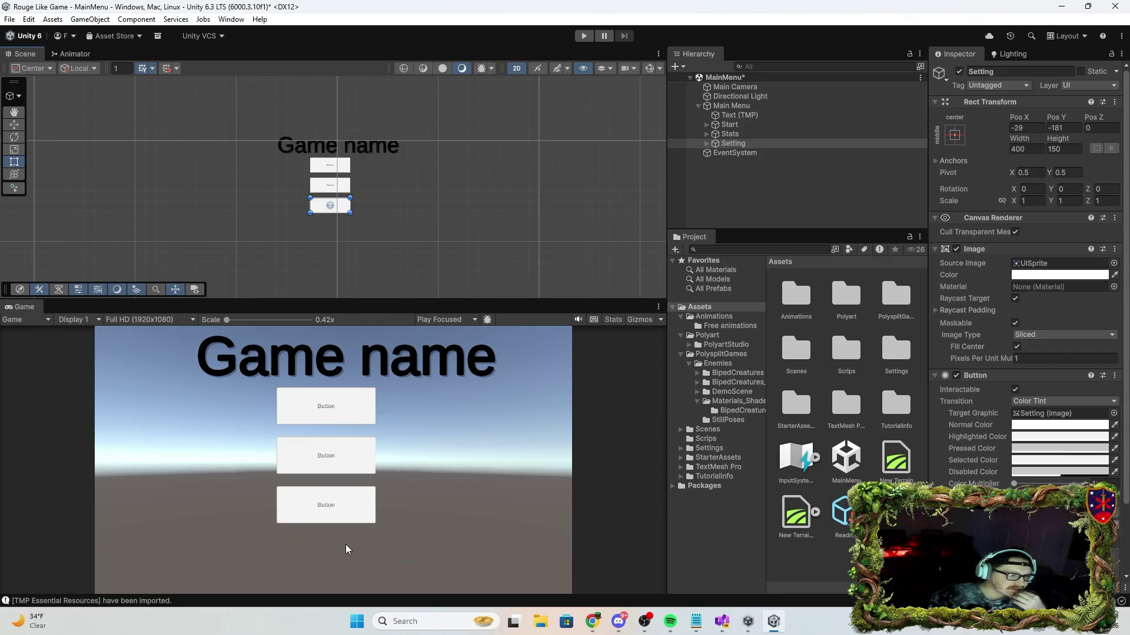
left_click(765, 107)
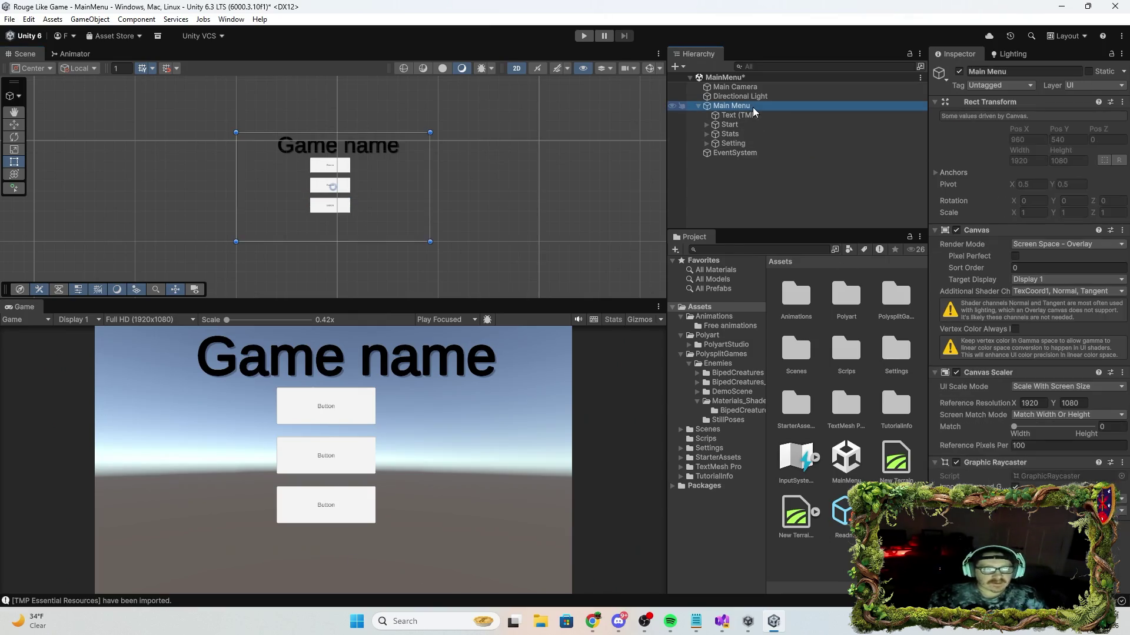
right_click(792, 107)
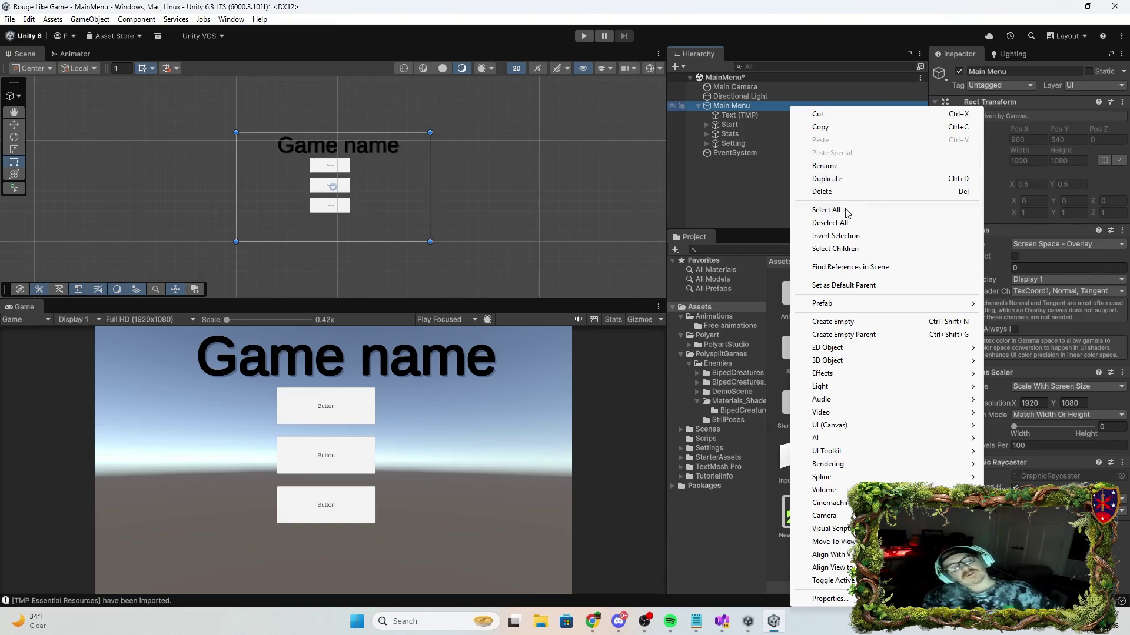
key("Escape")
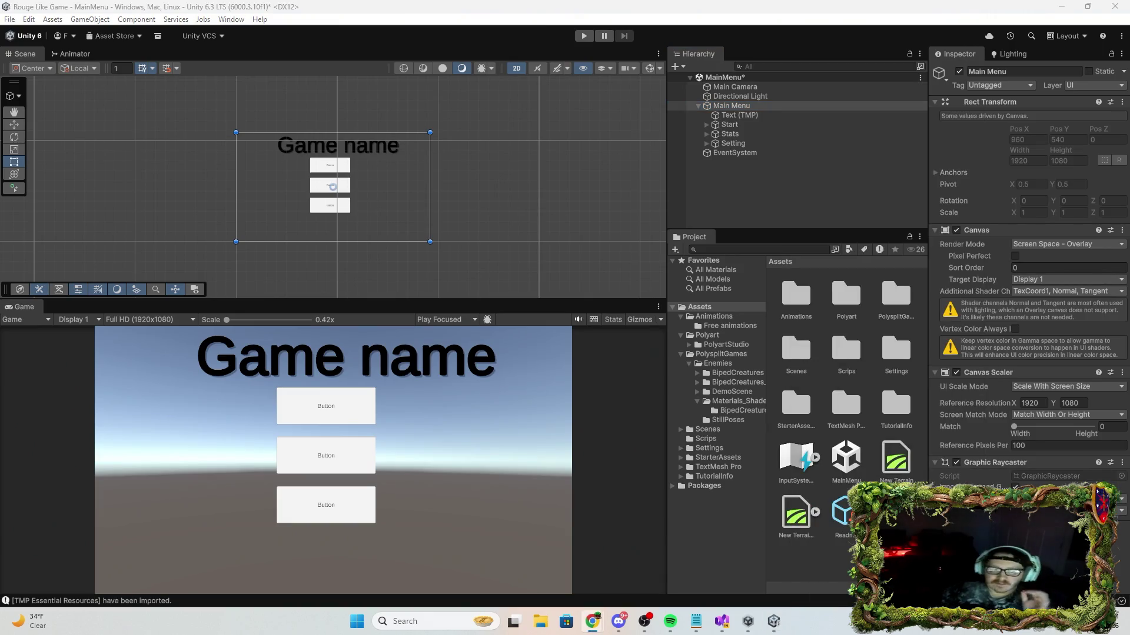
left_click(753, 145)
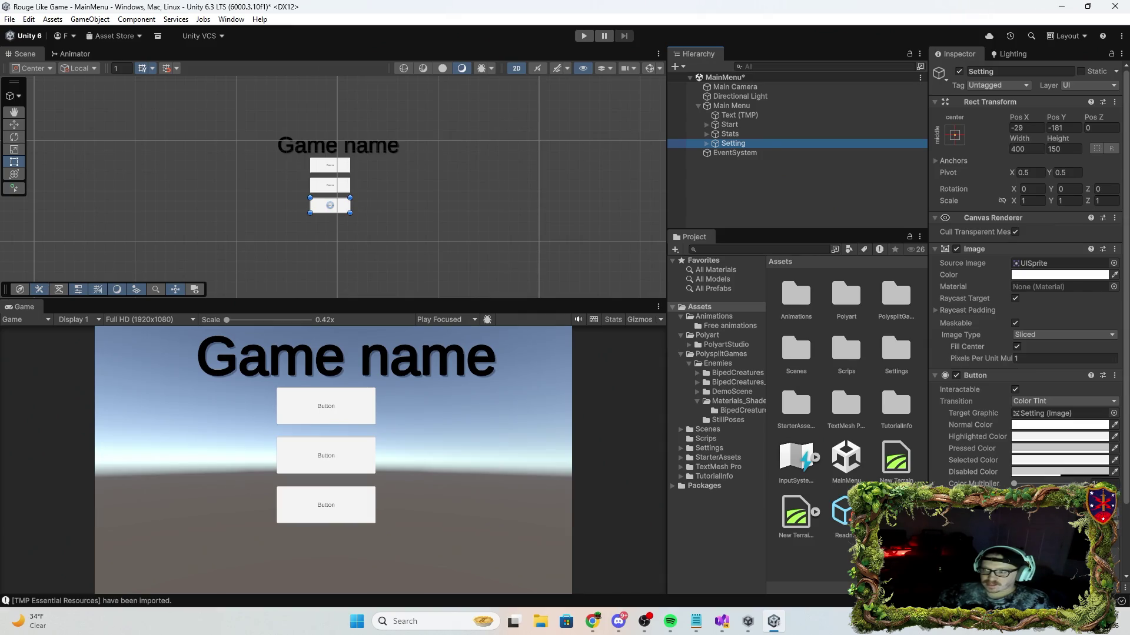
key("alt+Tab")
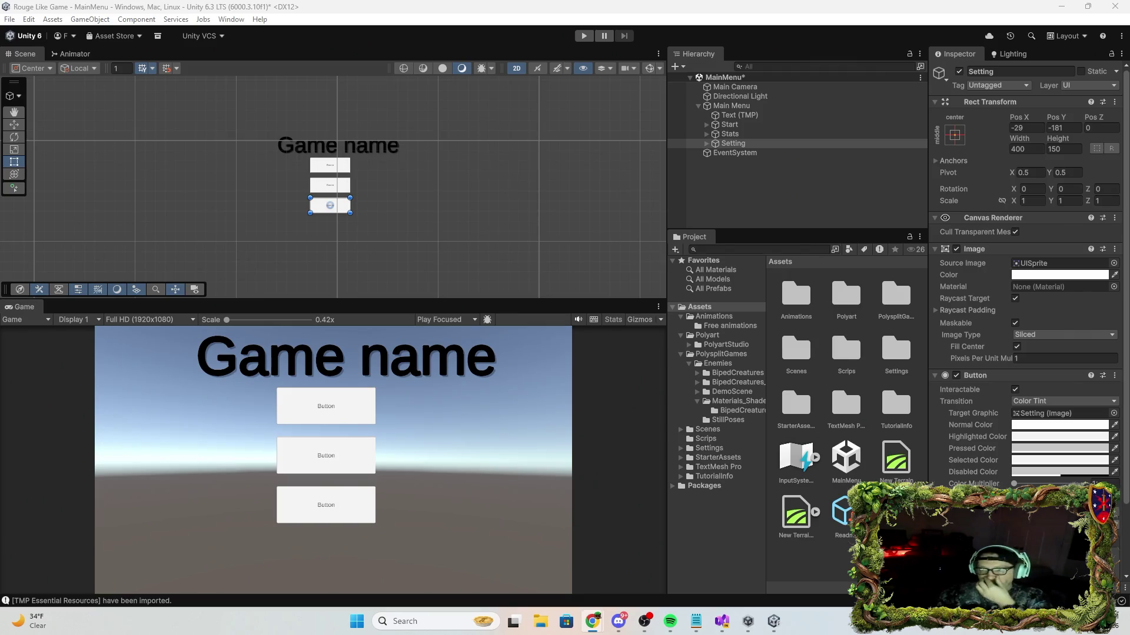
left_click(749, 145)
key("Delete")
Delete the Stats and Setting buttons and select the Start button.
left_click(753, 135)
key("Delete")
left_click(742, 125)
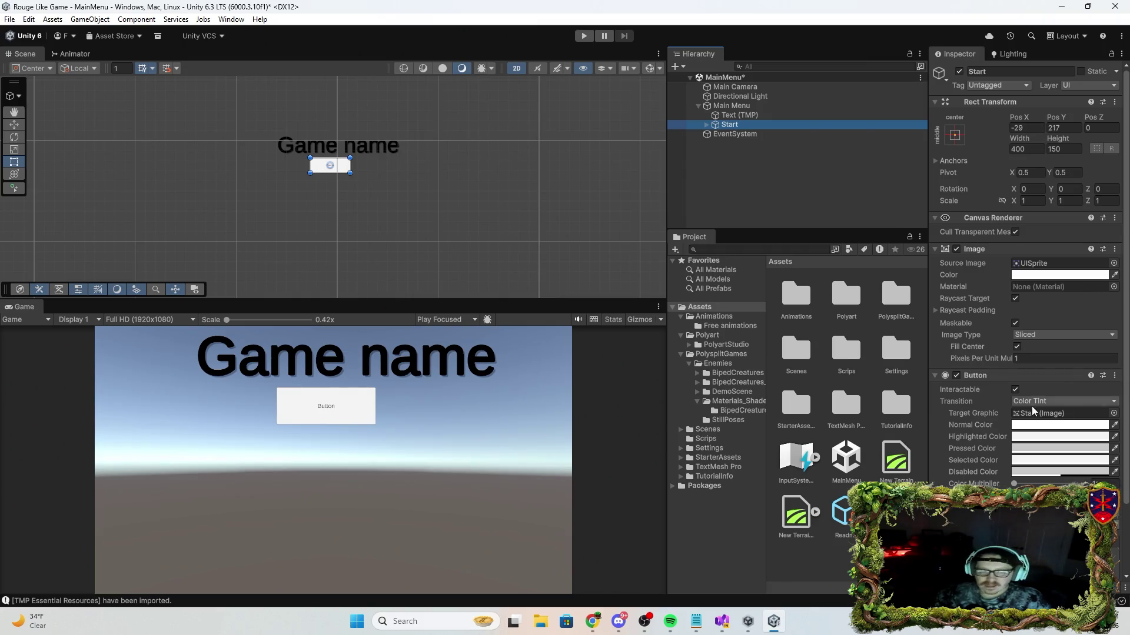
scroll(1035, 403, "down", 3)
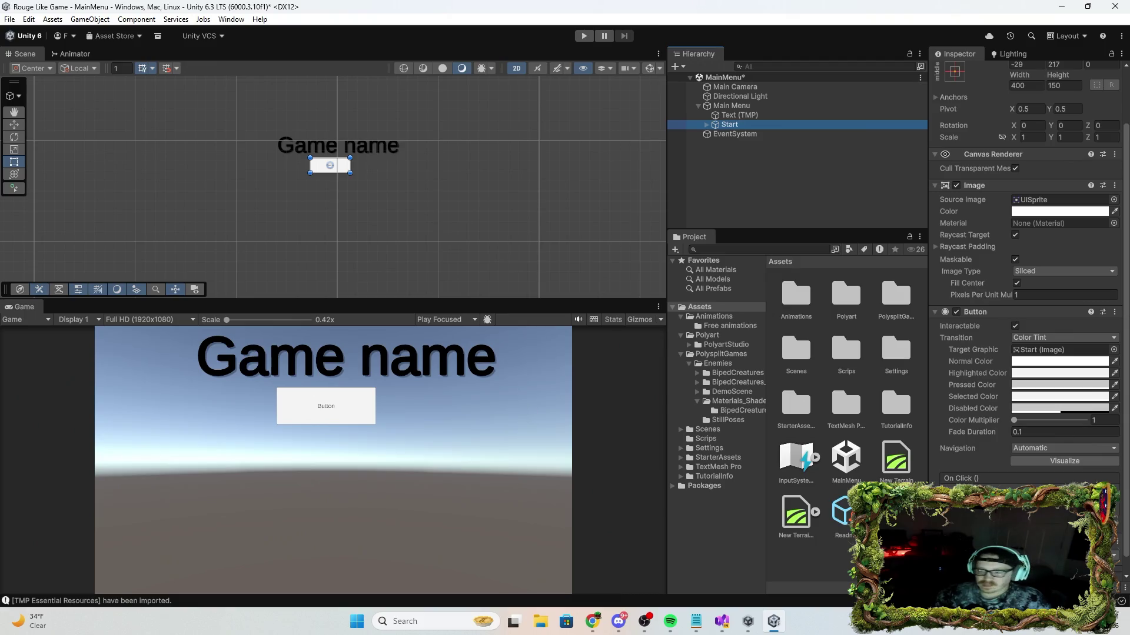
Tint the Start button blue when pressed and red when highlighted.
left_click(1085, 373)
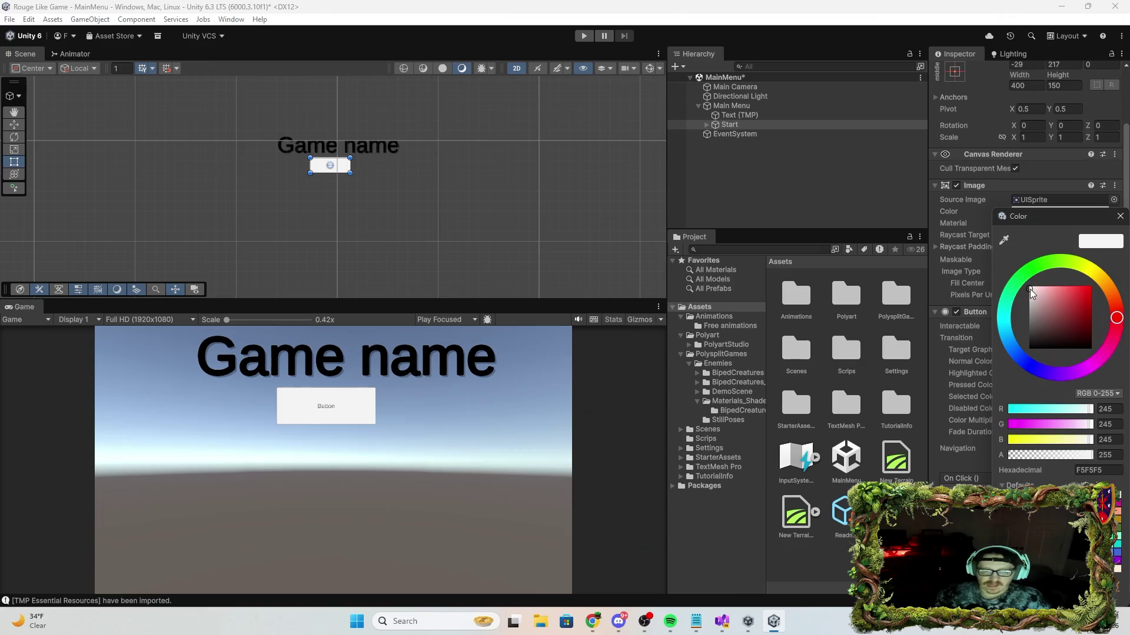
left_click_drag(1049, 264, 1037, 267)
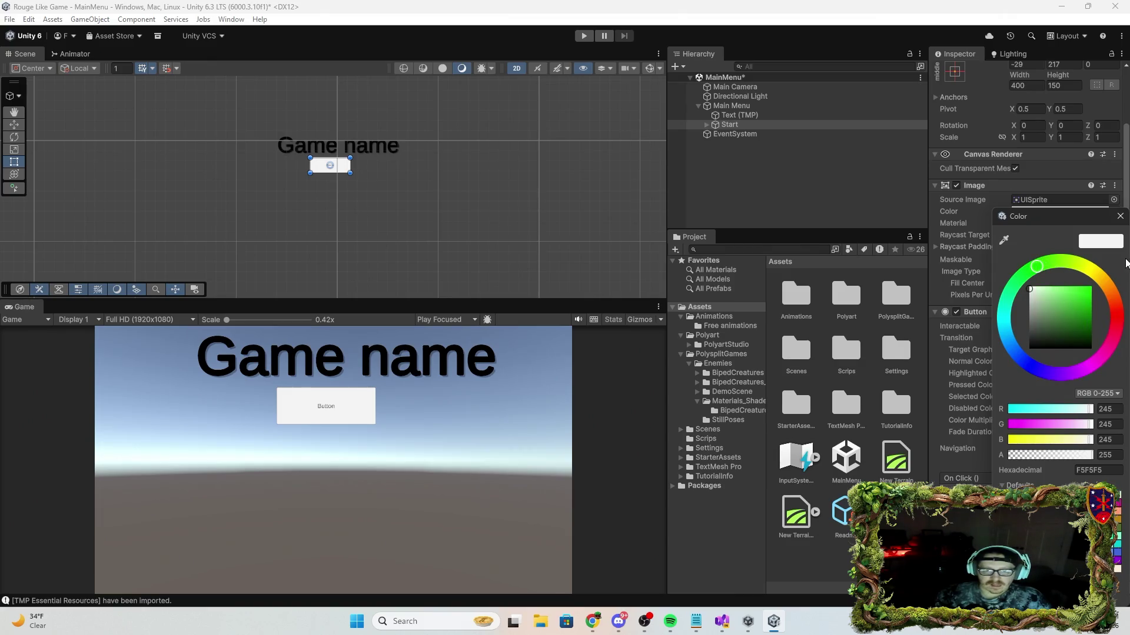
left_click(1120, 216)
left_click(1069, 385)
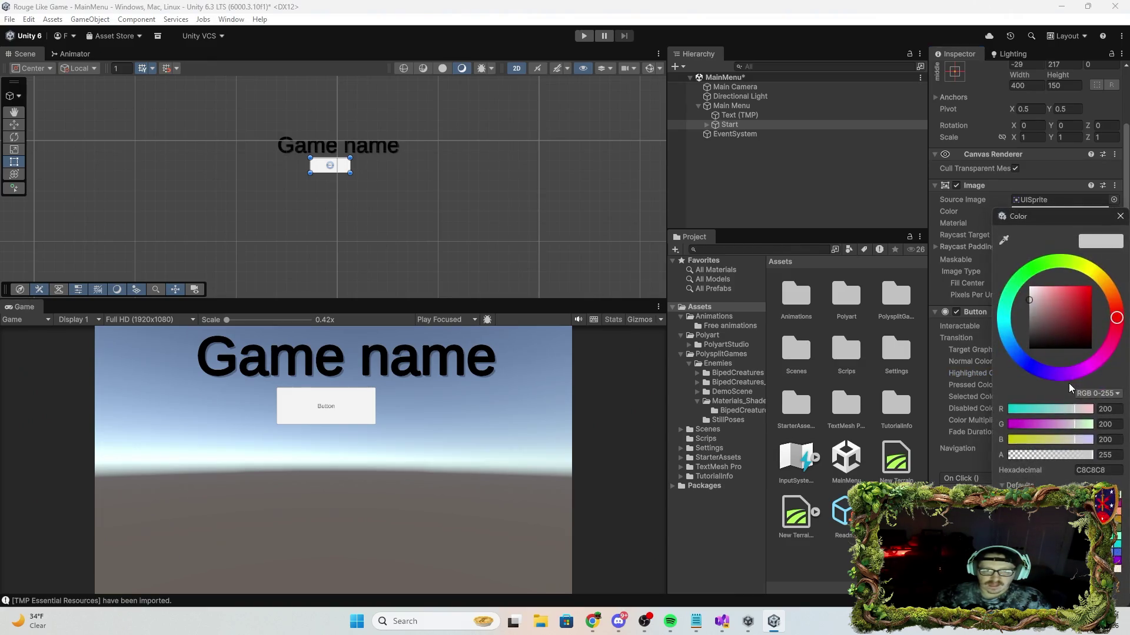
left_click(1029, 366)
left_click(1072, 298)
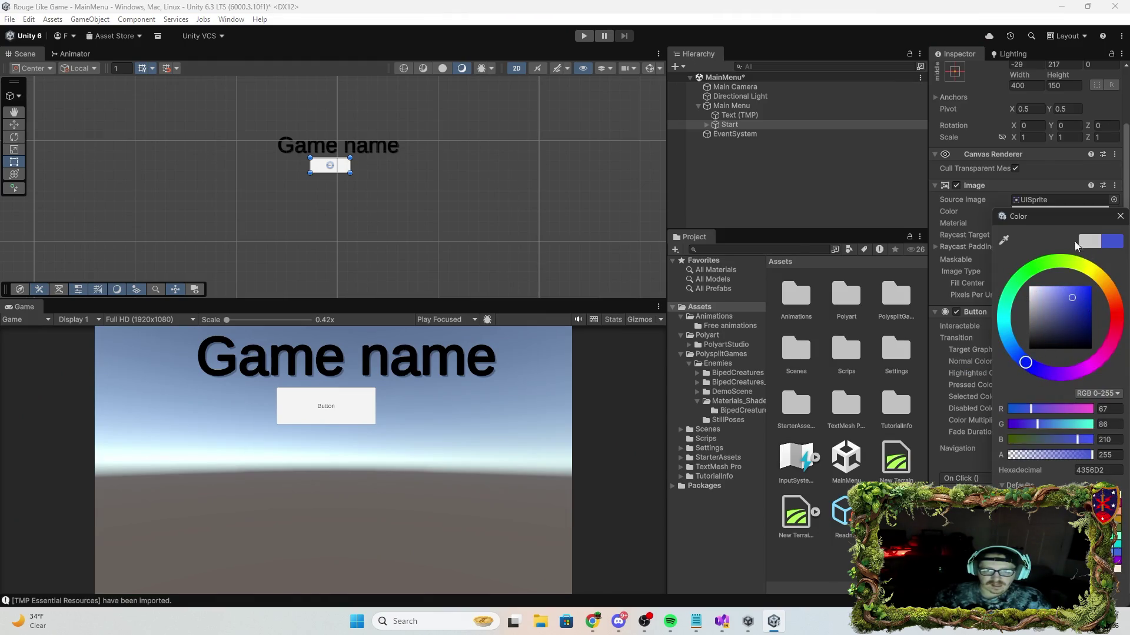
left_click(1120, 216)
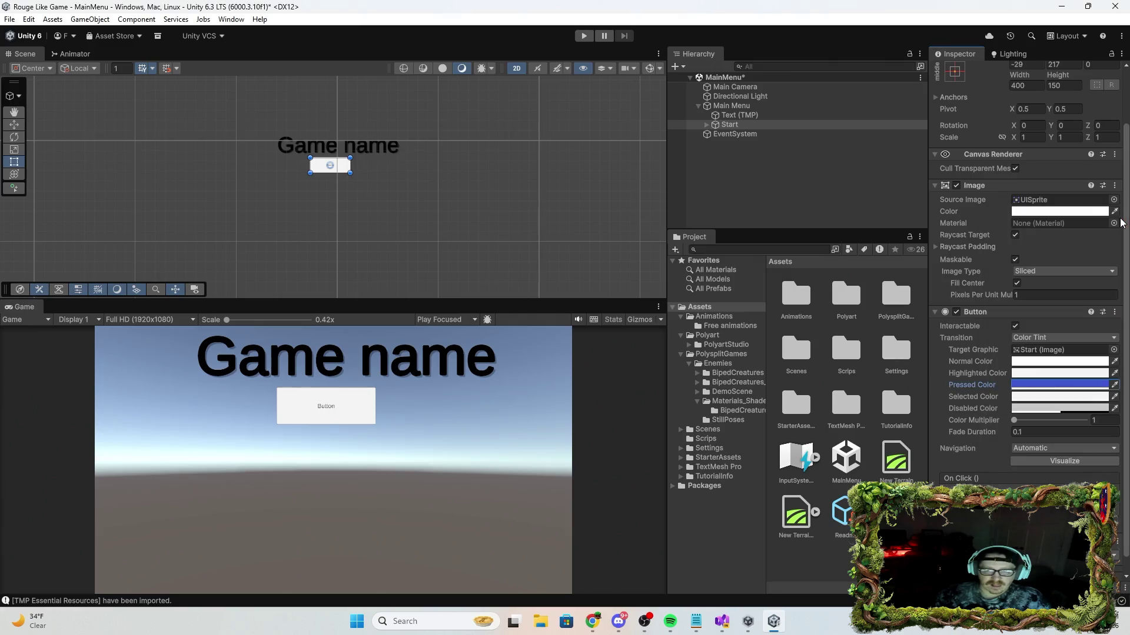
left_click(1048, 373)
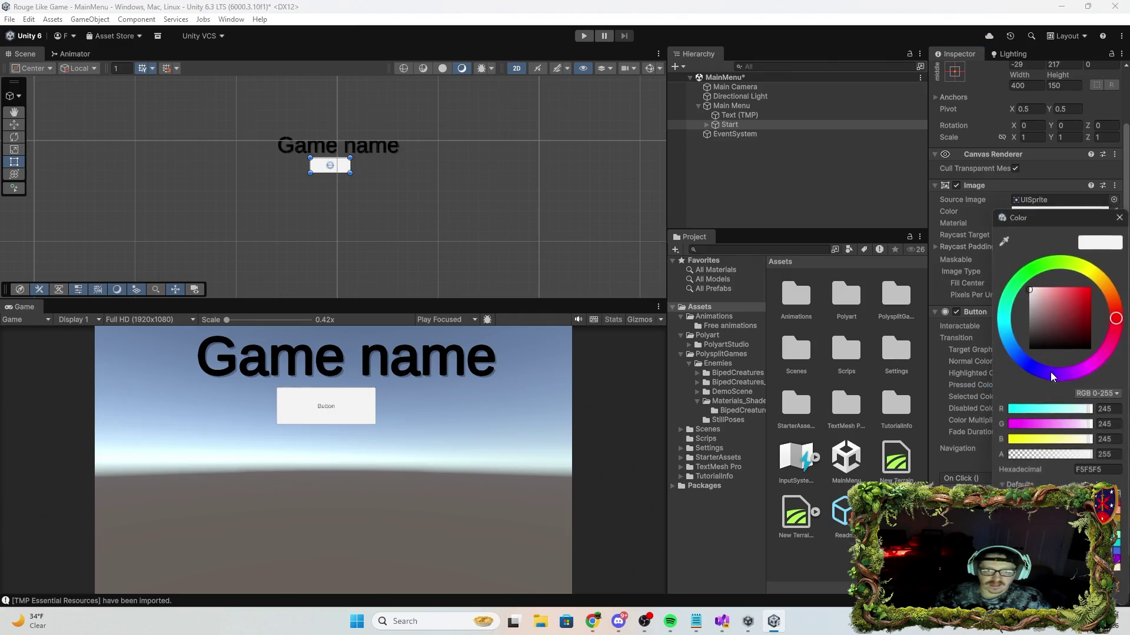
left_click(1085, 301)
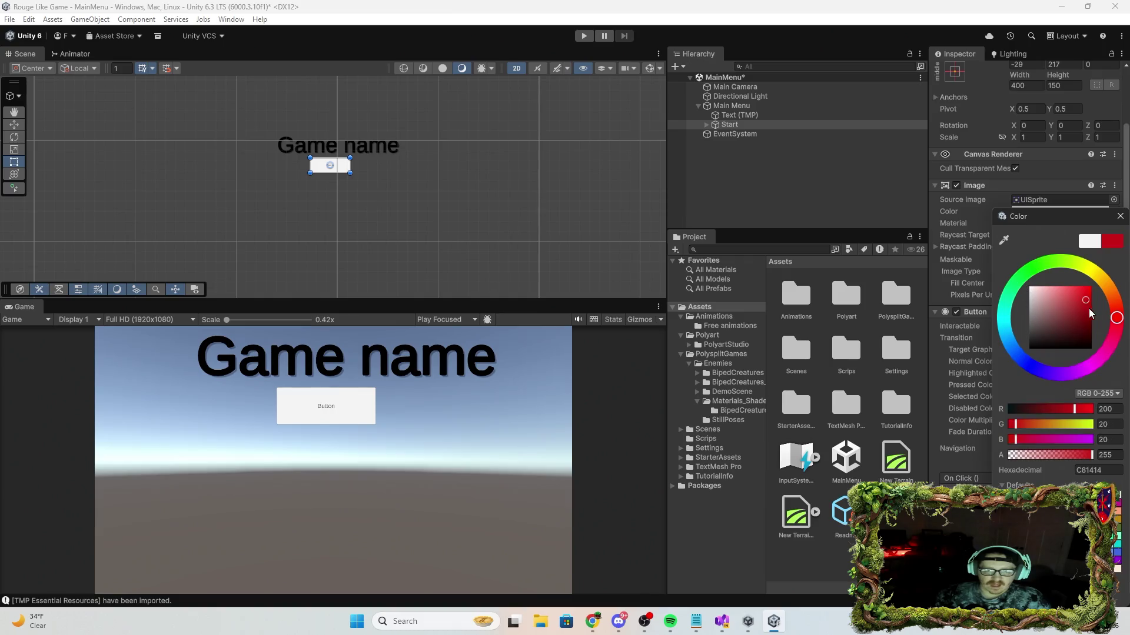
left_click(1118, 217)
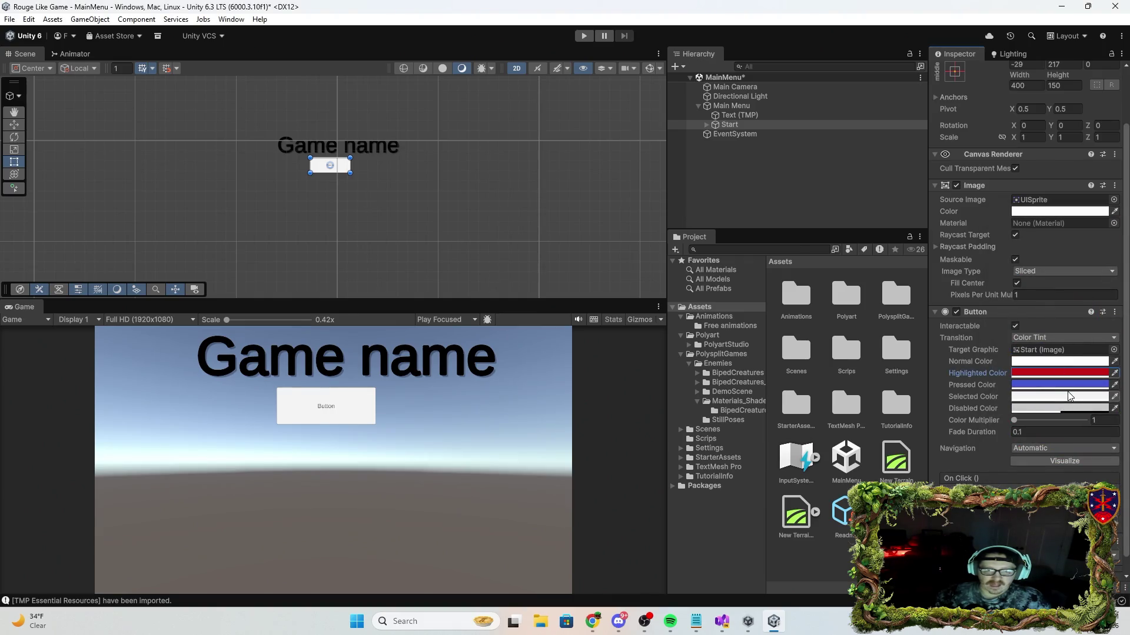
Set the Start button's selected colour to dark green.
left_click(1070, 396)
left_click(1037, 267)
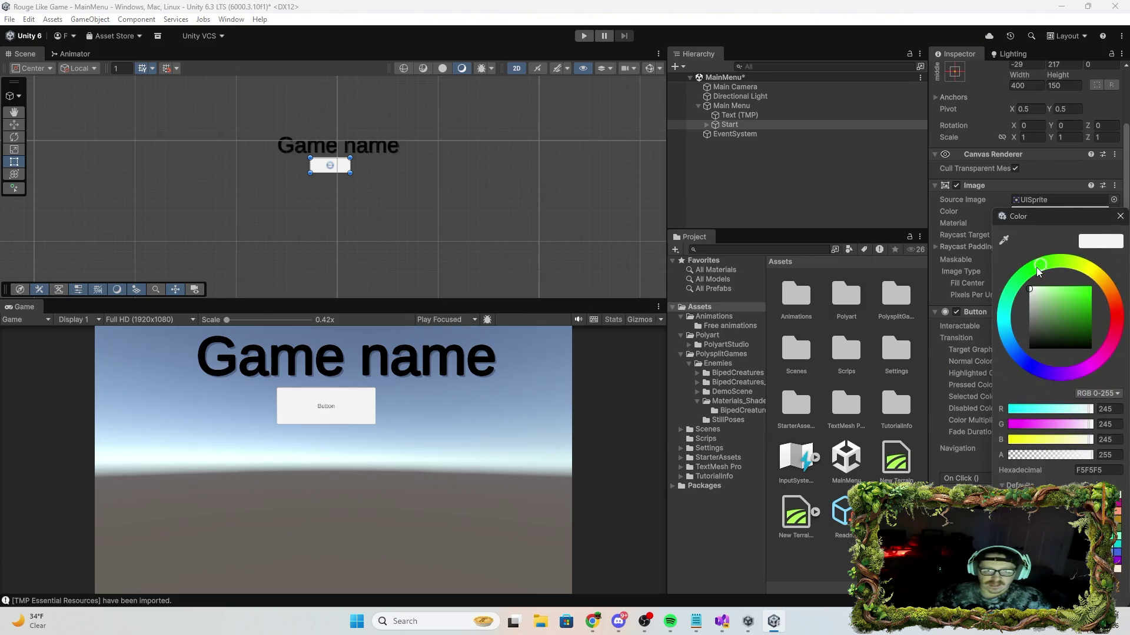
left_click(1089, 324)
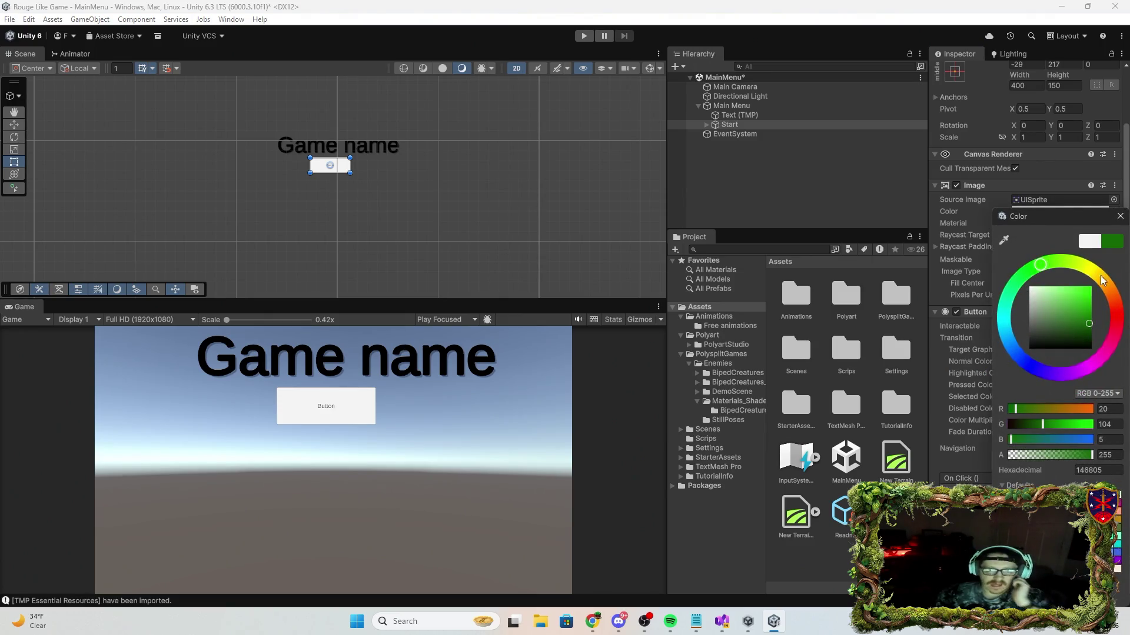
left_click(1120, 219)
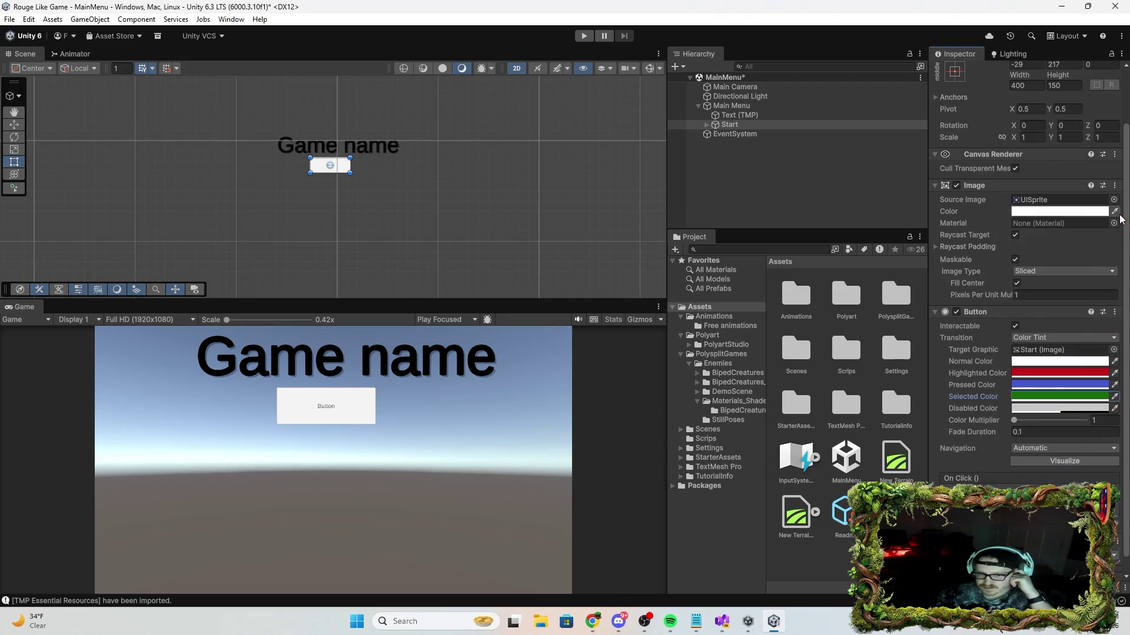